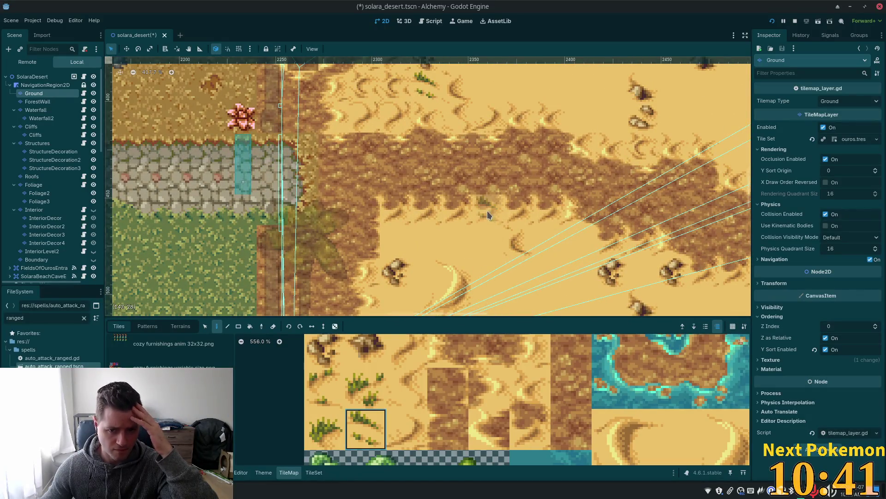
Step: Paint sand-to-dirt edge tiles, including ribbed and curved edges, around the trail bend
left_click_drag(498, 361, 478, 422)
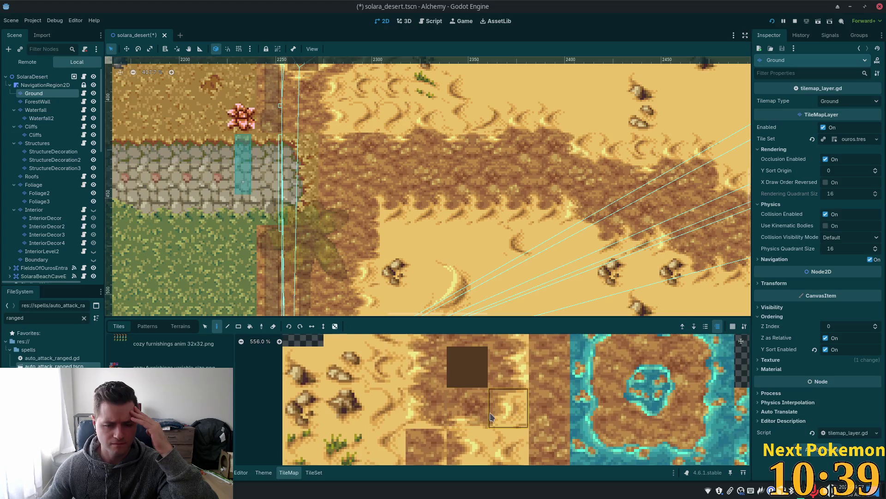
left_click(469, 417)
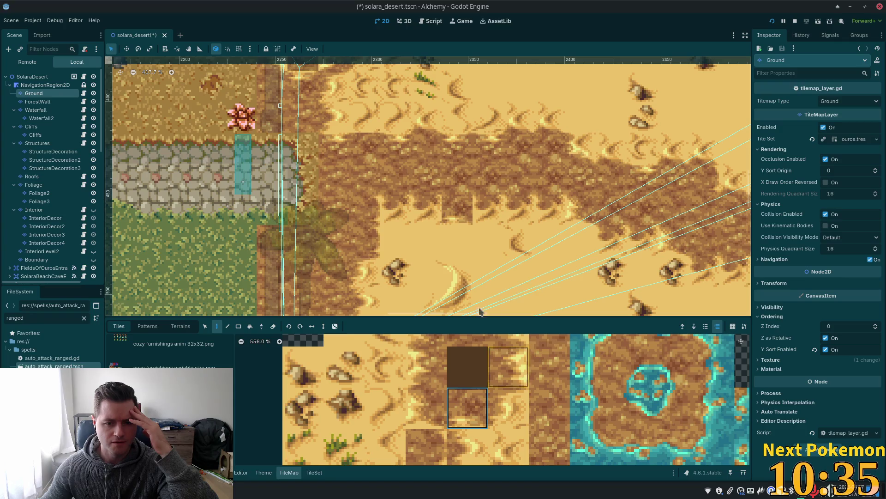
left_click(425, 404)
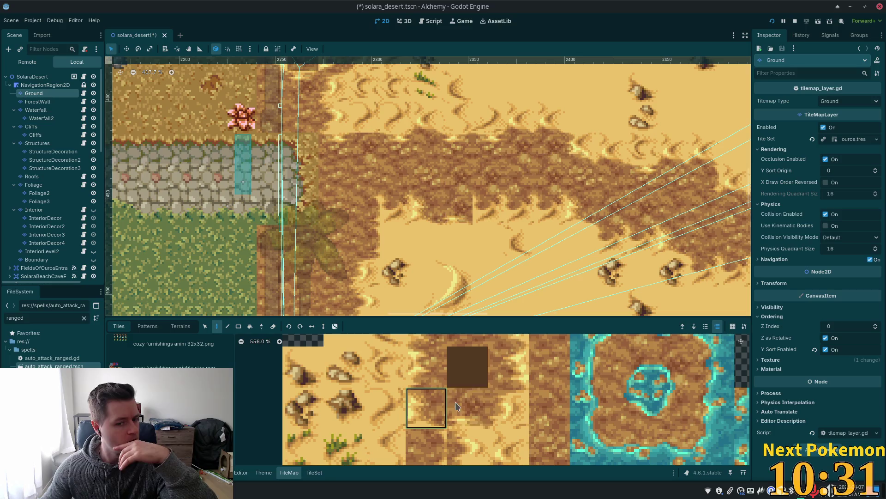
scroll(506, 447, "right", 1)
scroll(506, 447, "up", 1)
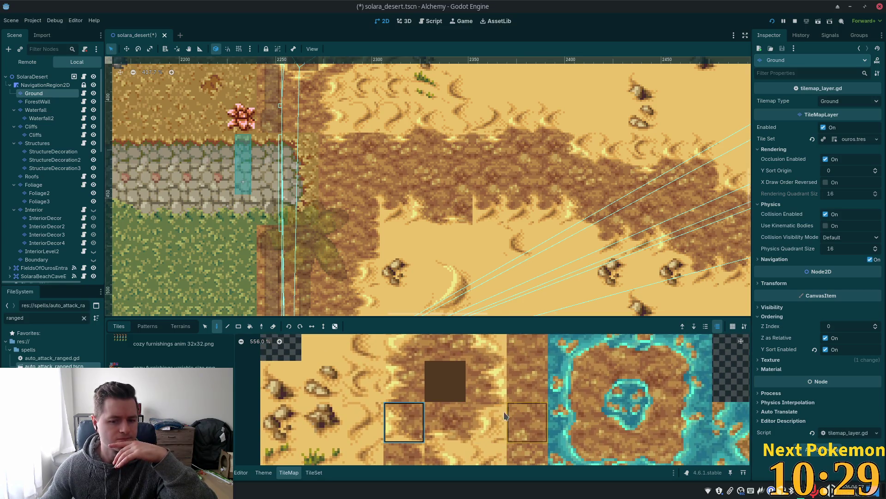
left_click(475, 425)
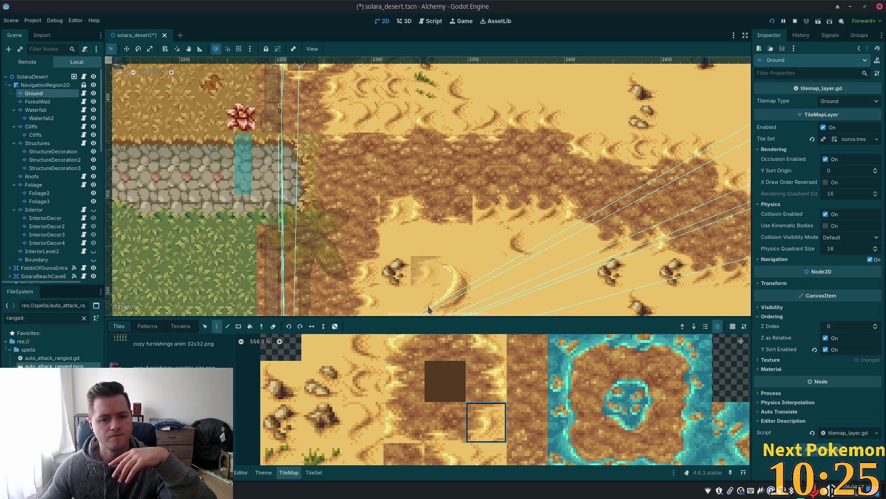
left_click(527, 381)
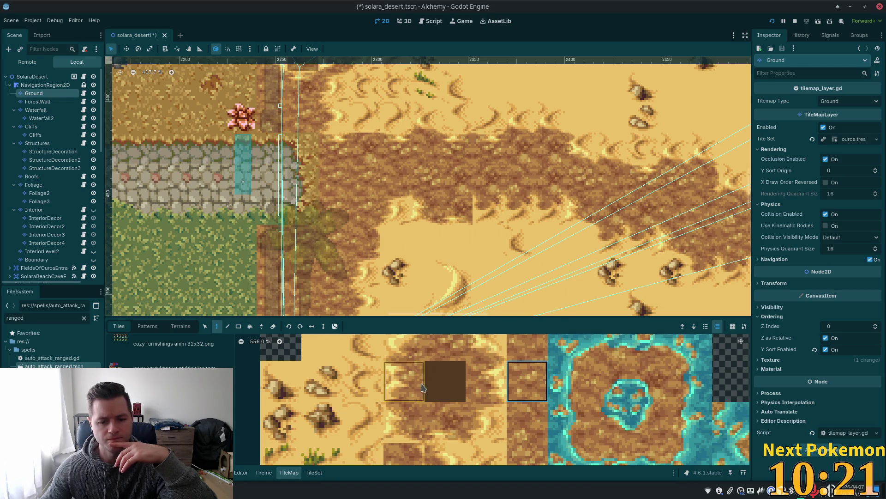
left_click(486, 422)
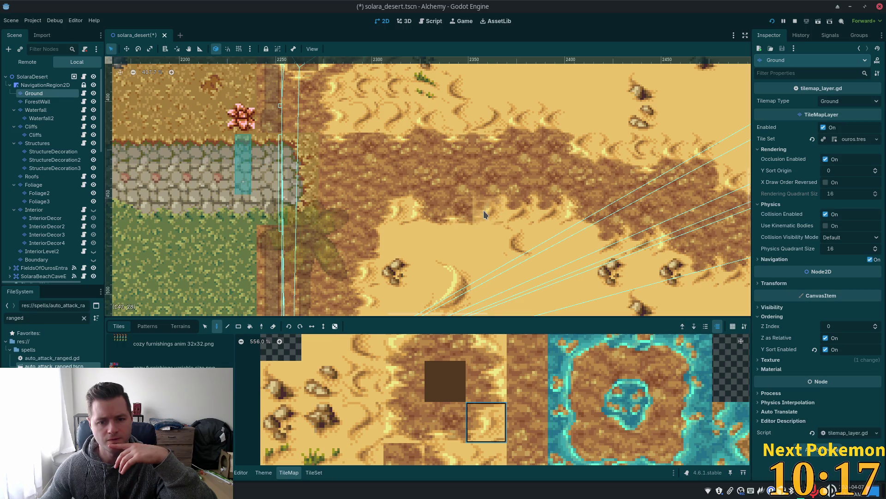
Step: Paint upper and lower sand ripple tiles at the trail's lower bend
scroll(671, 309, "down", 2)
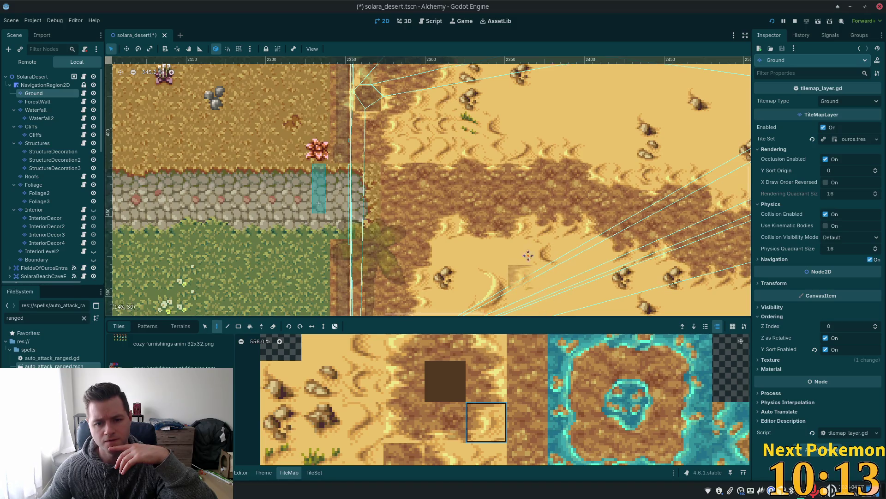
left_click_drag(528, 255, 470, 208)
left_click(363, 390)
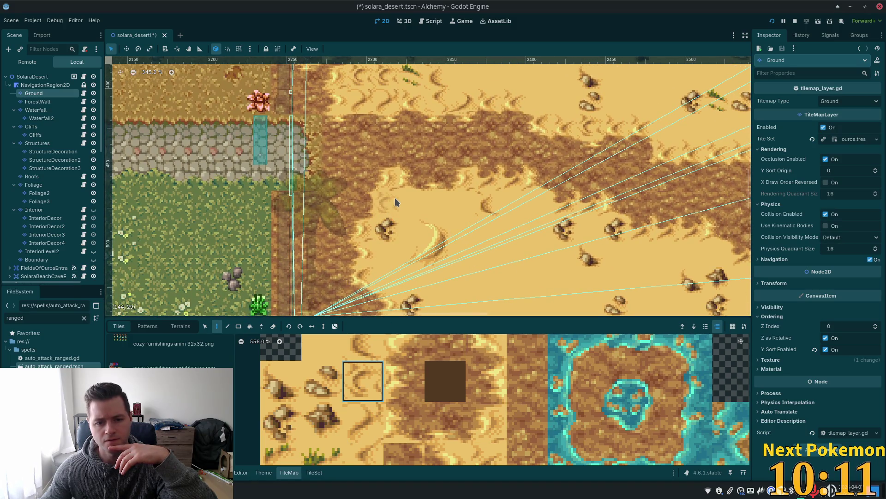
left_click(377, 420)
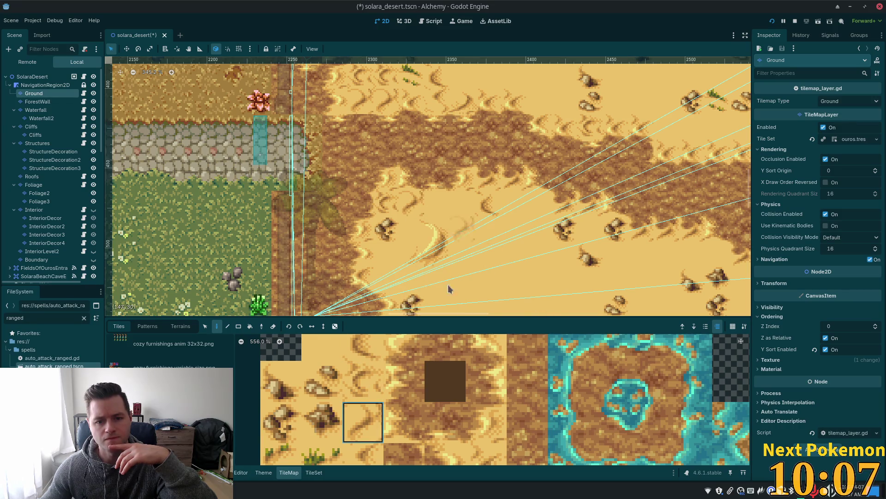
left_click(370, 358)
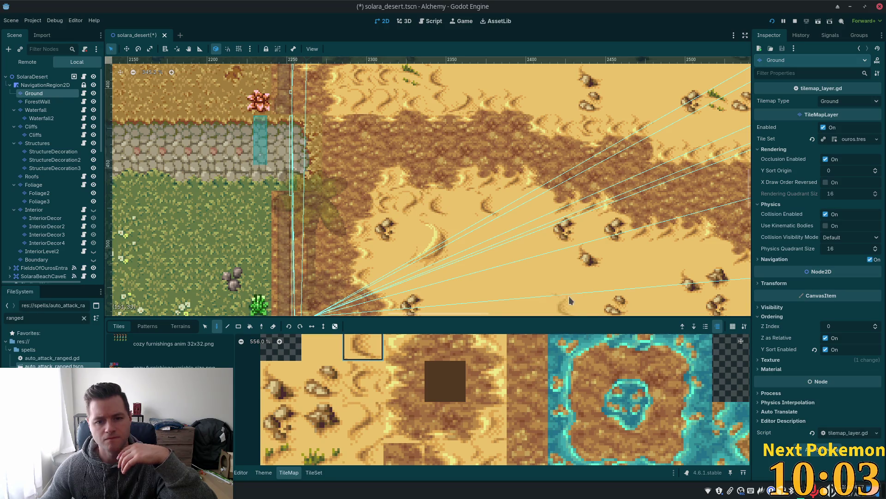
scroll(358, 409, "down", 3)
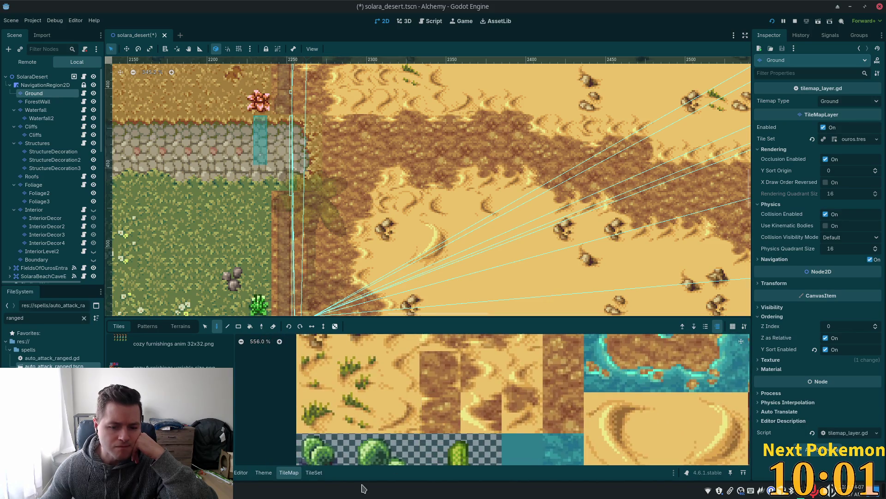
Step: Paint sparse-grass and denser grass tuft tiles onto the sand beneath the trail bend
left_click(351, 384)
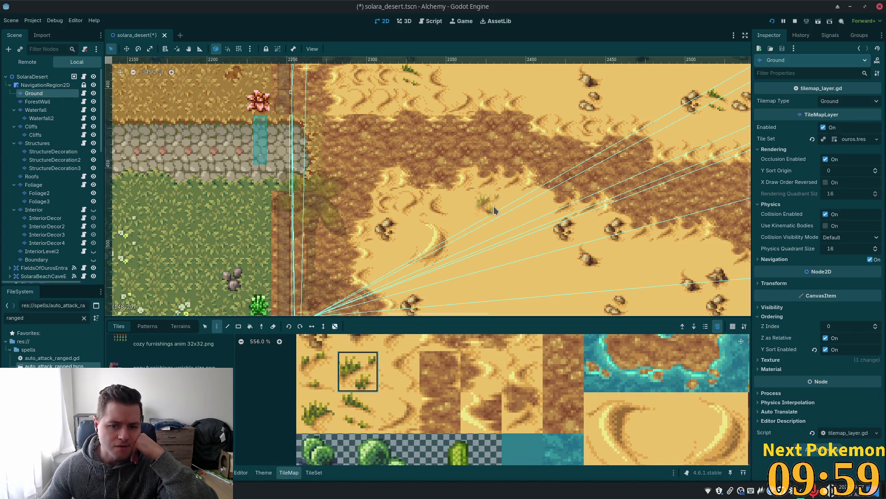
left_click(316, 372)
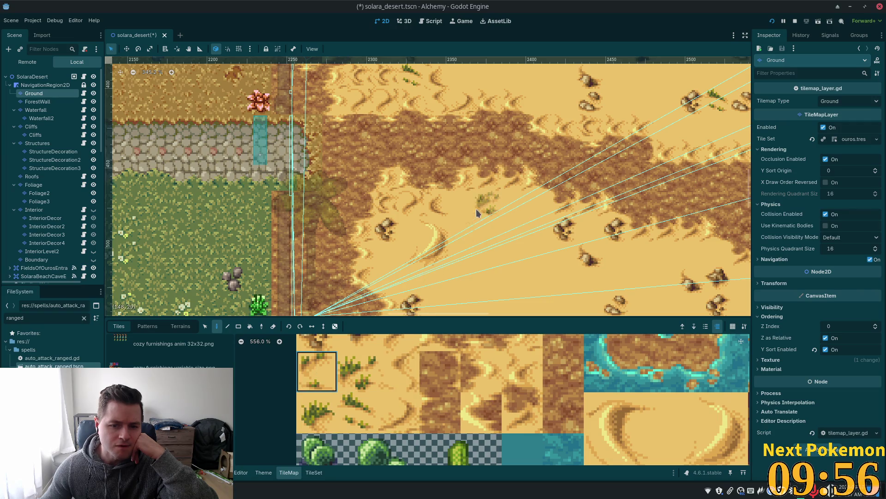
left_click(496, 228)
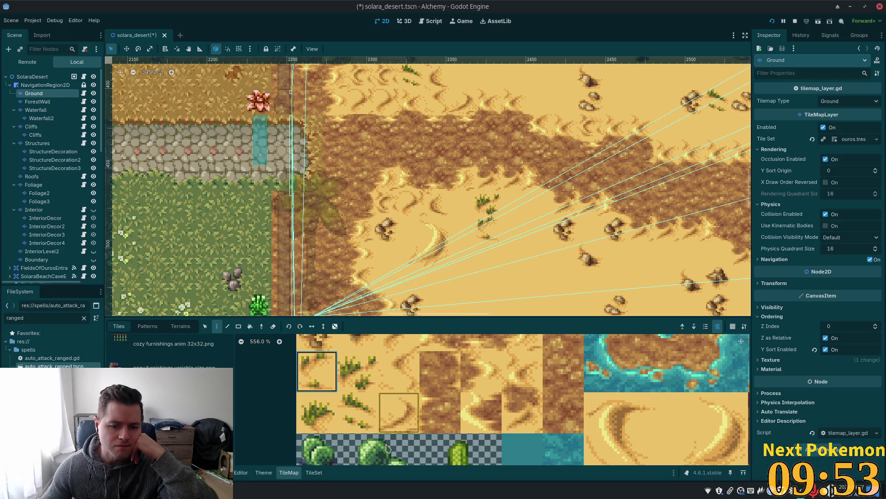
left_click(358, 372)
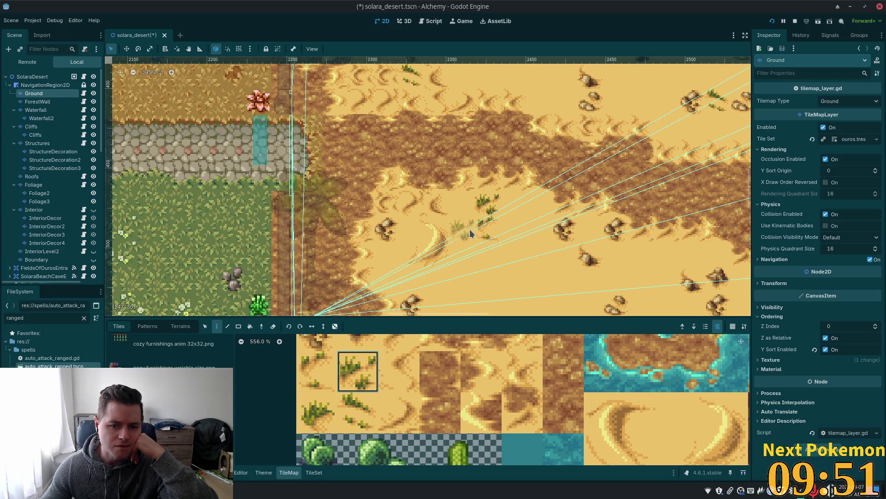
left_click(471, 233)
left_click(358, 412)
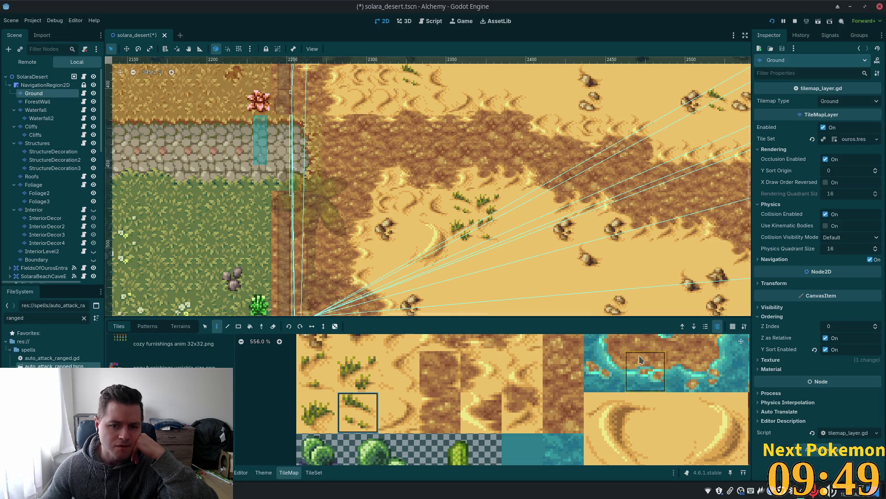
scroll(640, 300, "down", 2)
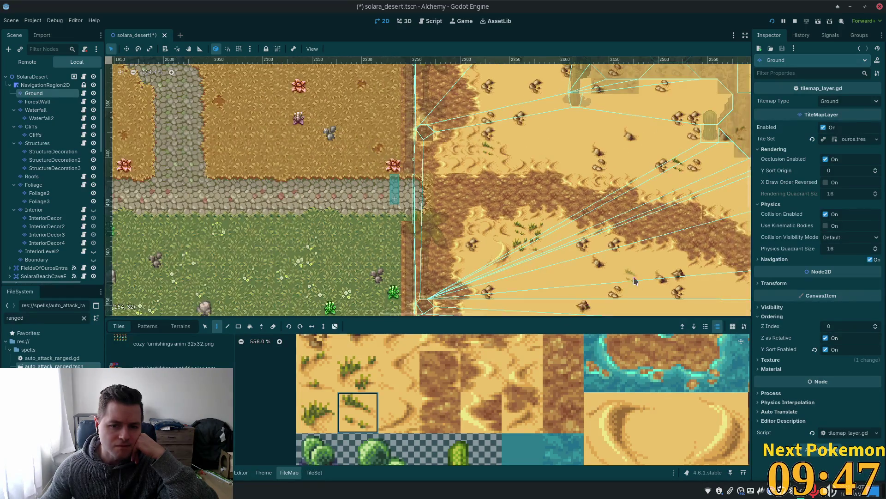
left_click_drag(634, 280, 457, 257)
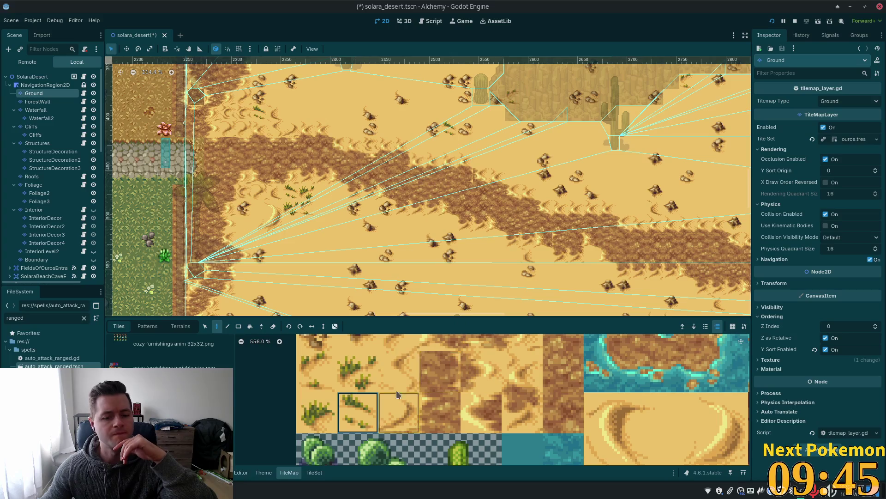
scroll(396, 389, "up", 2)
left_click(348, 383)
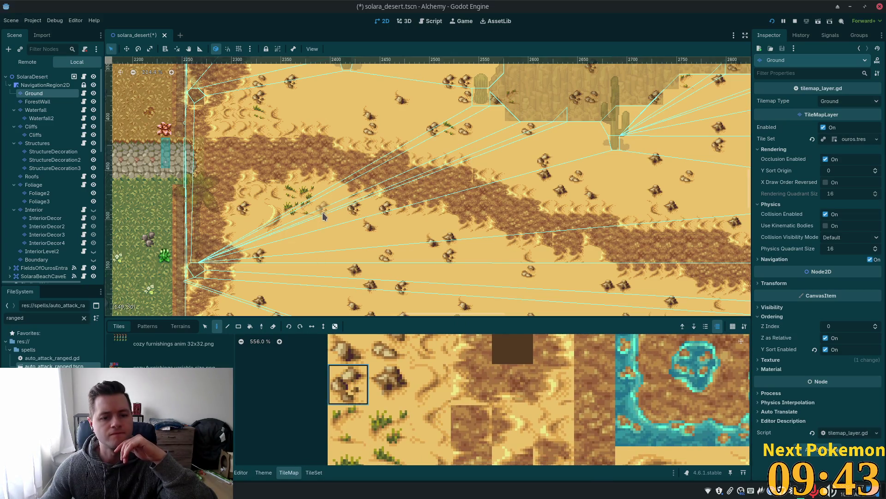
scroll(526, 303, "down", 2)
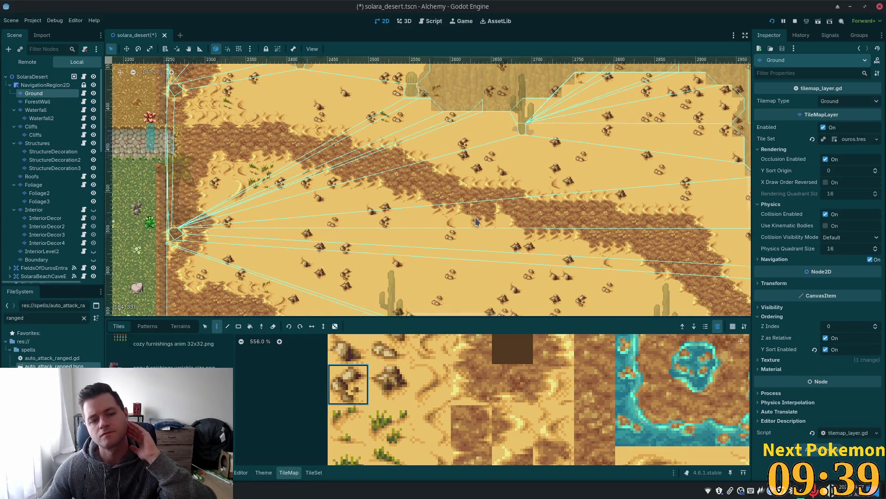
scroll(475, 222, "down", 2)
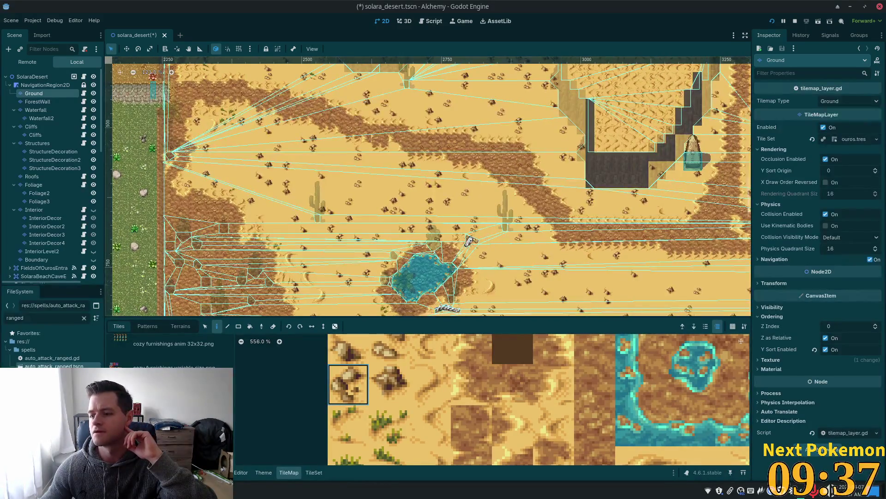
scroll(309, 163, "up", 2)
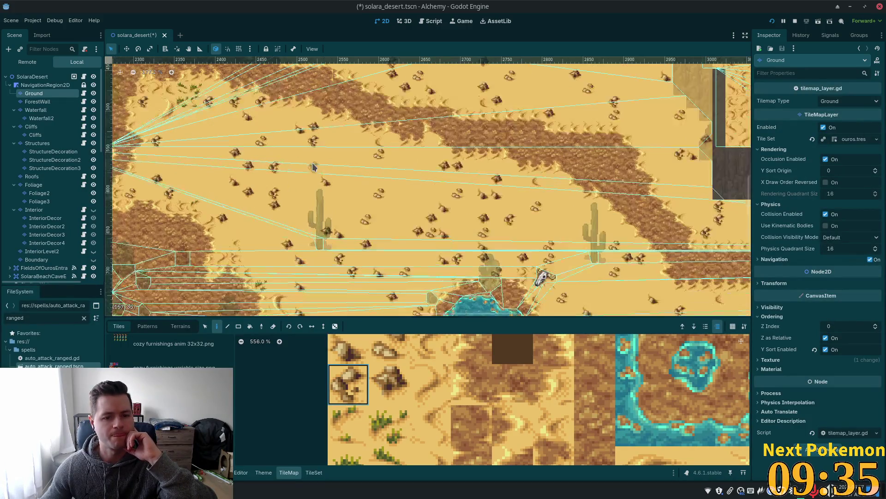
scroll(324, 171, "up", 4)
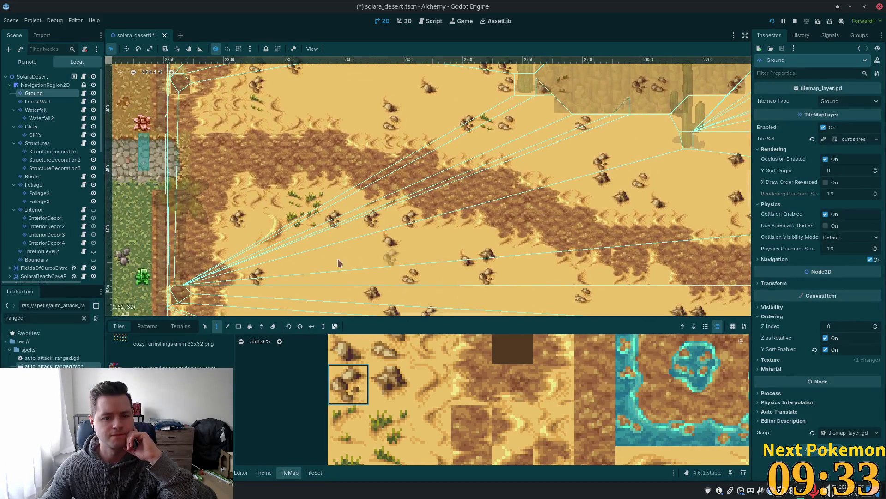
scroll(394, 199, "up", 2)
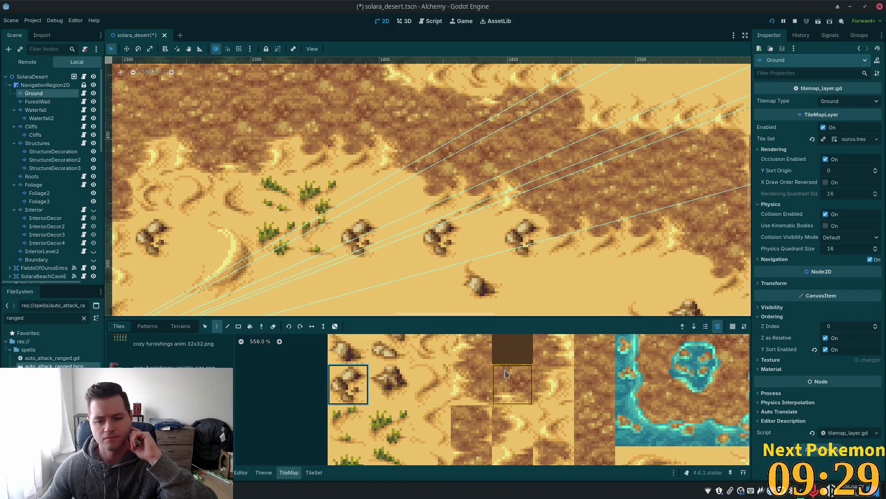
scroll(505, 373, "down", 5)
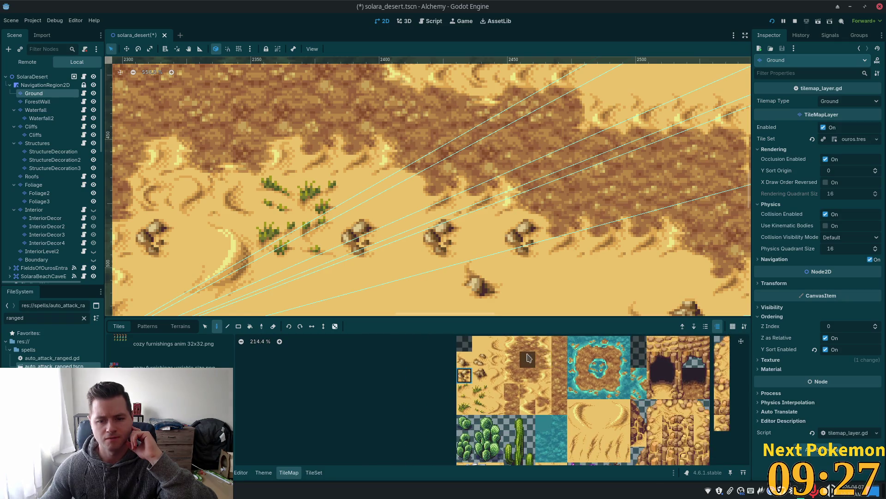
Step: Paint dune ripple tiles from 2x2, stacked-pair and single atlas selections near the cactus
scroll(473, 259, "down", 3)
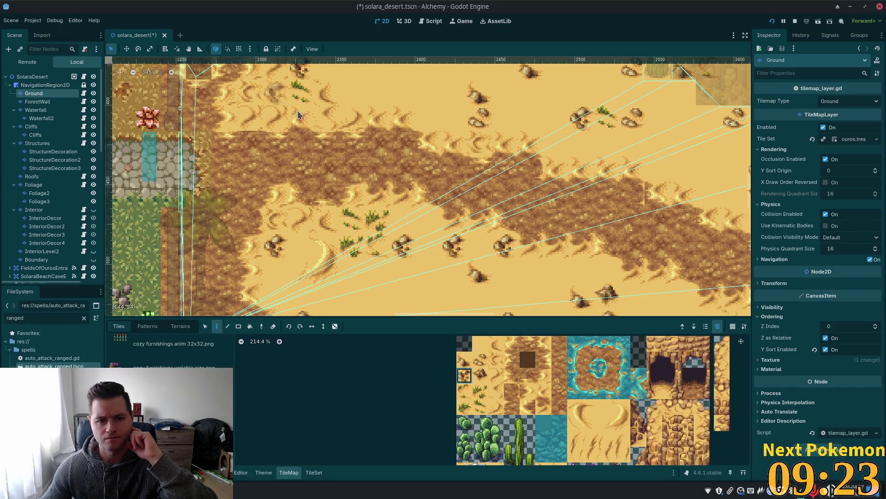
scroll(454, 163, "up", 3)
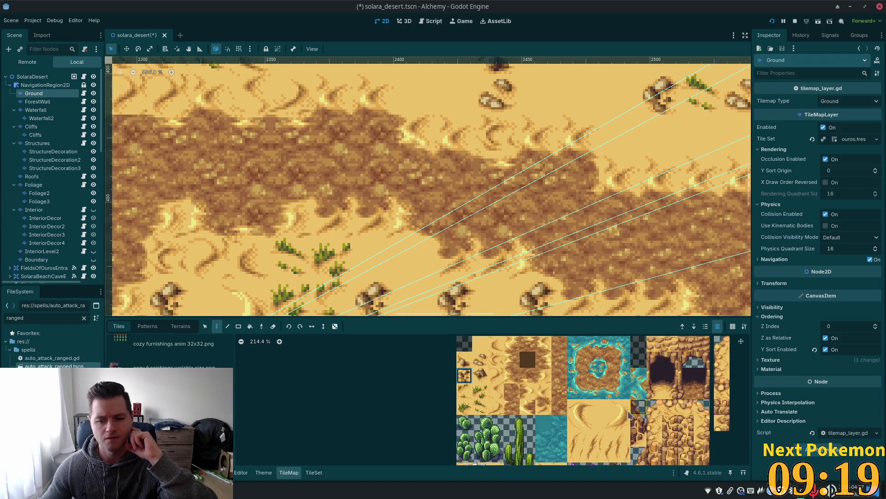
left_click_drag(595, 443, 603, 461)
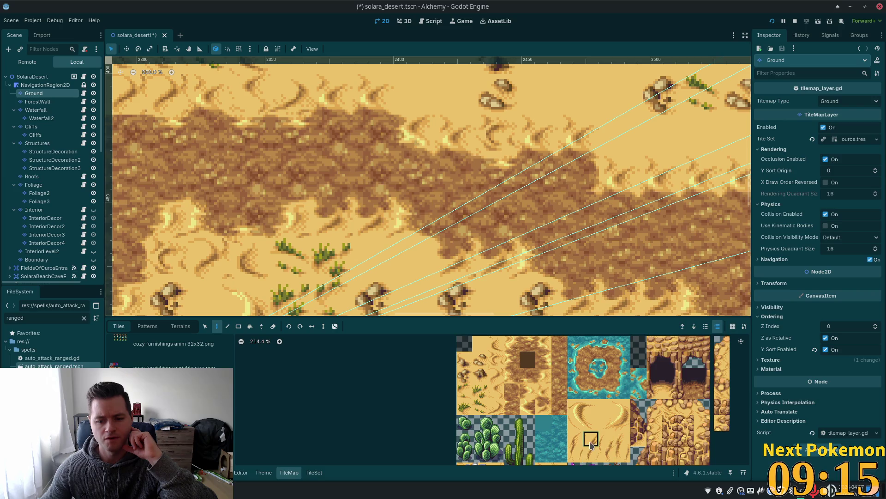
left_click_drag(592, 445, 591, 459)
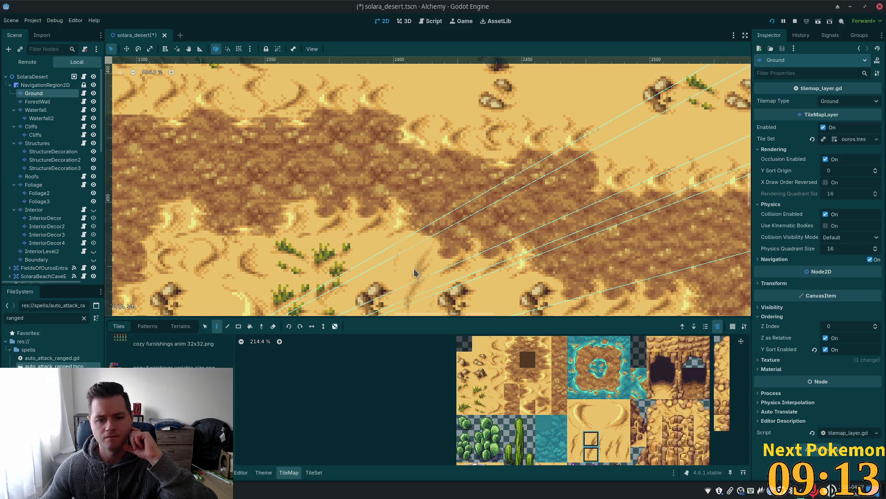
scroll(416, 231, "down", 5)
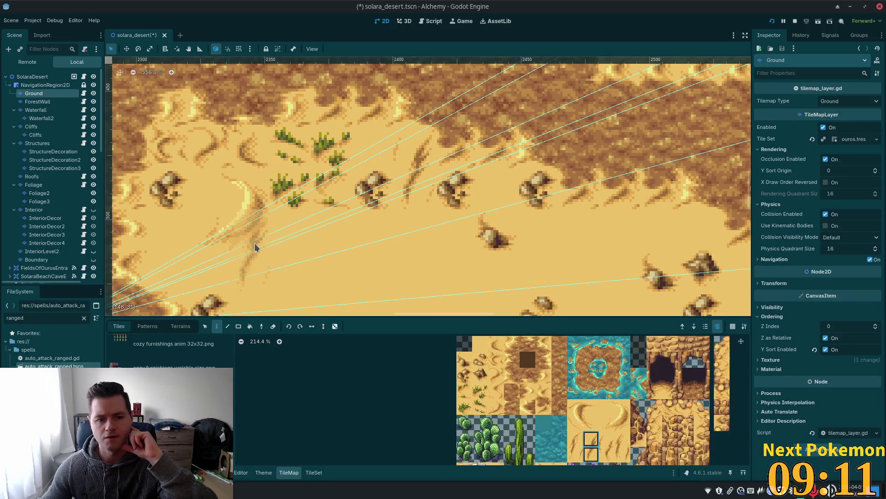
left_click(576, 439)
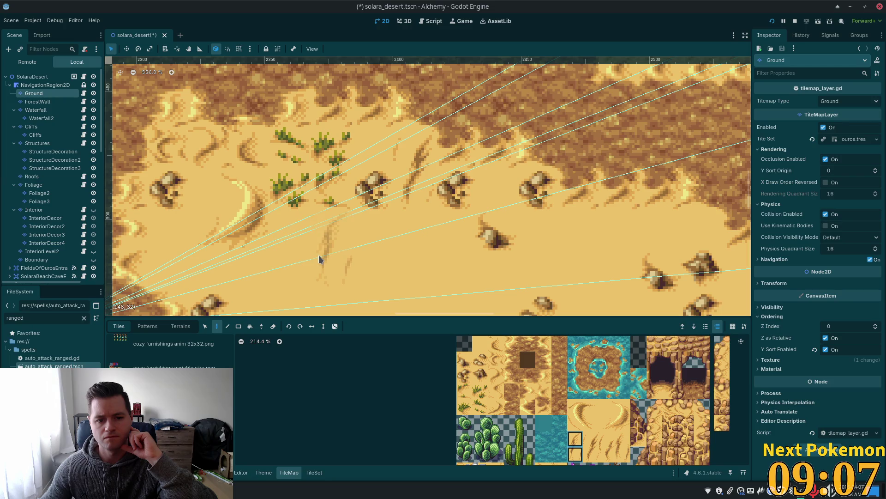
scroll(559, 275, "down", 5)
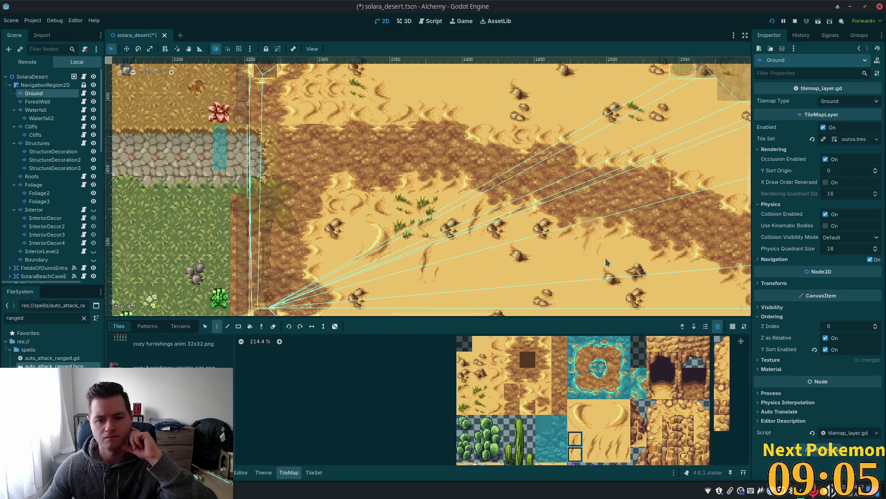
scroll(596, 251, "down", 5)
scroll(595, 251, "right", 3)
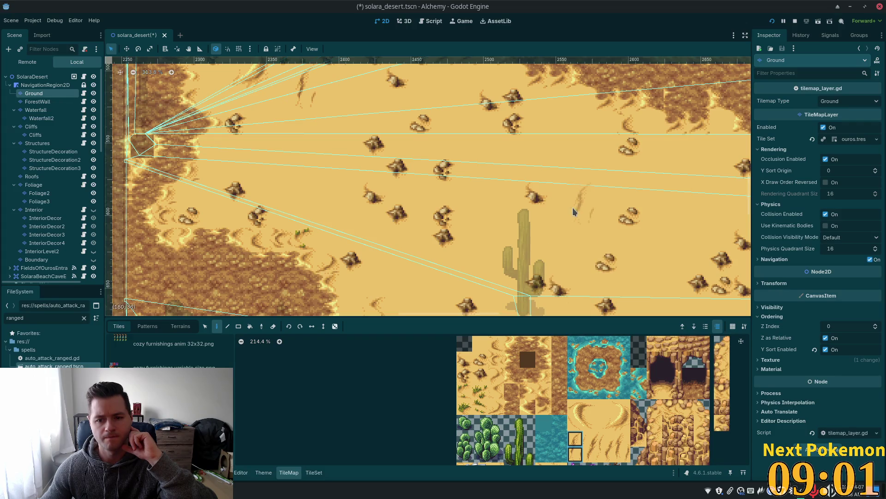
Step: Paint a 2x2 block and a vertical pair of sand tiles onto the desert
mouse_move(608, 408)
left_mouse_down()
mouse_move(623, 409)
mouse_move(623, 424)
left_mouse_up()
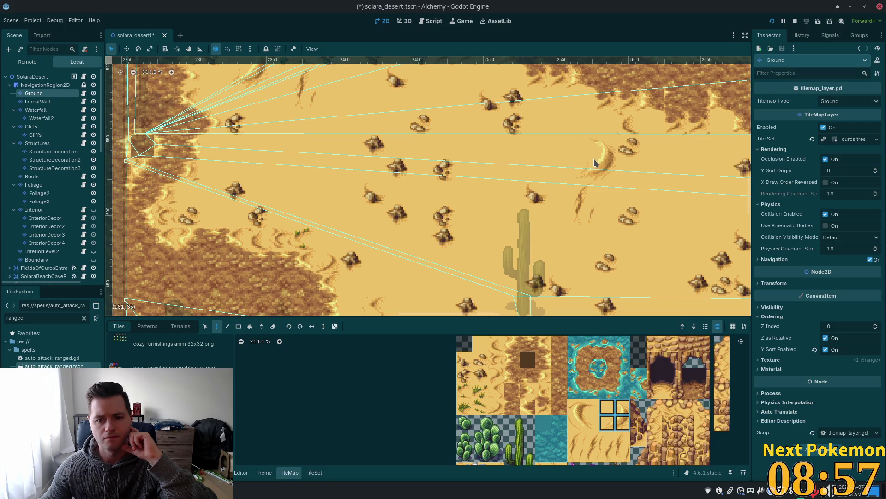
scroll(677, 236, "down", 3)
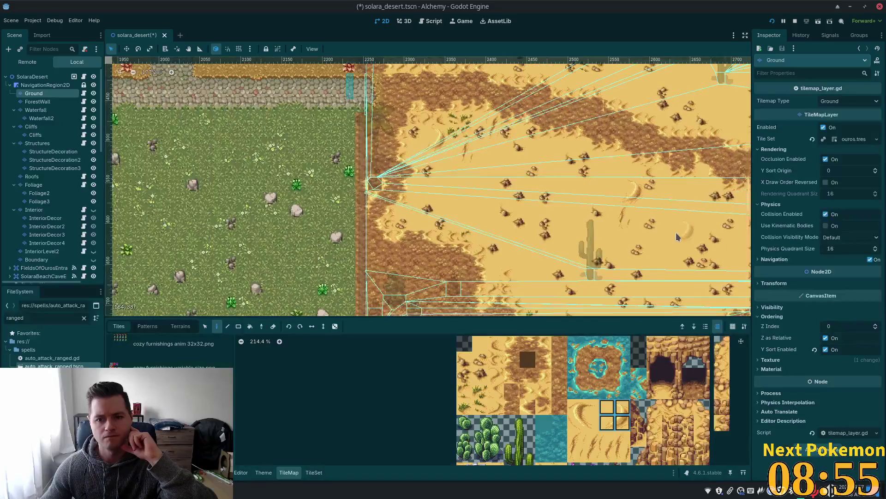
scroll(677, 237, "down", 2)
scroll(581, 193, "up", 5)
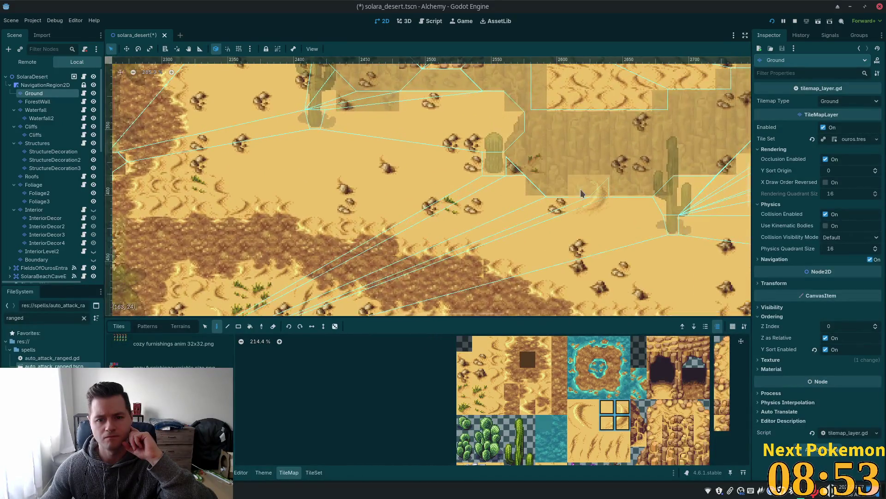
left_click_drag(622, 438, 626, 457)
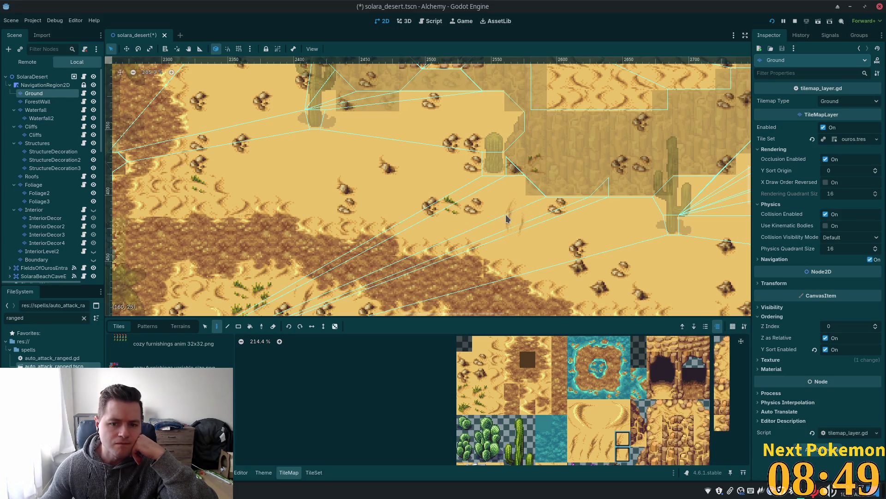
scroll(564, 257, "down", 4)
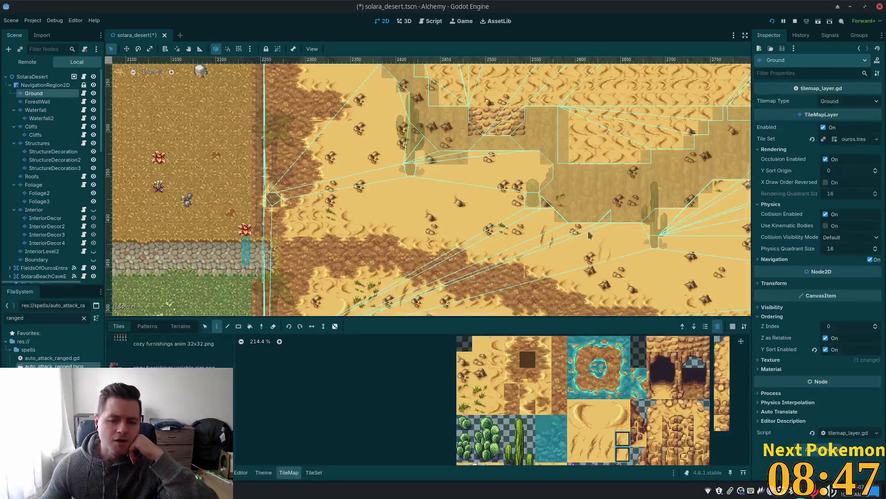
scroll(590, 235, "down", 2)
scroll(636, 221, "down", 2)
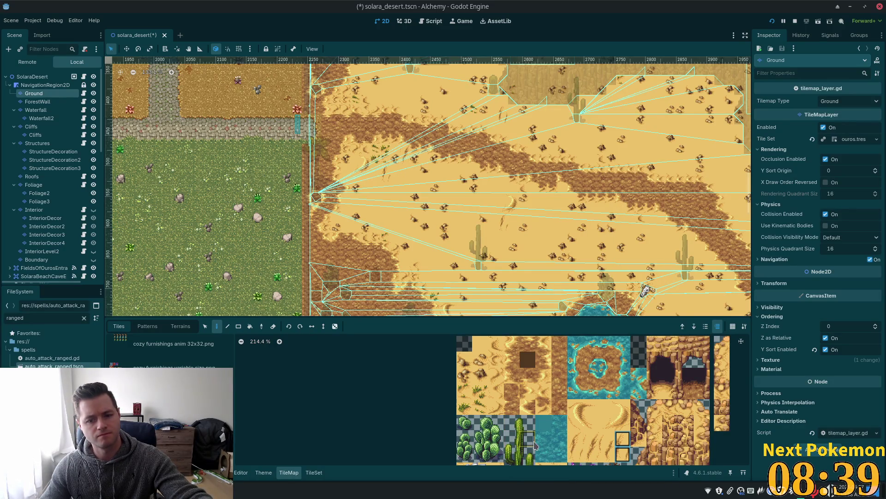
Step: Show the saved Patterns, stamp the cactus pattern on the sand, then undo it with Ctrl+Z
scroll(541, 385, "down", 3)
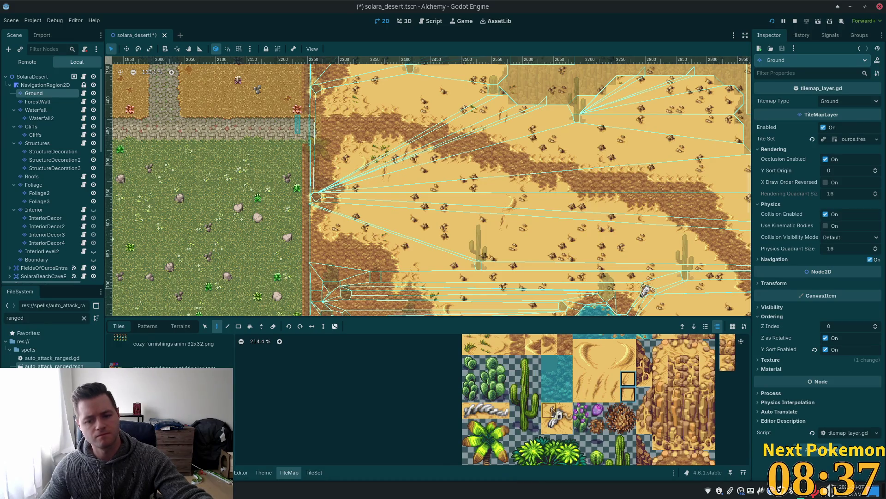
scroll(524, 357, "down", 3)
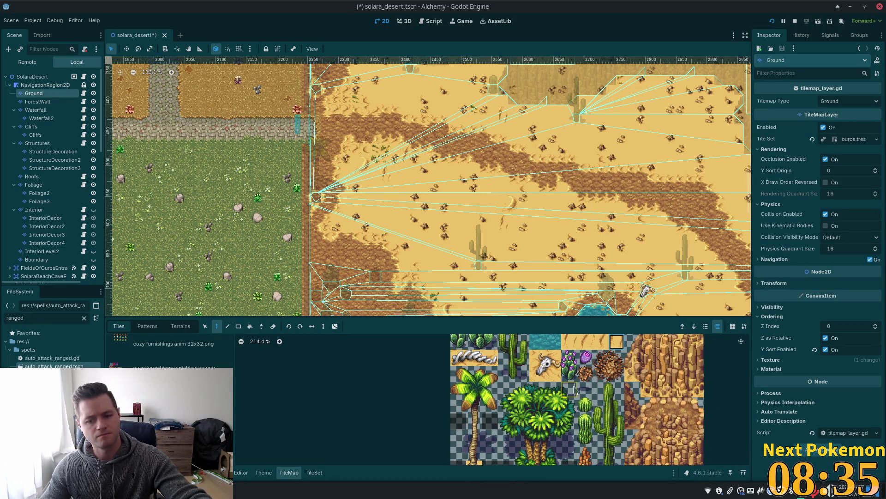
left_click(149, 327)
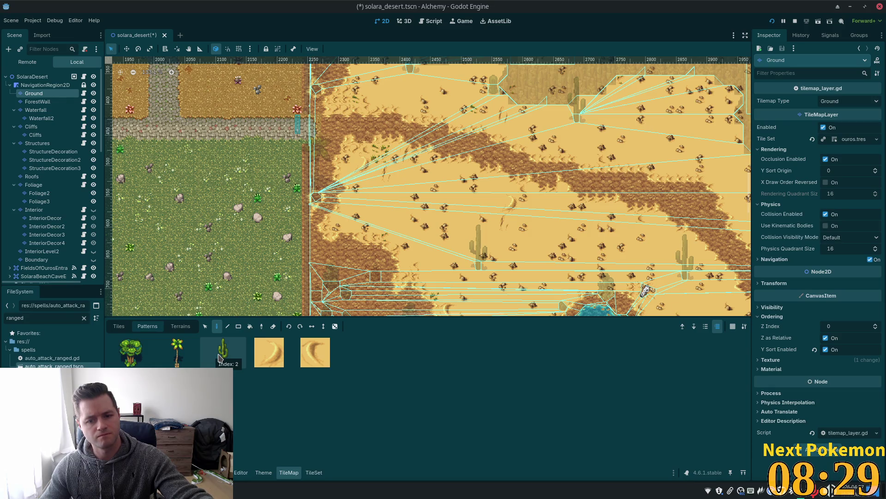
left_click(220, 358)
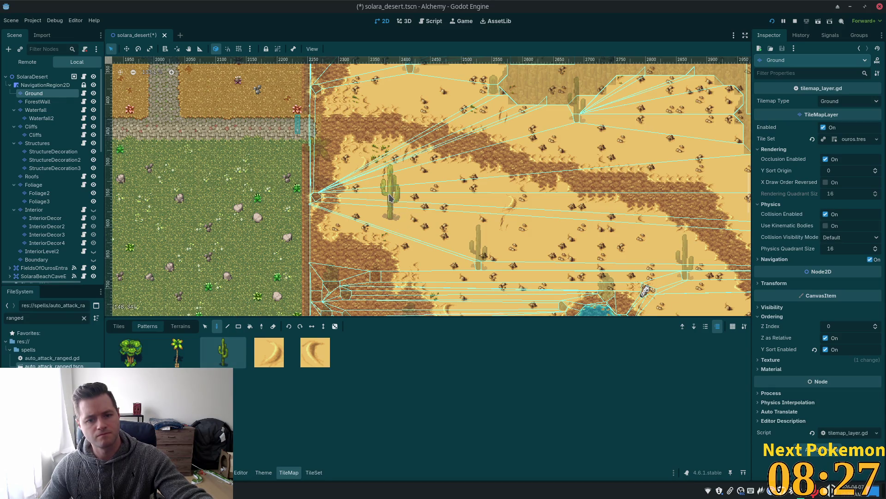
left_click(390, 197)
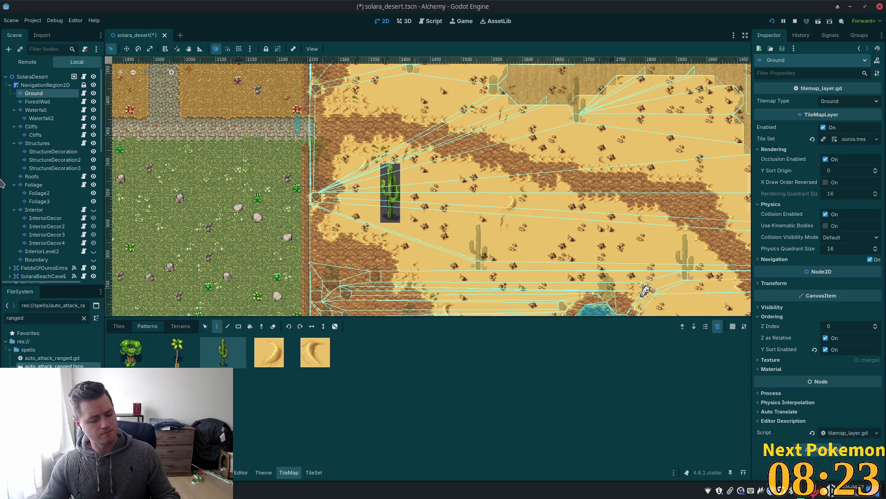
key("ctrl+z")
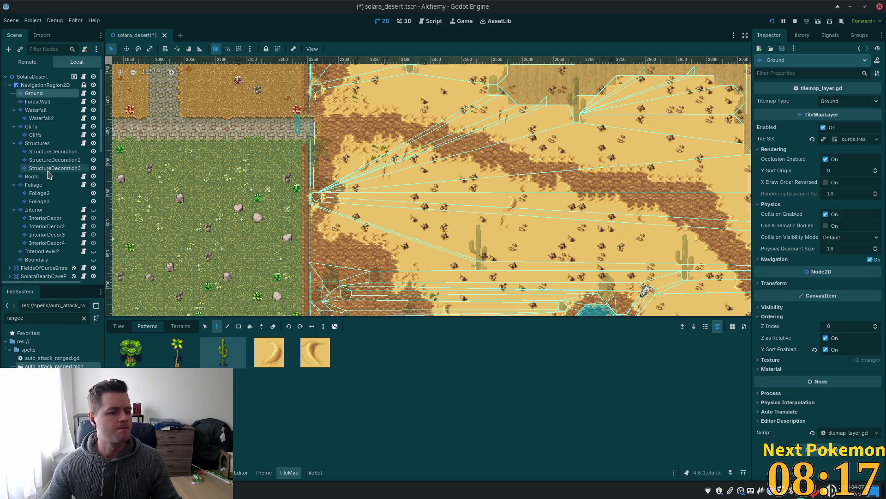
Step: Switch to the Foliage layer and place a cactus on the sand below the cliffs
left_click(41, 184)
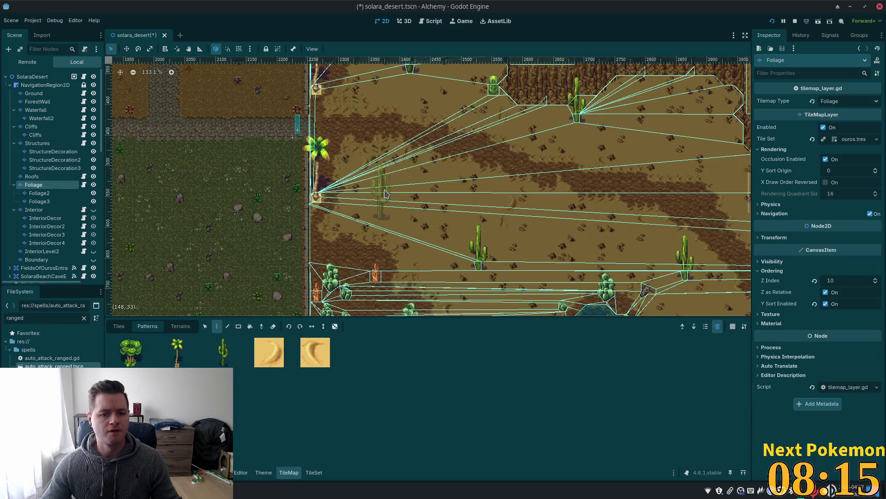
scroll(407, 157, "down", 3)
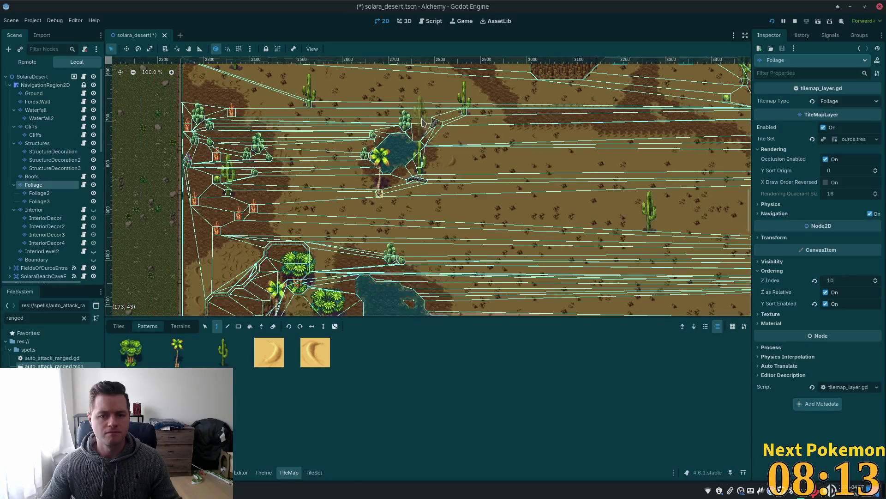
scroll(498, 301, "up", 5)
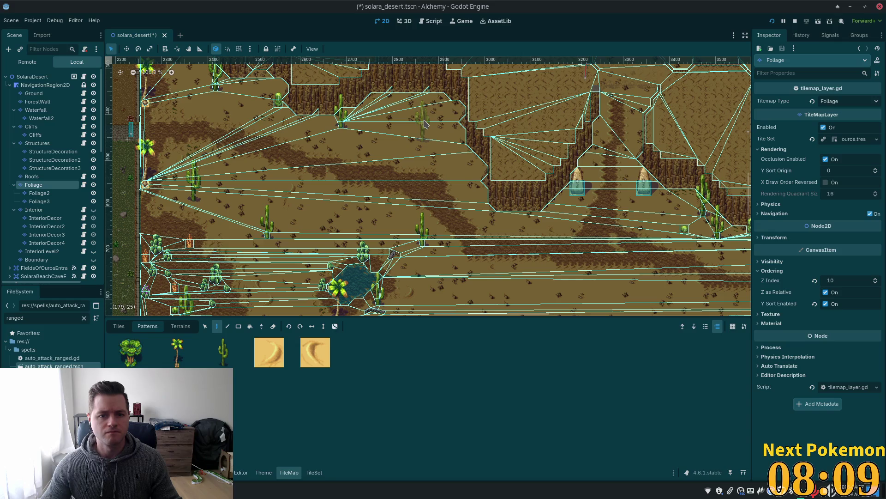
left_click(425, 124)
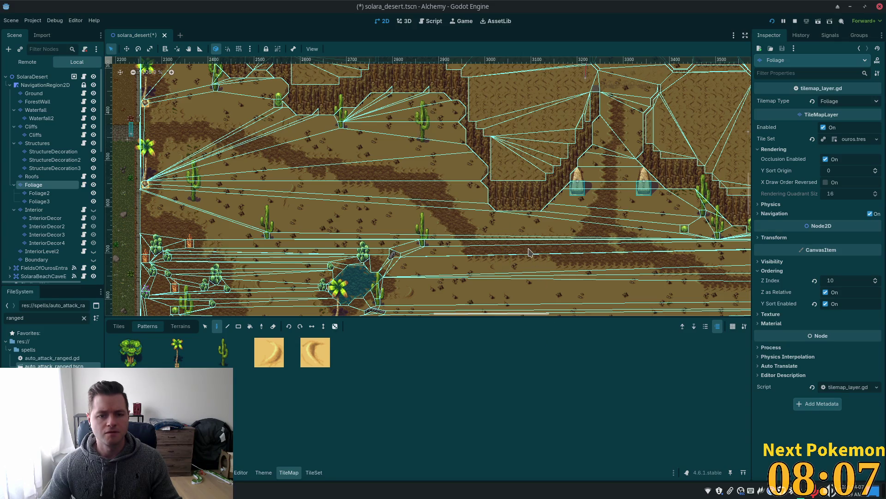
Step: Place two palm tree patterns below the cliff edge, then select the SolaraDesert root
scroll(529, 252, "down", 5)
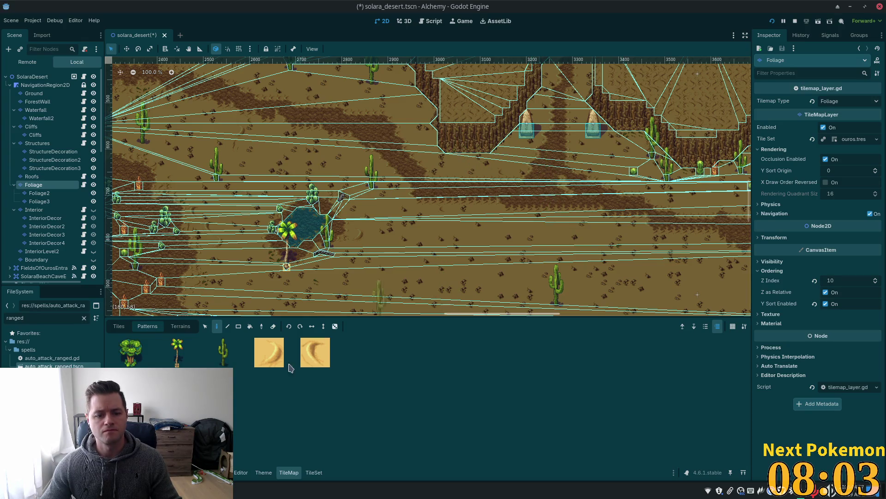
left_click(176, 352)
scroll(506, 250, "up", 5)
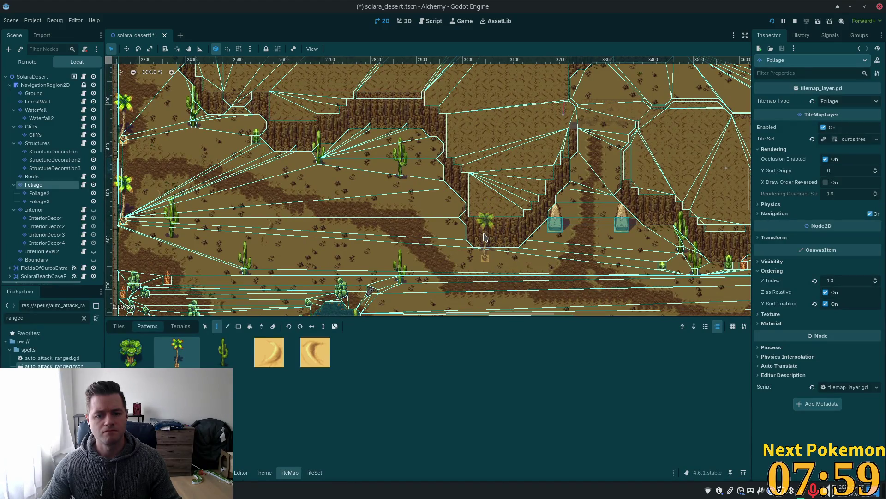
left_click(485, 237)
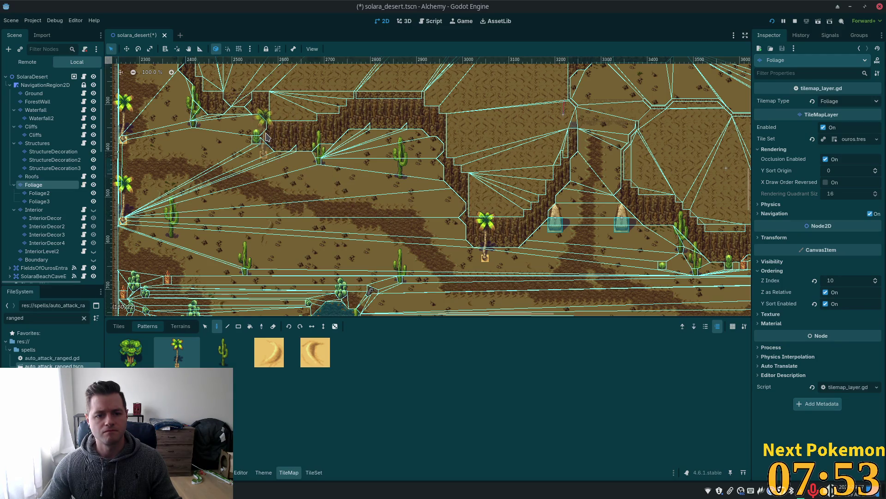
left_click_drag(292, 161, 513, 229)
scroll(514, 230, "up", 1)
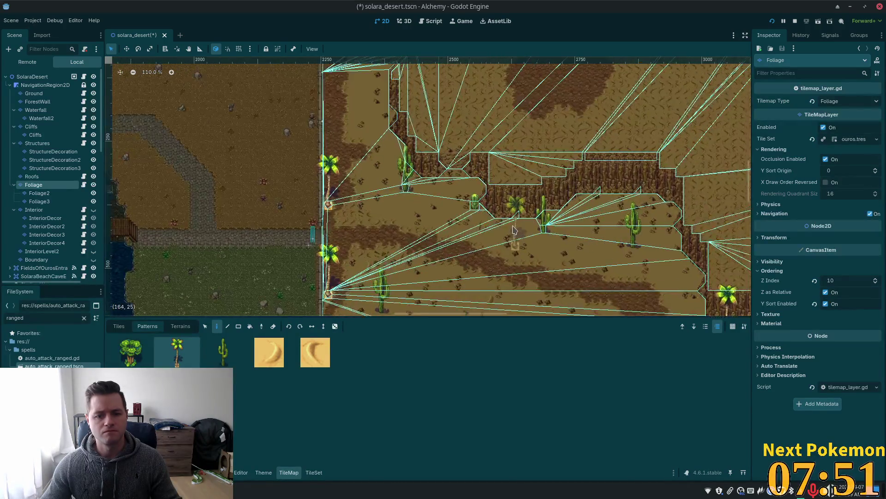
scroll(514, 229, "up", 4)
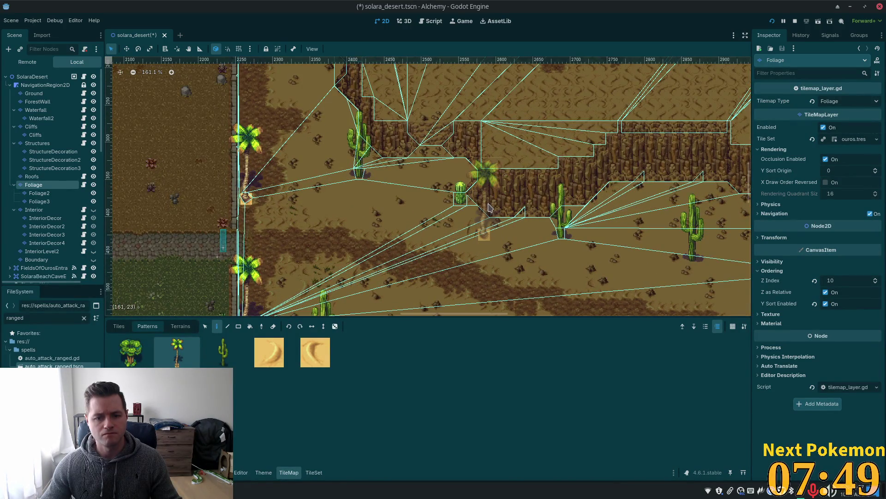
left_click(490, 207)
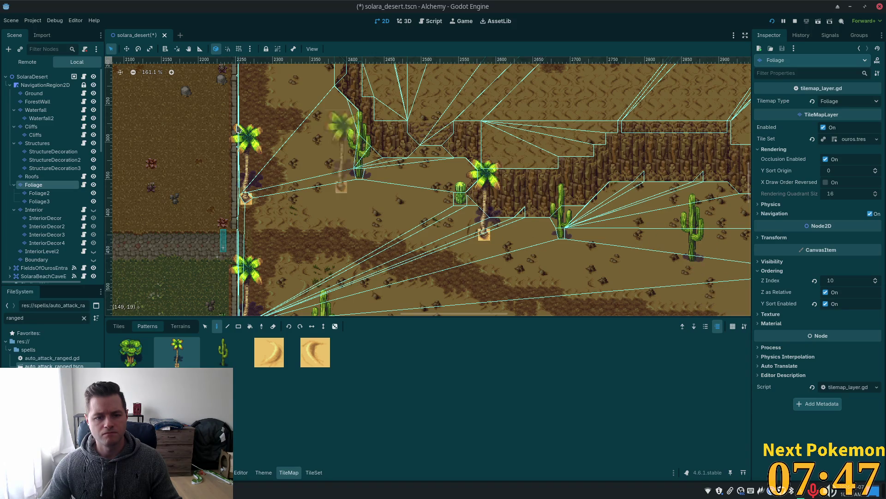
left_click(20, 76)
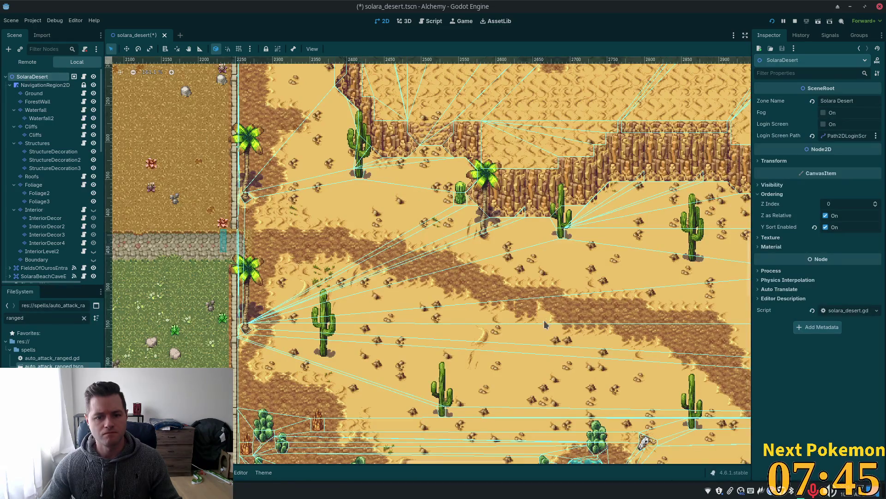
Step: Reselect the Ground layer and return to the individual atlas tiles
scroll(545, 325, "up", 6)
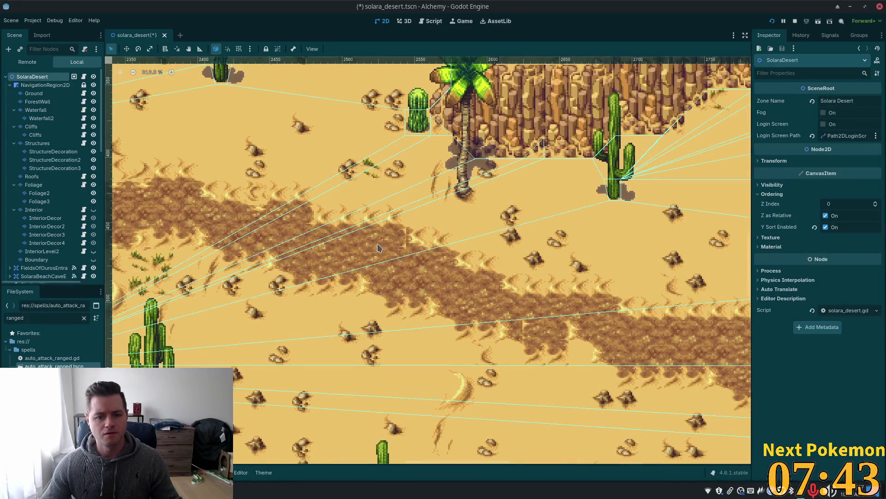
scroll(378, 248, "up", 5)
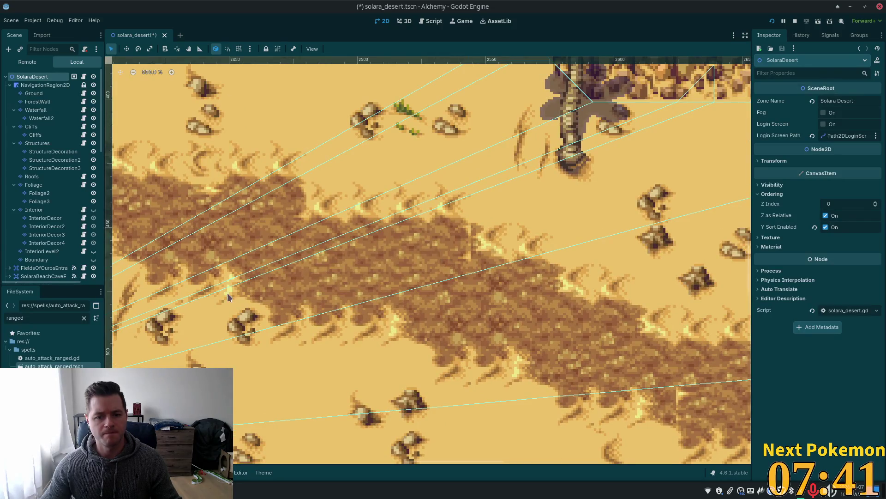
left_click(34, 94)
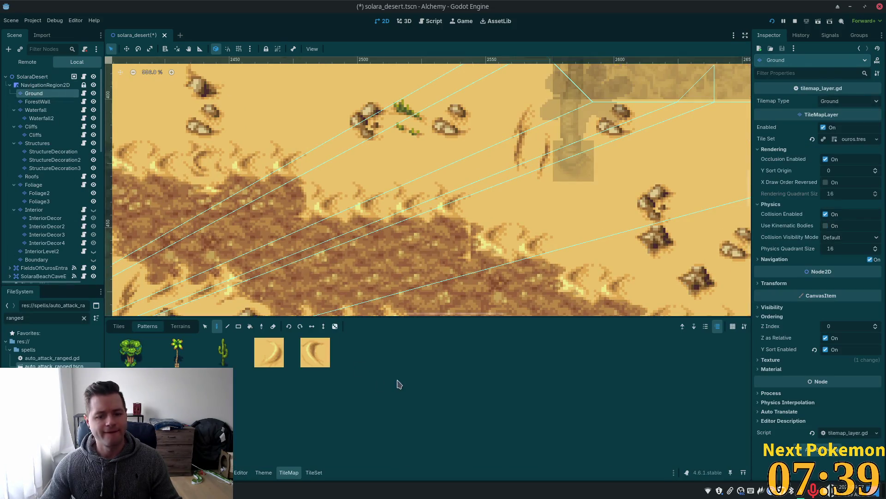
left_click(118, 326)
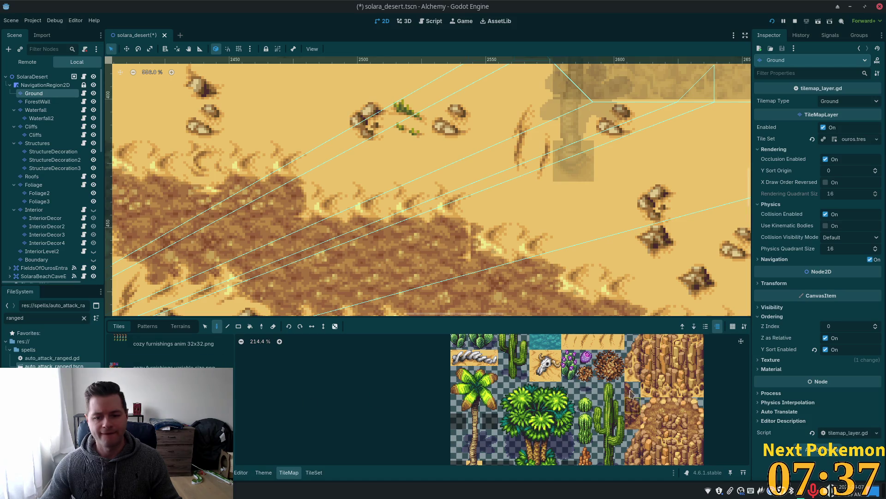
scroll(632, 394, "down", 3)
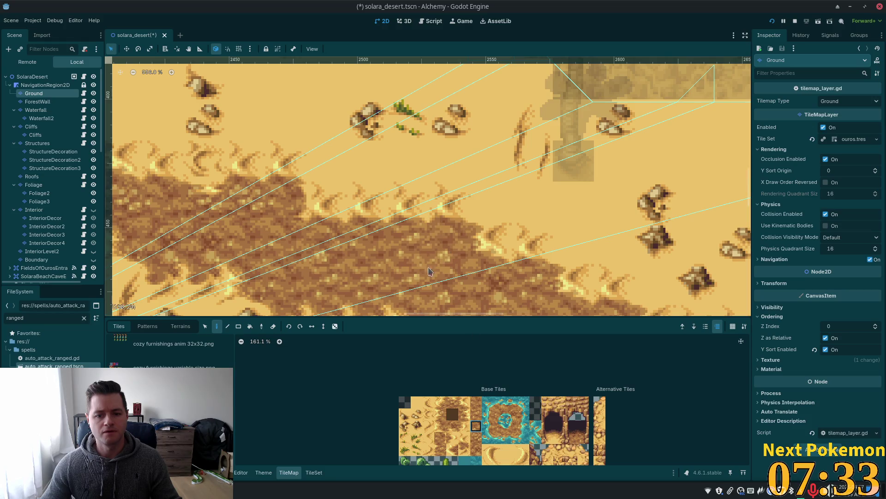
Step: Paint dark dirt tiles over the sand notches along the eastern stretch of the path
left_click_drag(405, 255, 433, 194)
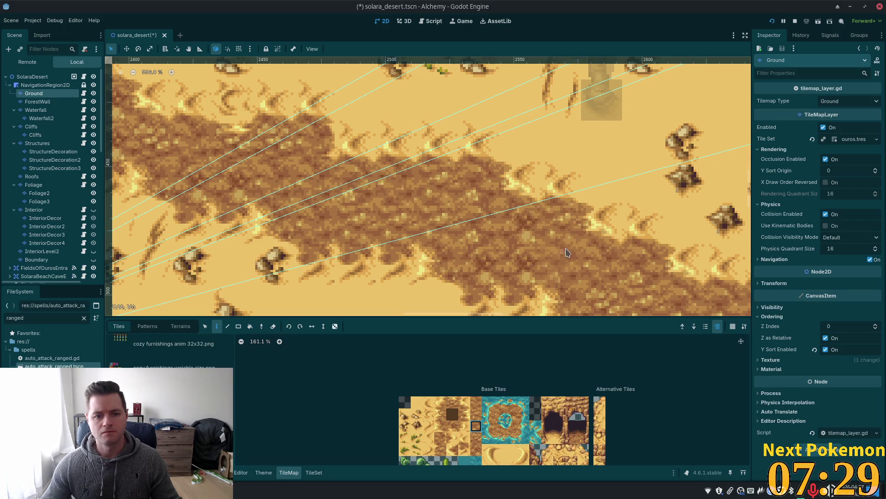
left_click_drag(566, 256, 493, 210)
left_click_drag(572, 252, 495, 165)
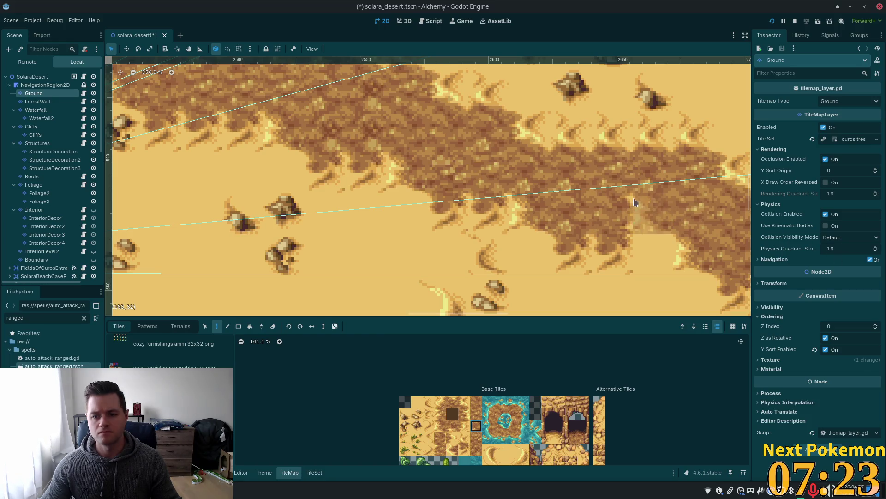
scroll(432, 184, "right", 5)
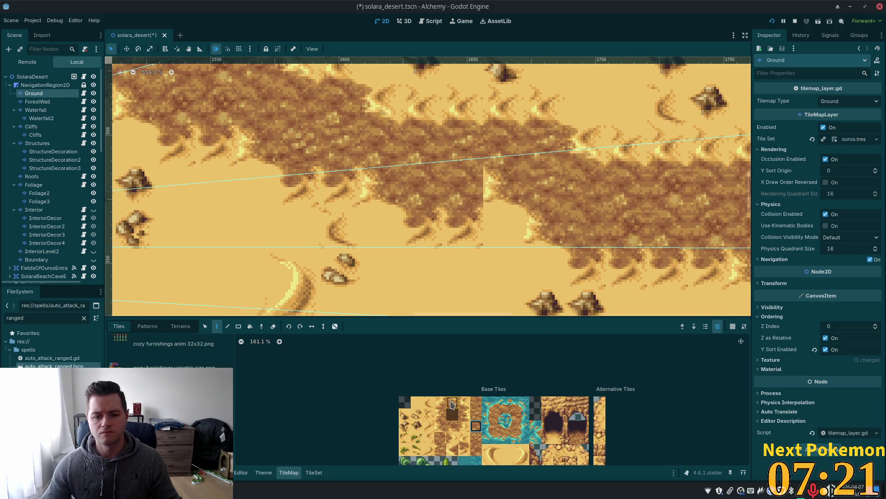
left_click(452, 425)
left_click(493, 193)
scroll(610, 234, "down", 5)
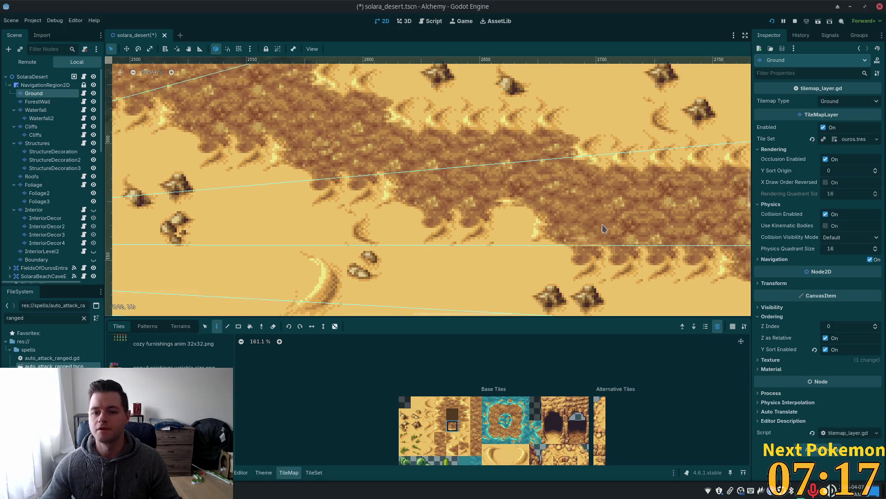
scroll(609, 233, "down", 1)
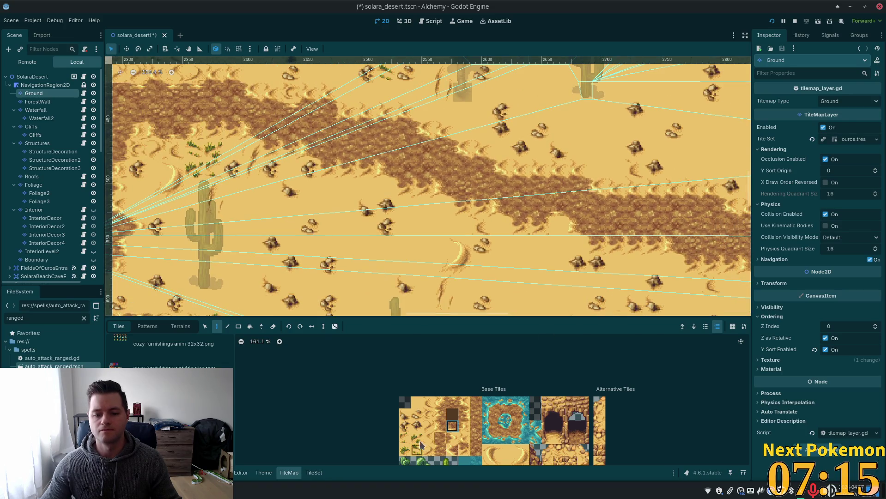
Step: Paint a ground tile into the dune edge cell along the path's lower sandy edge
left_click(417, 427)
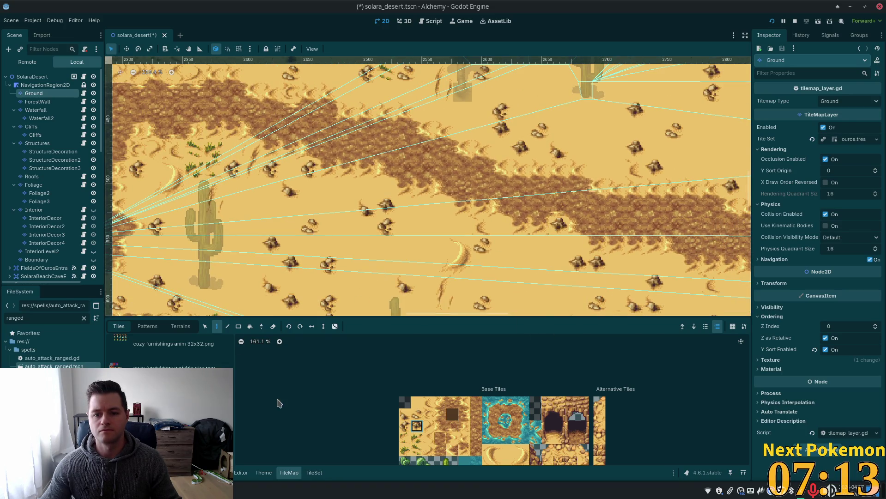
scroll(577, 263, "down", 5)
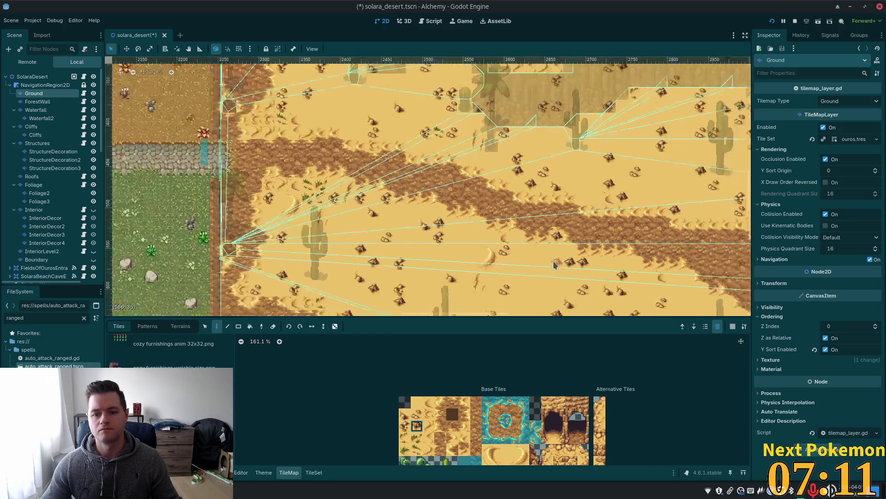
scroll(546, 241, "up", 2)
scroll(546, 240, "up", 6)
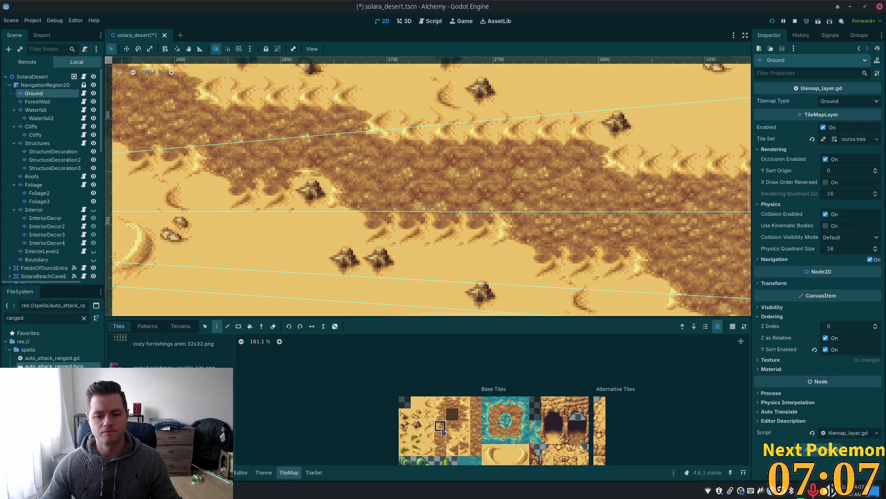
left_click(441, 427)
scroll(546, 270, "up", 4)
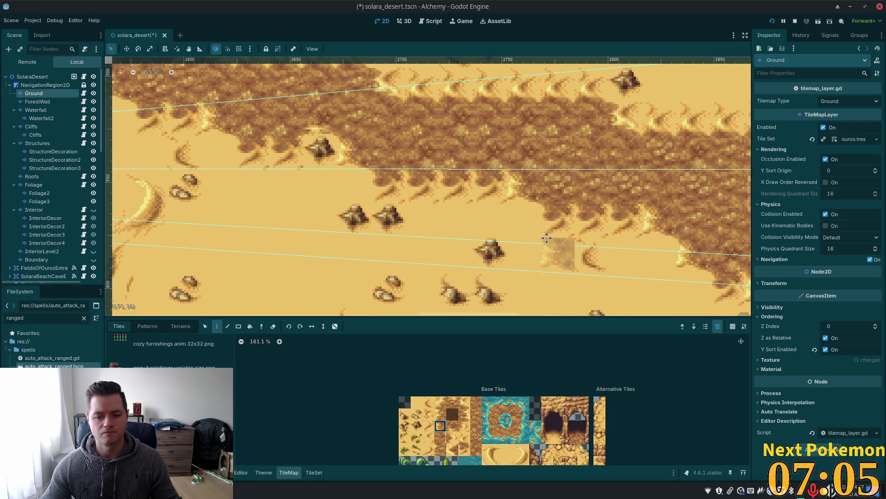
scroll(531, 276, "down", 2)
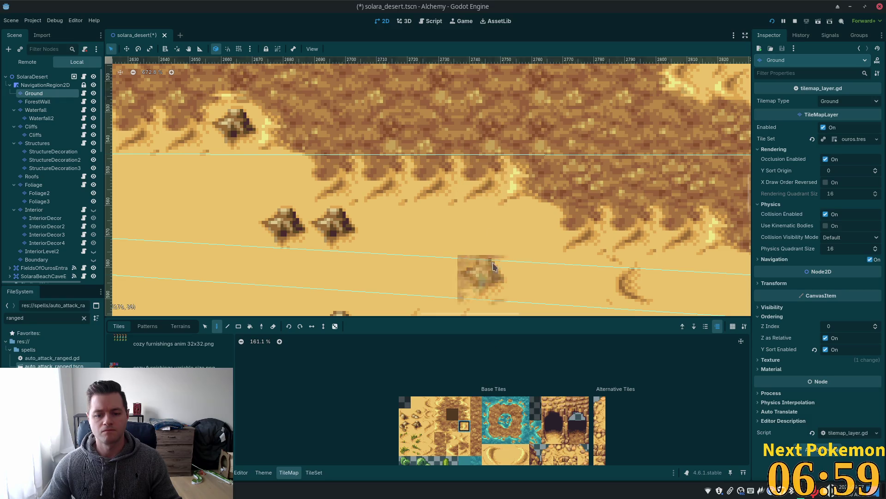
left_click(484, 183)
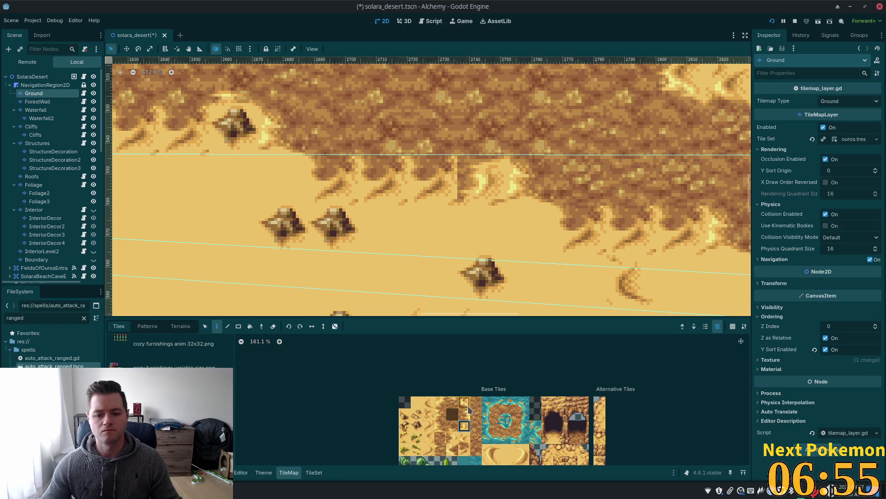
Step: Paint a 1x2 block of ground tiles onto the sand beside the rock
left_click_drag(441, 427, 440, 413)
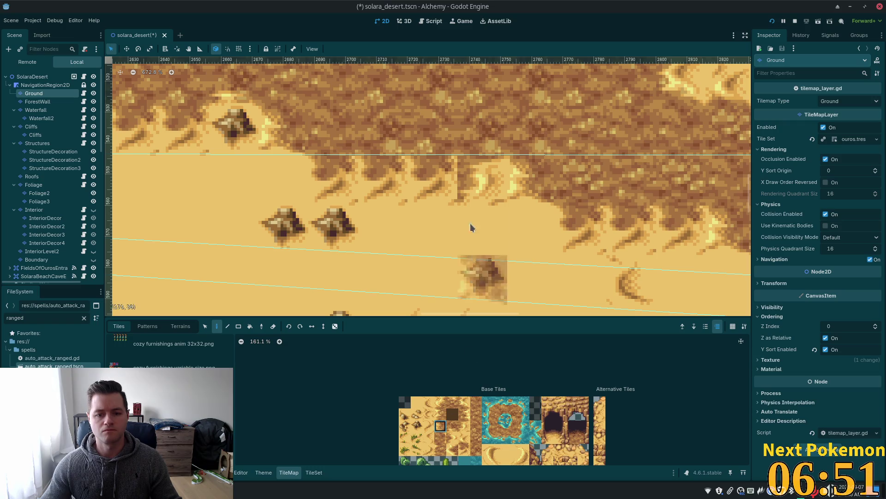
left_click(464, 176)
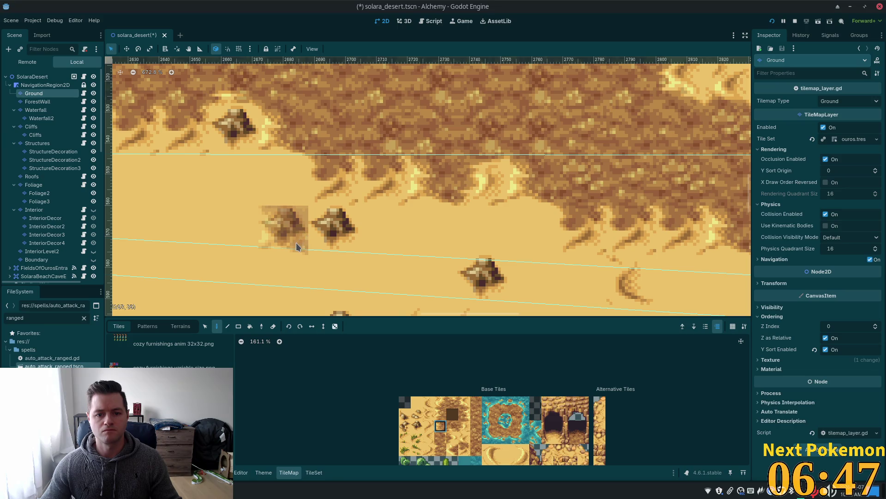
scroll(577, 291, "down", 4)
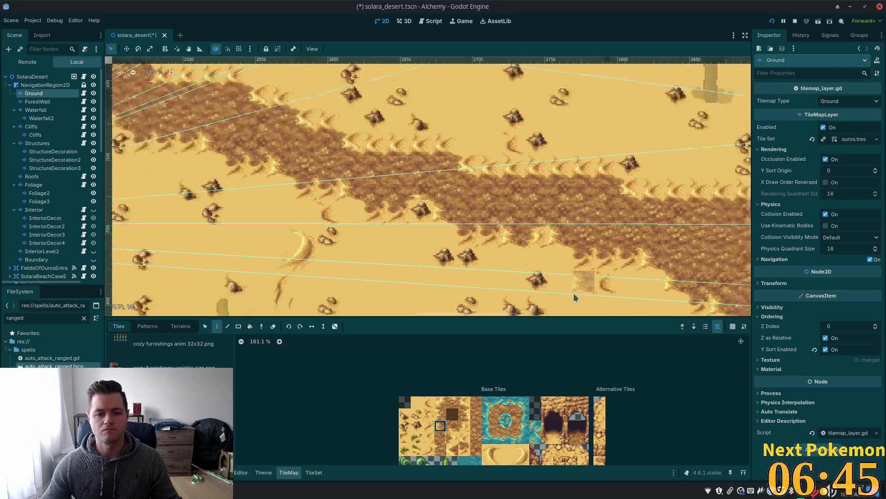
scroll(575, 297, "down", 3)
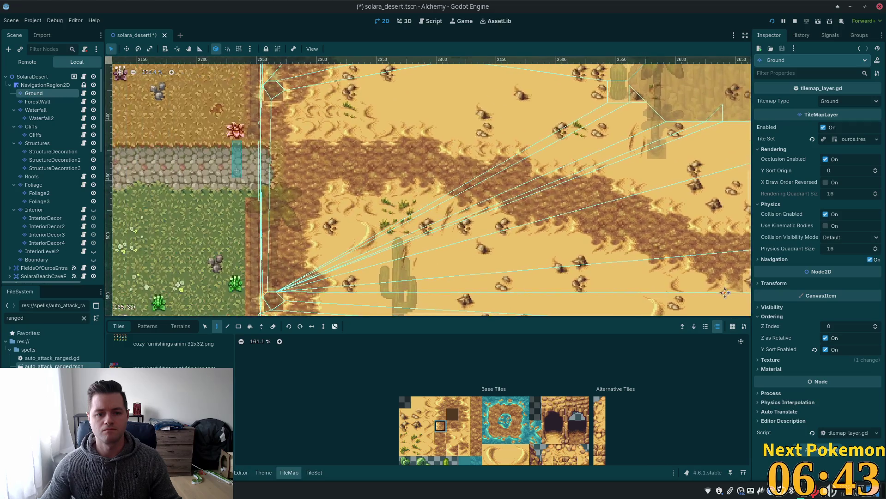
Step: Paint sand edge tiles where the path meets the grass tufts, undoing one misplaced tile
scroll(443, 208, "up", 3)
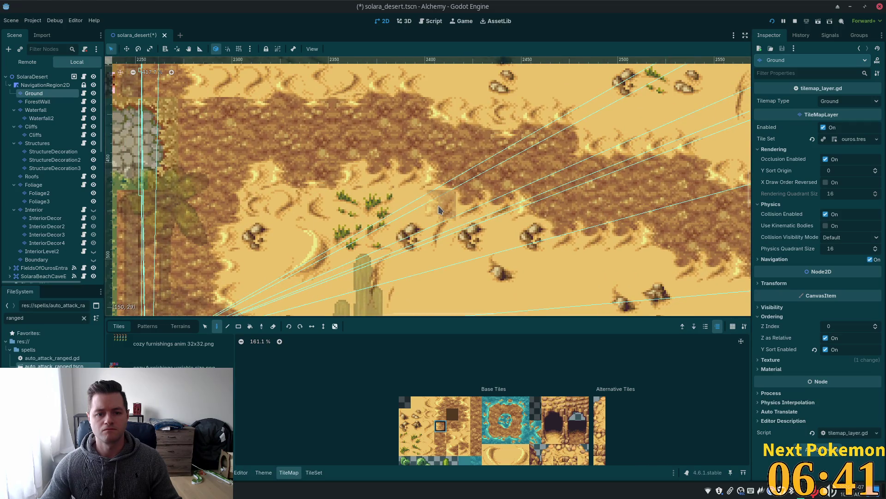
scroll(439, 210, "up", 2)
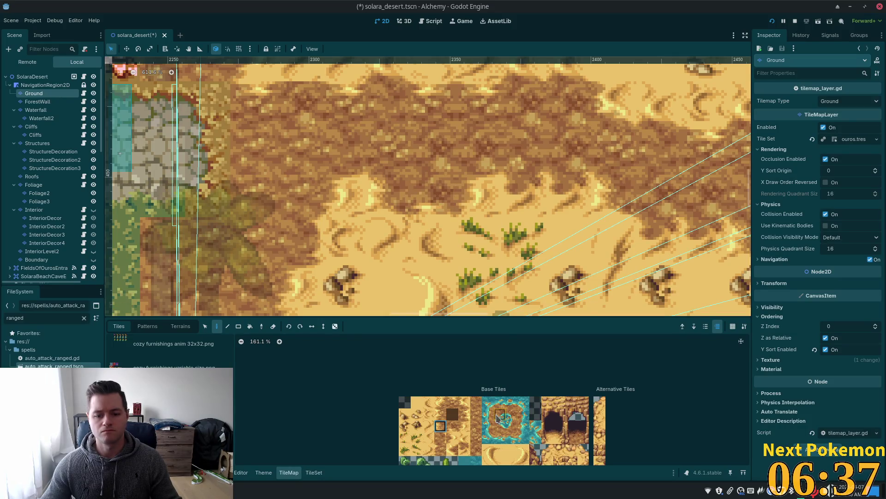
left_click(455, 272)
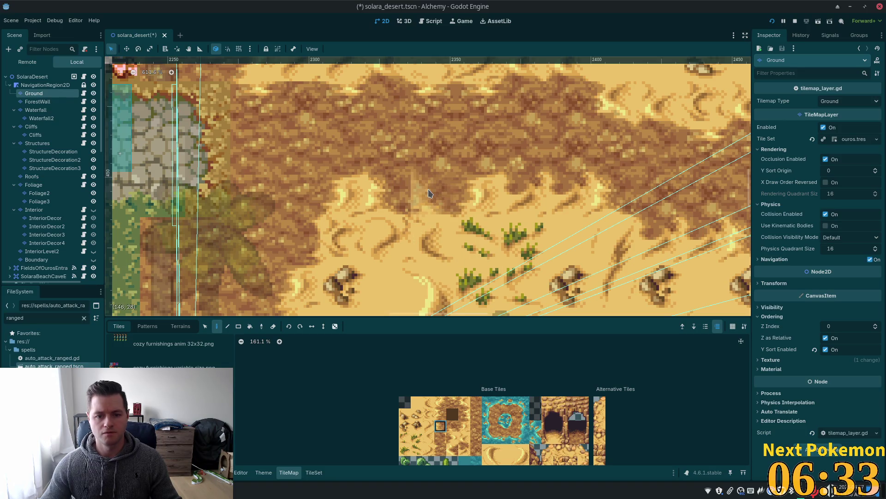
left_click(464, 428)
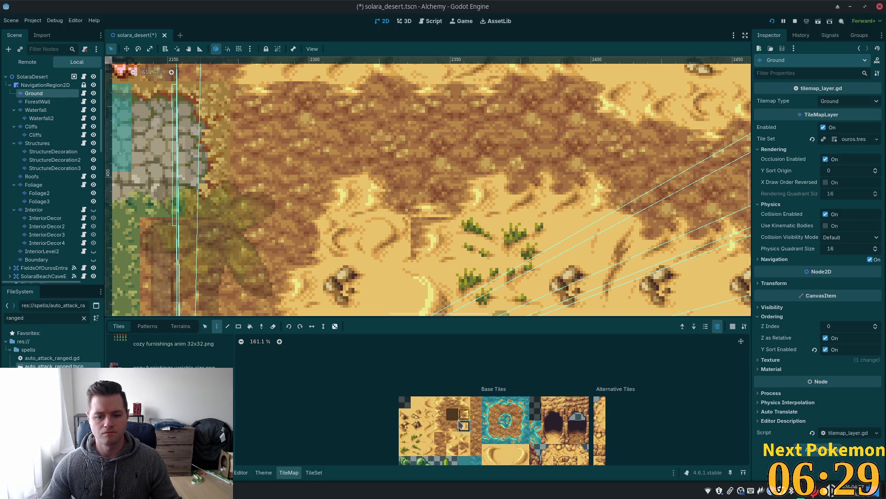
left_click(476, 415)
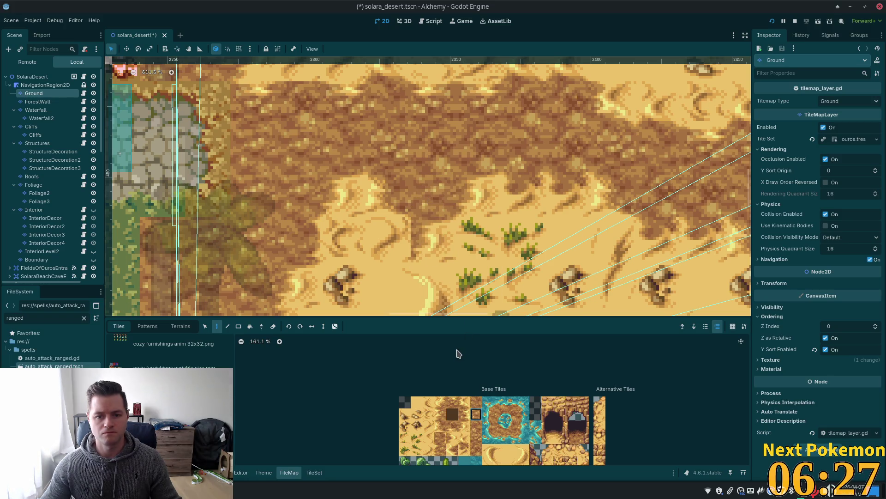
left_click(440, 425)
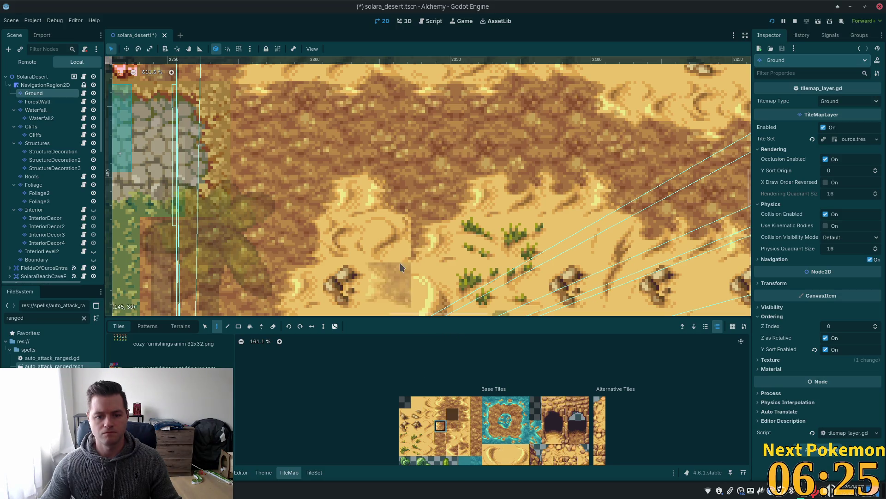
left_click(401, 245)
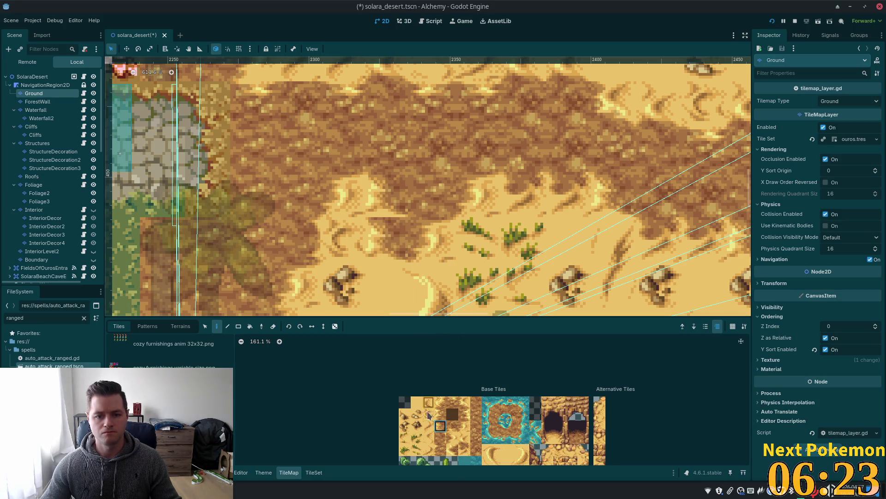
left_click(344, 194)
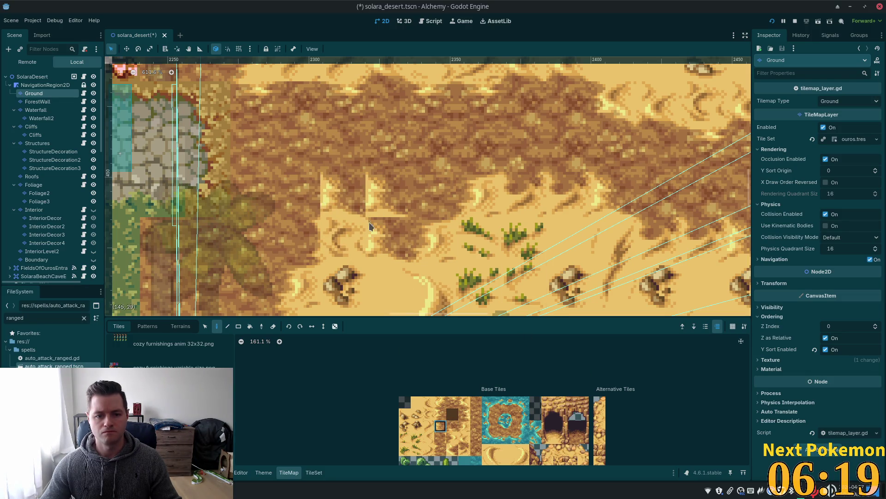
key("ctrl+z")
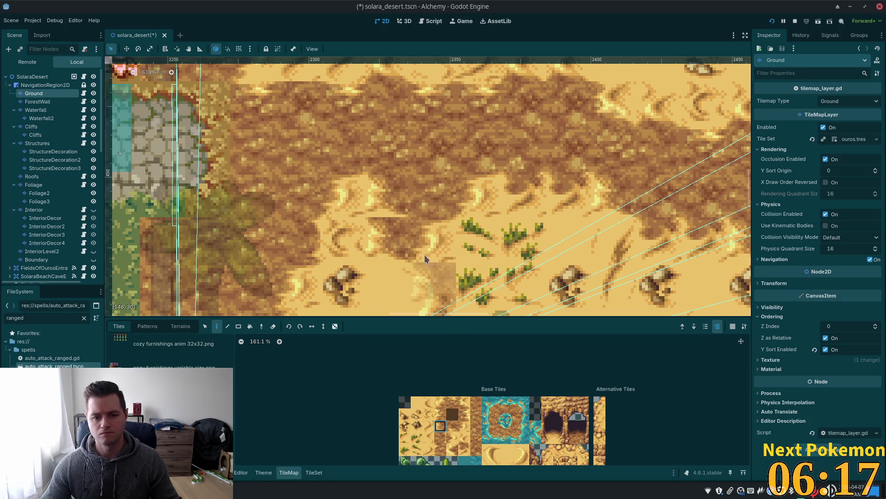
left_click(441, 414)
Step: Repaint the path edge tile and add two dark dirt tiles on the path
left_click(389, 226)
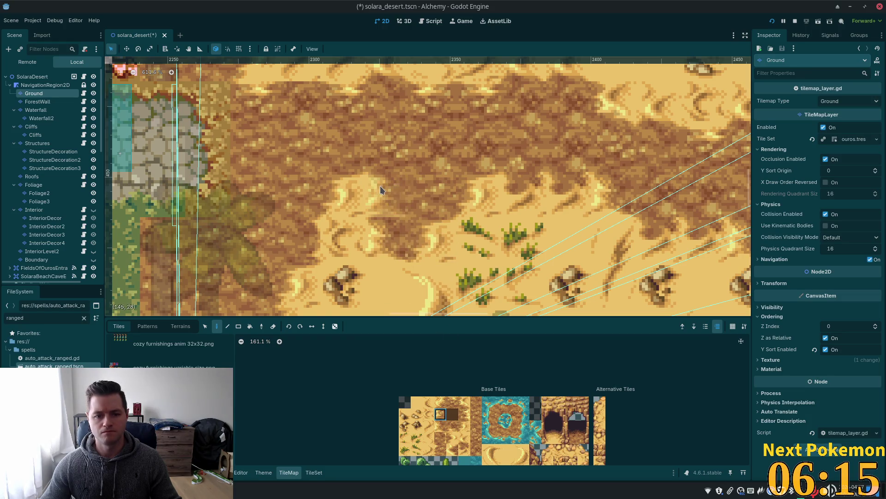
scroll(644, 197, "down", 3)
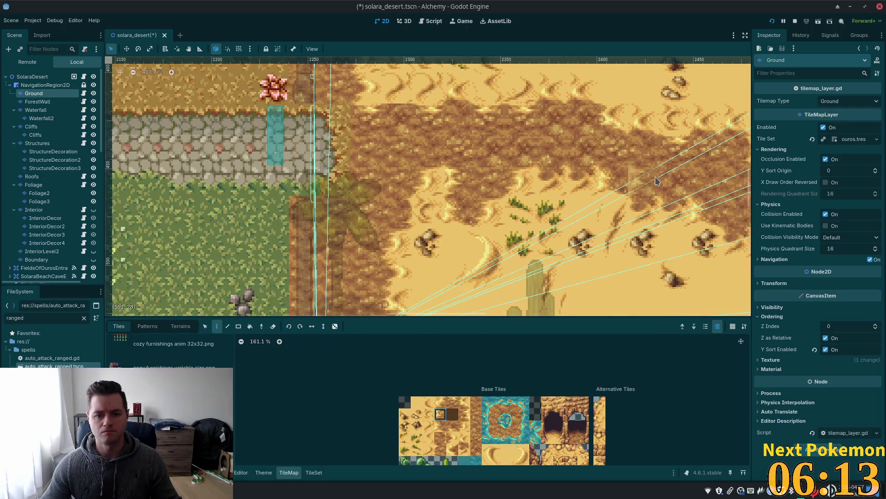
scroll(535, 124, "up", 3)
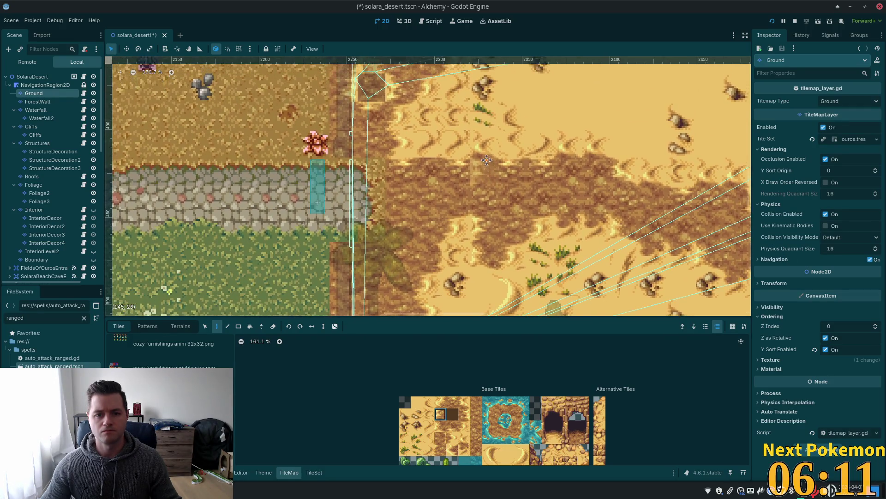
scroll(535, 122, "up", 3)
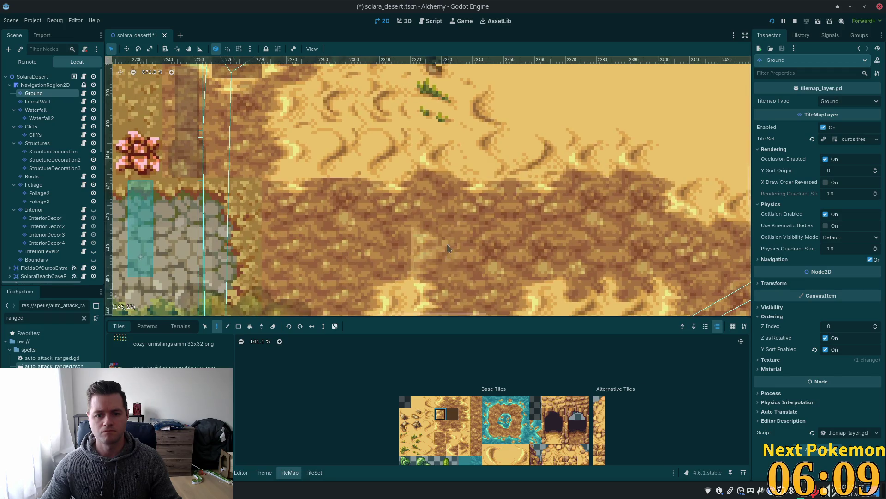
left_click(440, 402)
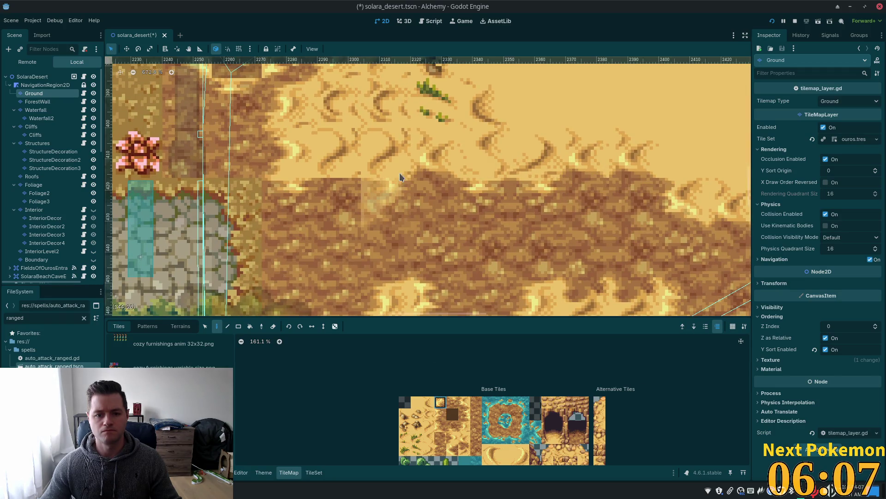
left_click(462, 405)
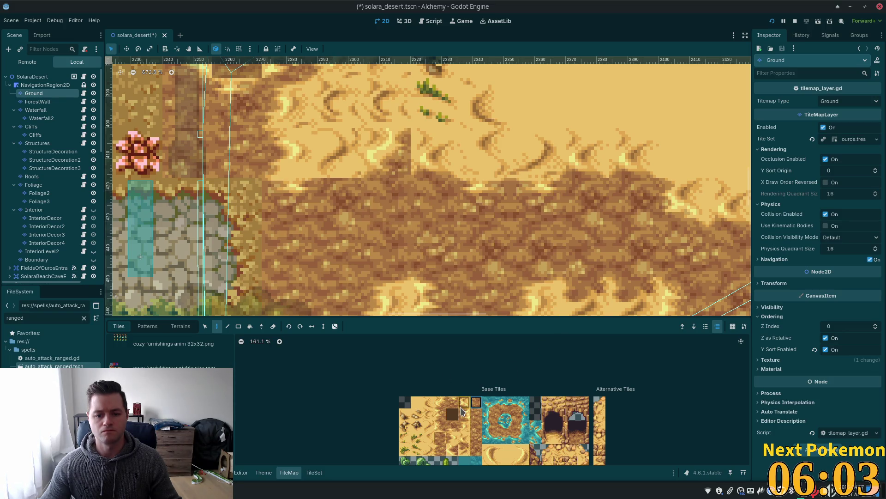
left_click(436, 157)
Step: Move toward the eastern desert and paint crescent sand tiles at the dune edge
scroll(706, 215, "down", 4)
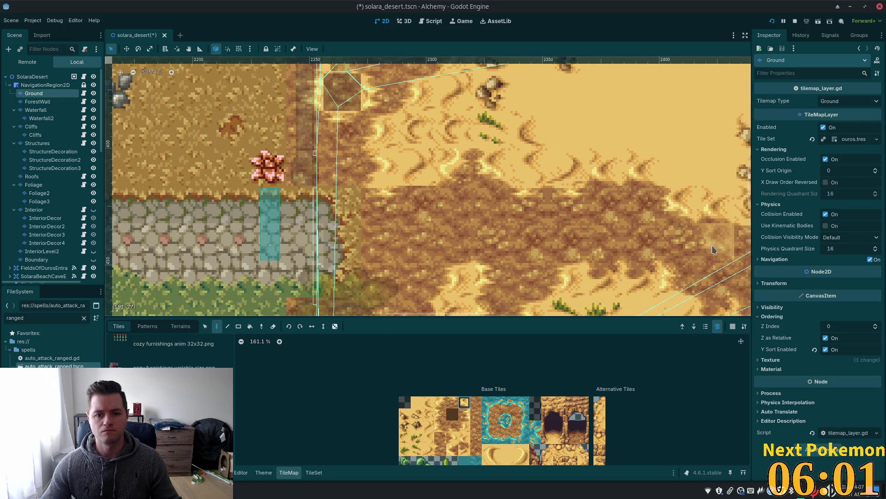
left_click_drag(670, 212, 497, 176)
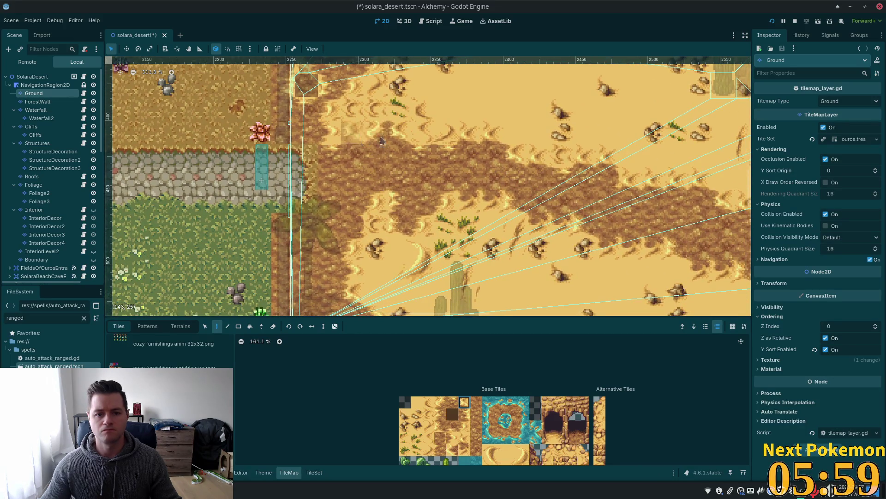
scroll(510, 135, "up", 3)
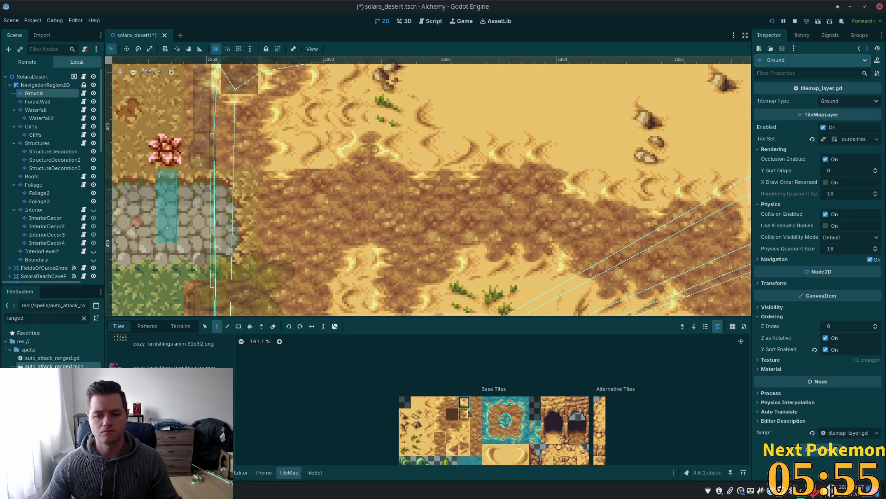
left_click(464, 438)
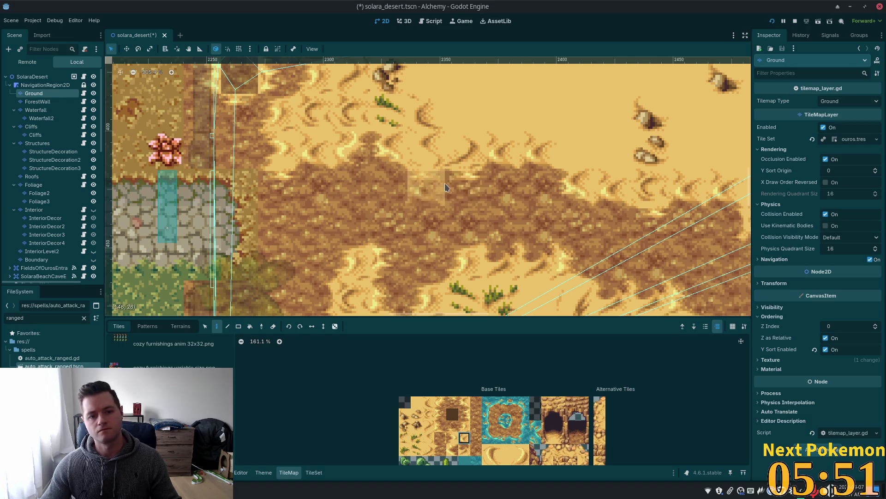
scroll(521, 208, "down", 2)
scroll(552, 225, "down", 1)
scroll(508, 208, "down", 3)
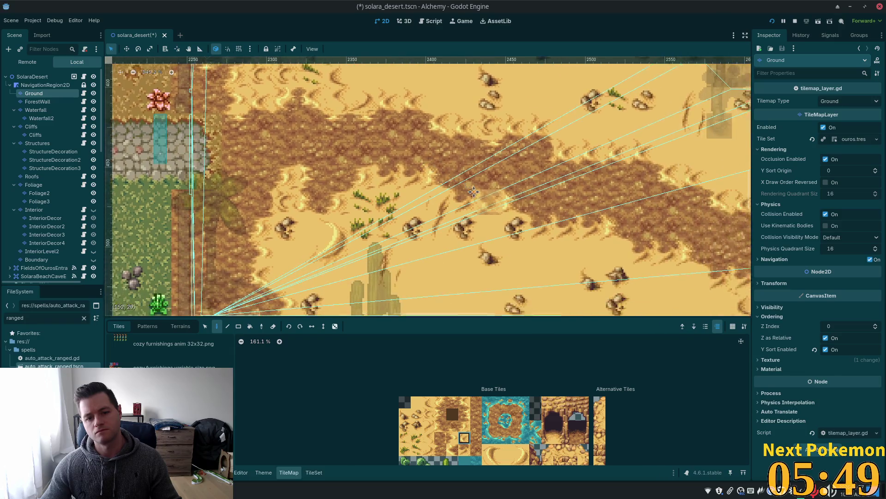
scroll(489, 198, "down", 4)
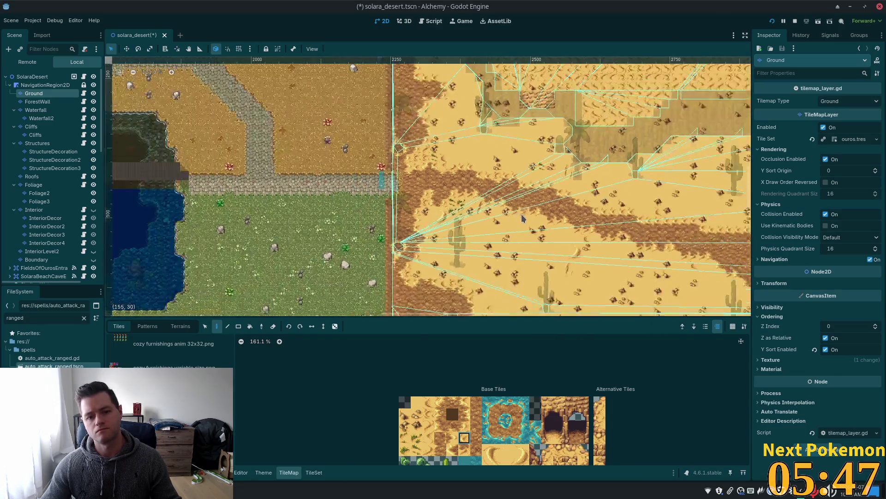
left_click_drag(574, 236, 462, 198)
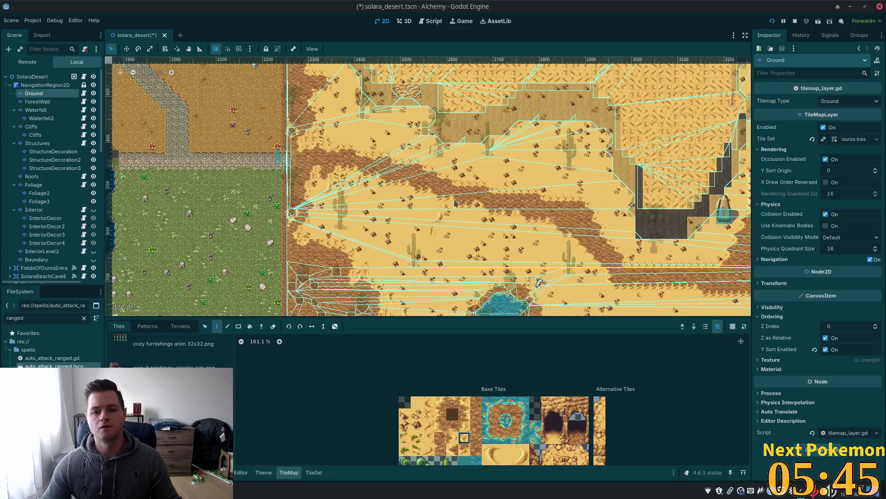
scroll(455, 202, "up", 5)
scroll(496, 197, "up", 3)
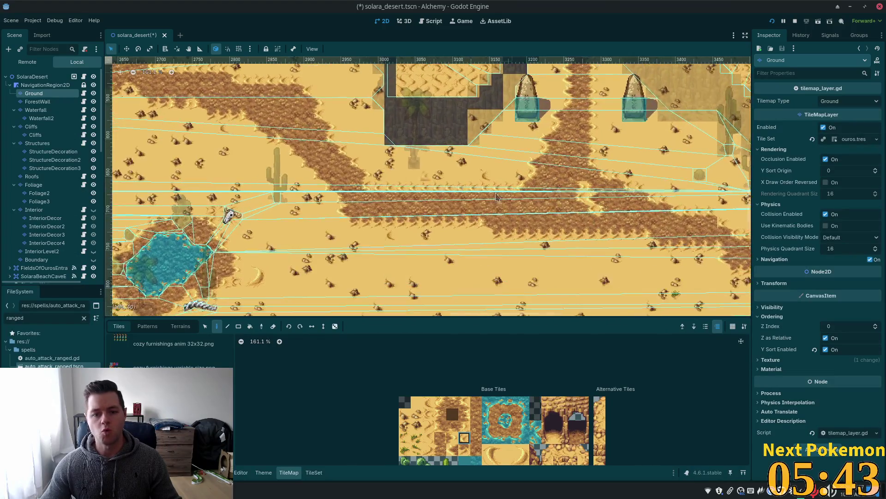
scroll(477, 232, "up", 14)
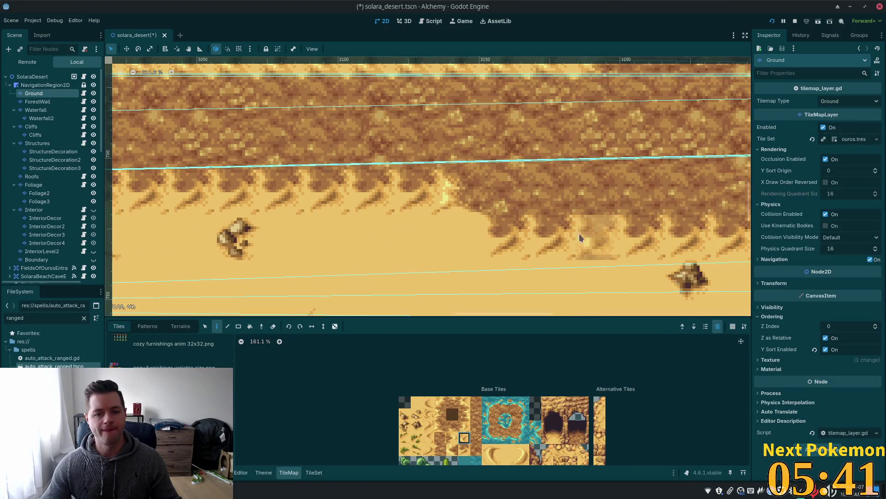
left_click(453, 425)
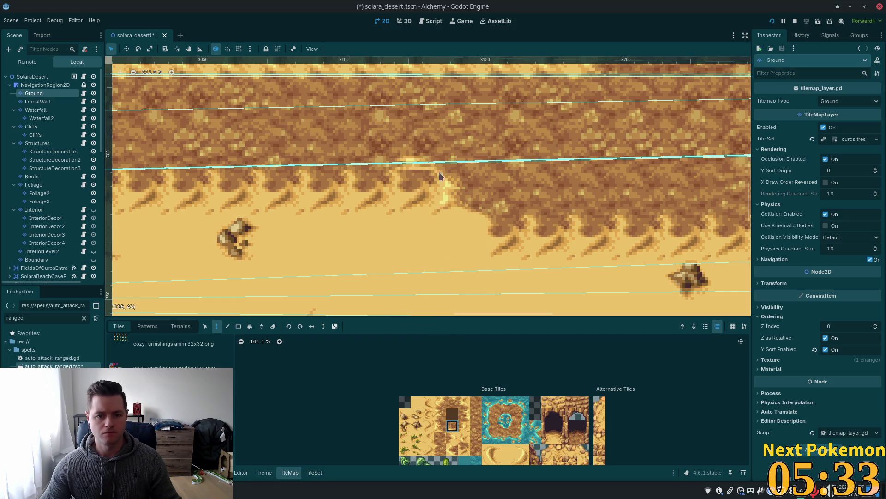
scroll(456, 292, "up", 3)
left_click(427, 418)
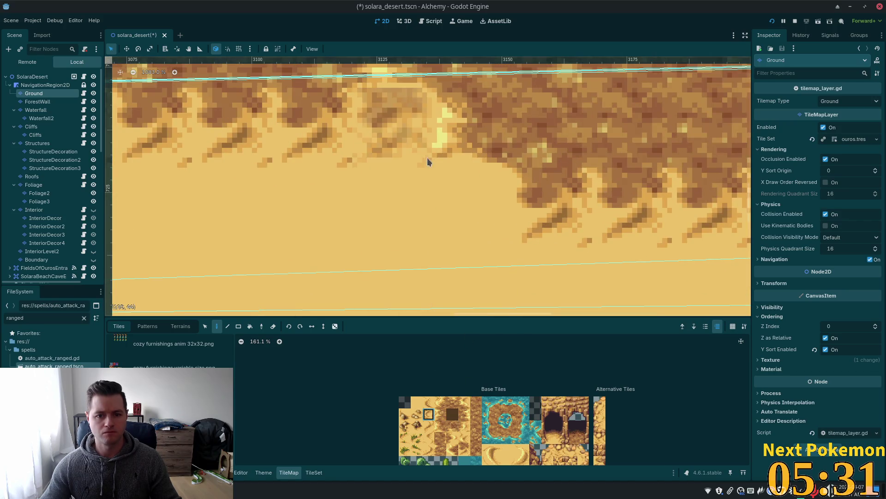
left_click(390, 133)
Step: Pan and zoom the map to inspect another stretch of desert
scroll(535, 287, "down", 2)
scroll(535, 287, "down", 2)
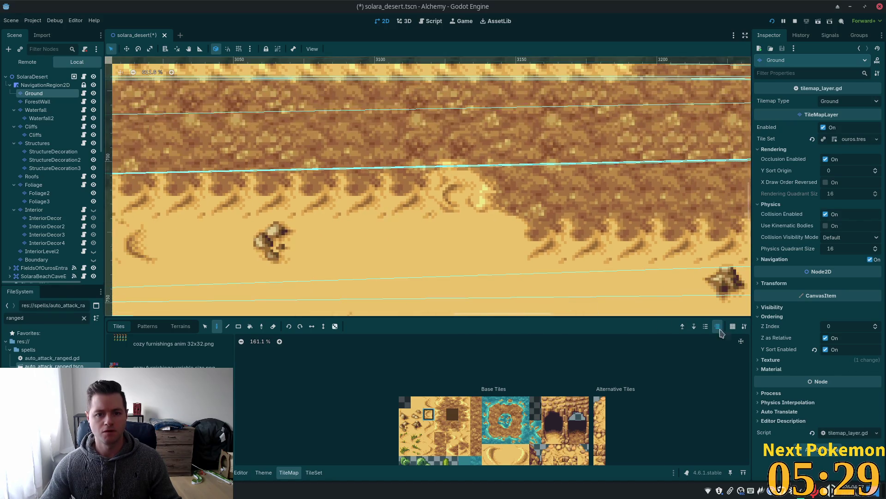
scroll(484, 246, "down", 3)
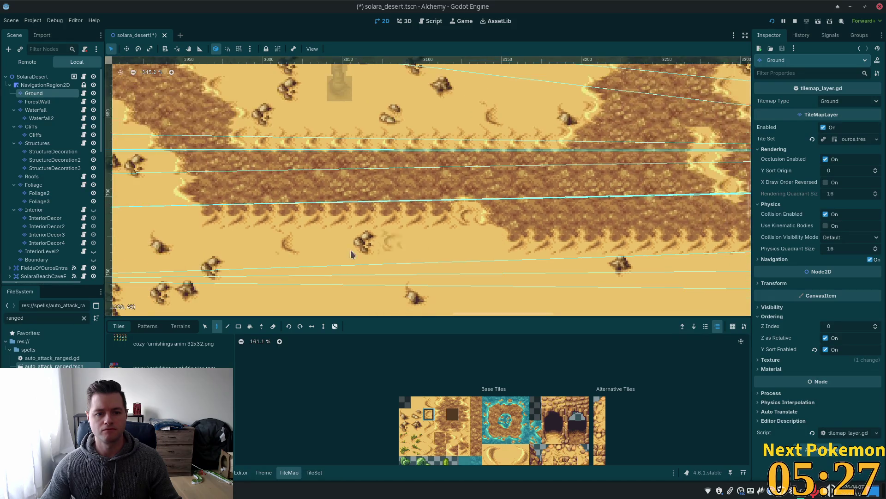
left_click_drag(548, 30, 614, 64)
scroll(249, 188, "left", 5)
scroll(249, 188, "up", 3)
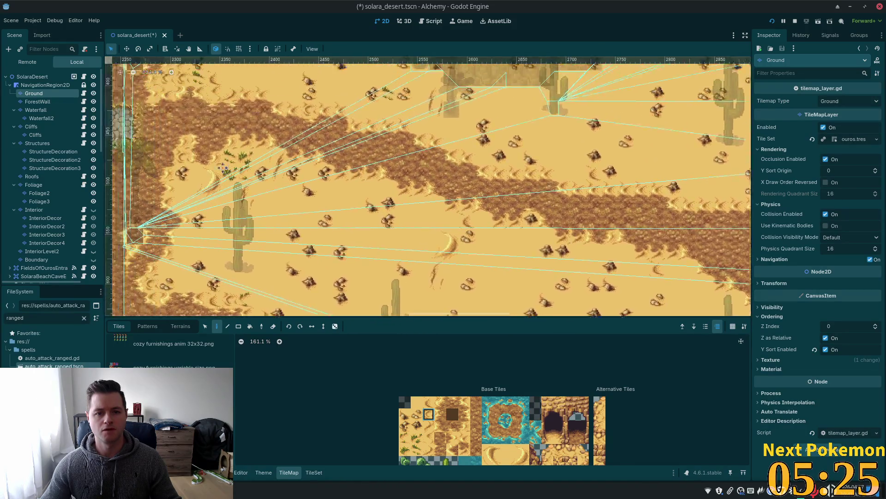
scroll(248, 189, "right", 3)
scroll(249, 188, "down", 2)
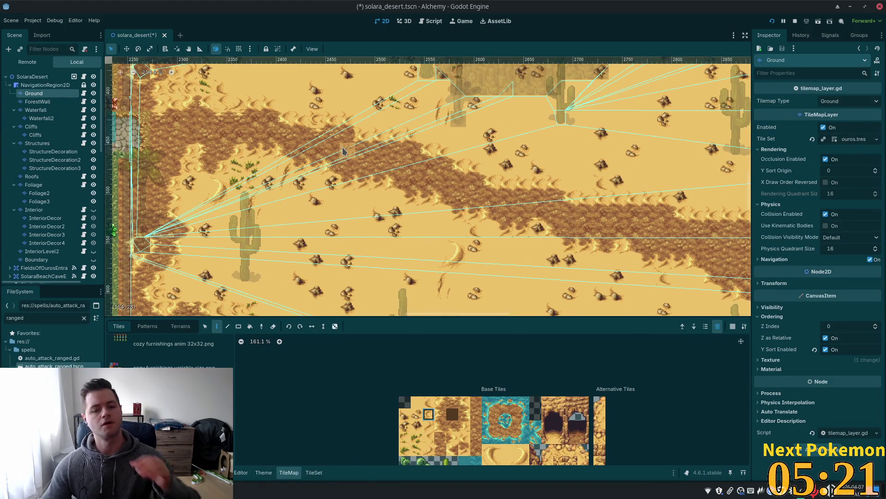
scroll(464, 207, "up", 6)
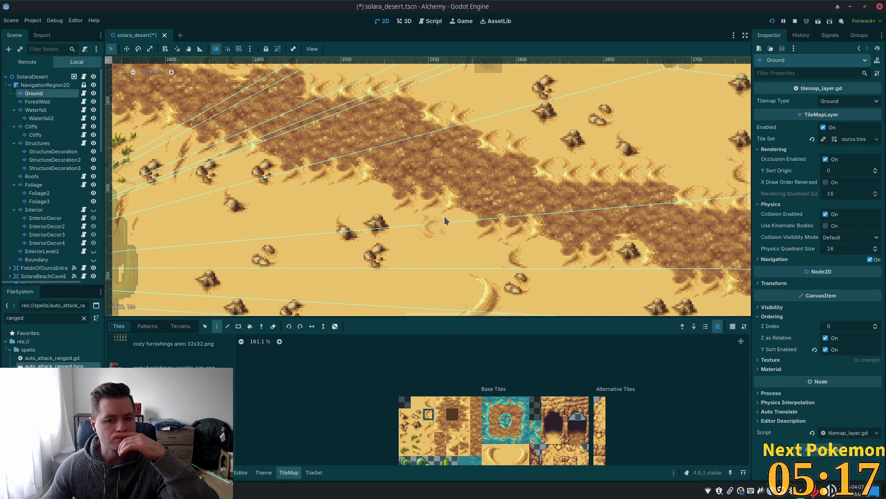
scroll(445, 220, "down", 2)
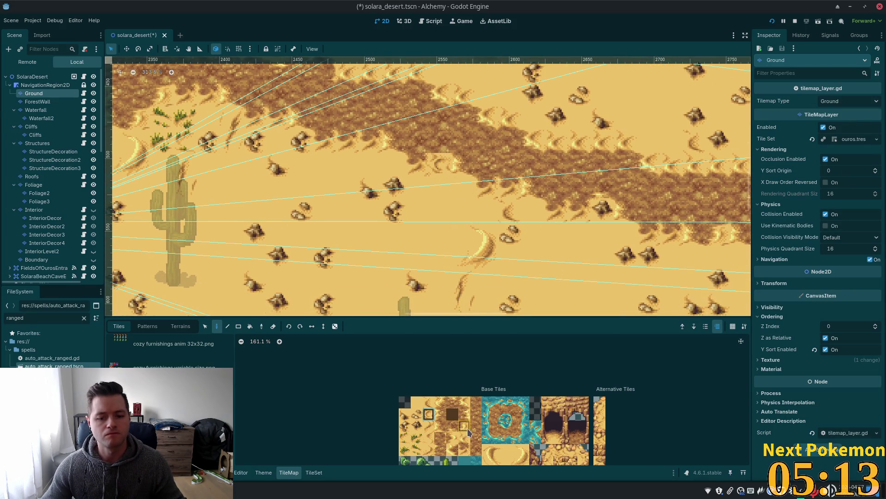
left_click(453, 425)
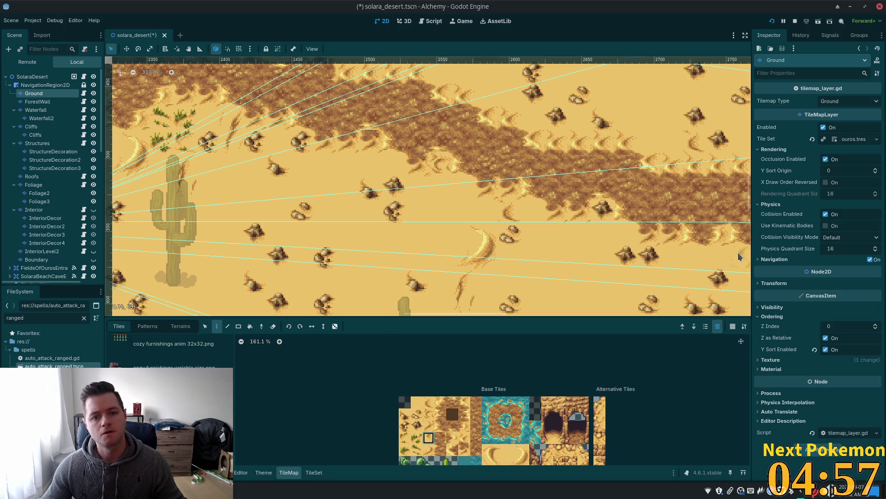
scroll(392, 155, "up", 4)
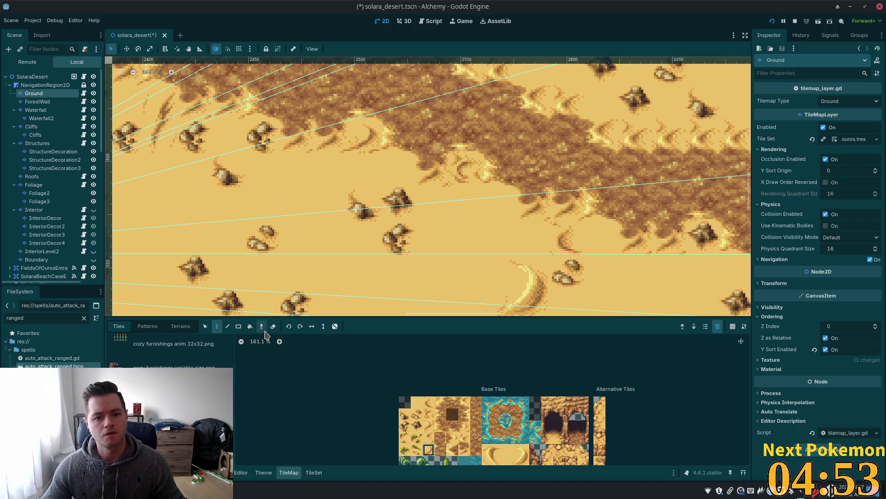
scroll(600, 277, "down", 10)
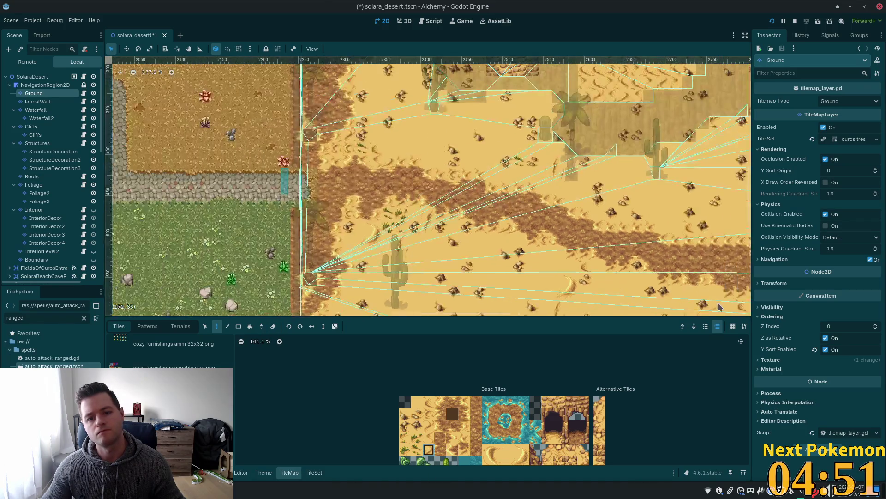
scroll(660, 260, "right", 5)
scroll(661, 259, "down", 2)
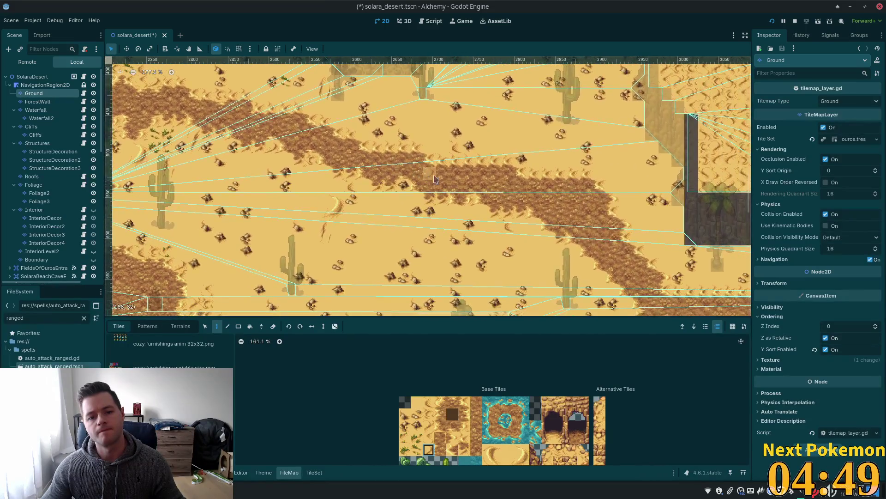
scroll(528, 202, "down", 2)
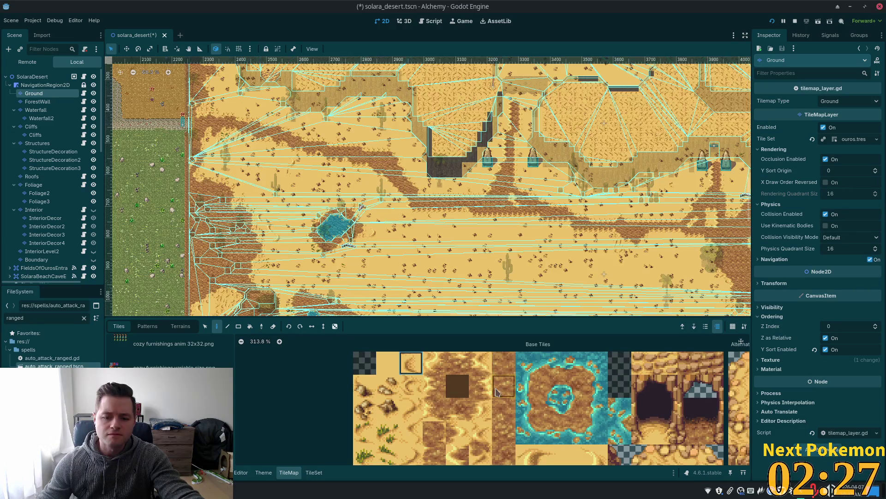
scroll(496, 392, "down", 3)
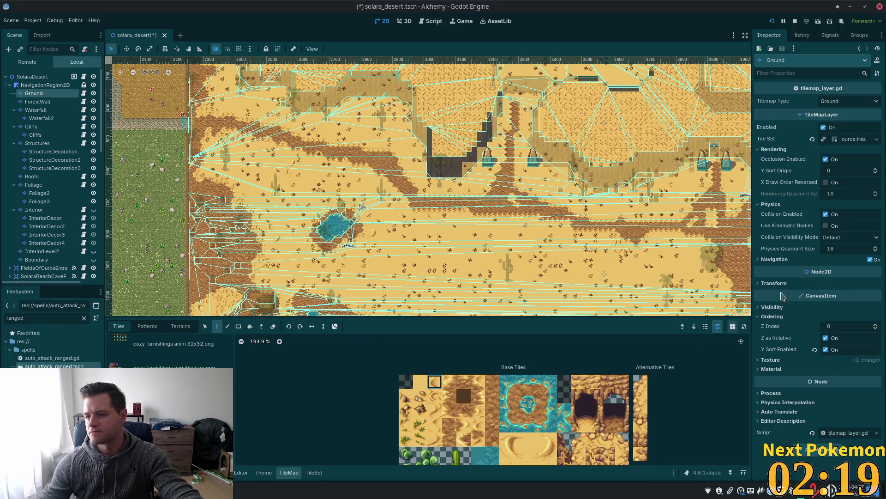
mouse_move(217, 490)
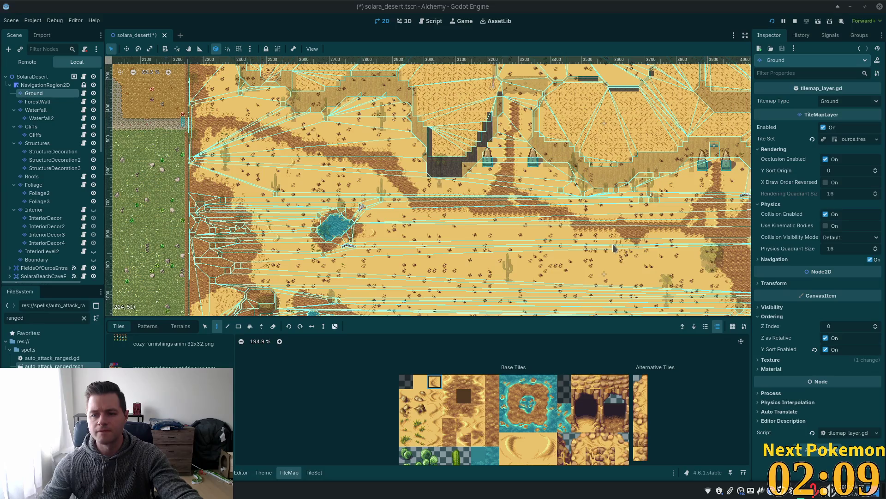
scroll(612, 242, "up", 3)
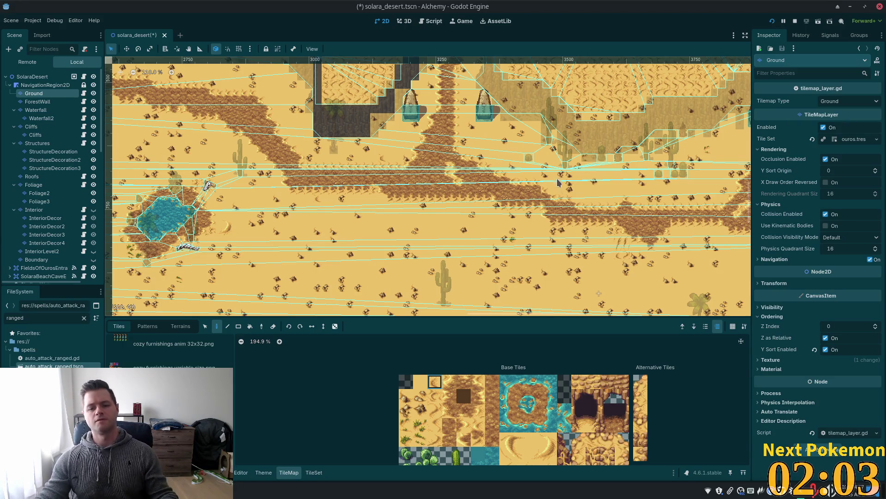
Step: Paint a curved sand ripple tile onto the open desert below the dark dirt band
scroll(563, 203, "down", 2)
scroll(625, 210, "down", 1)
scroll(577, 217, "up", 5)
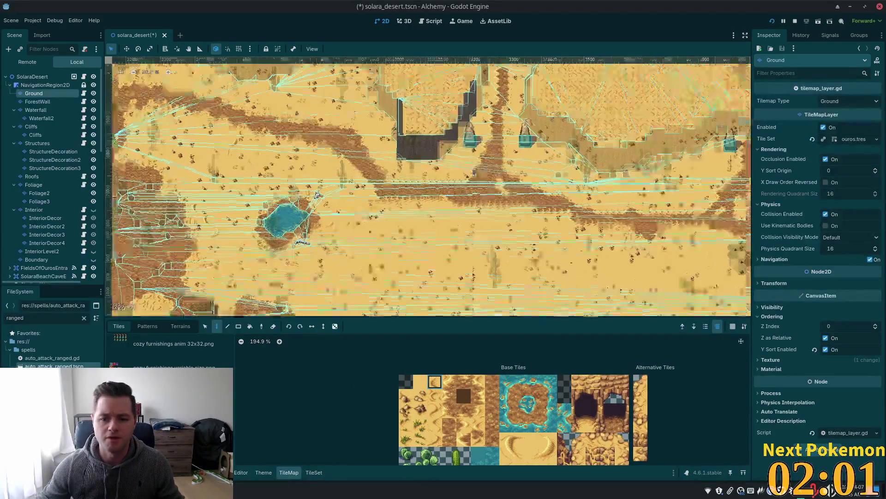
scroll(528, 224, "up", 4)
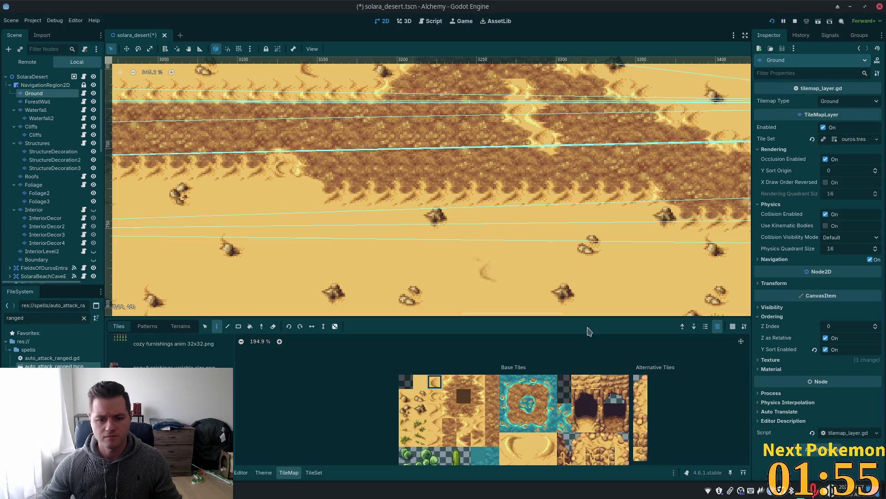
scroll(508, 411, "up", 2)
scroll(508, 411, "up", 1)
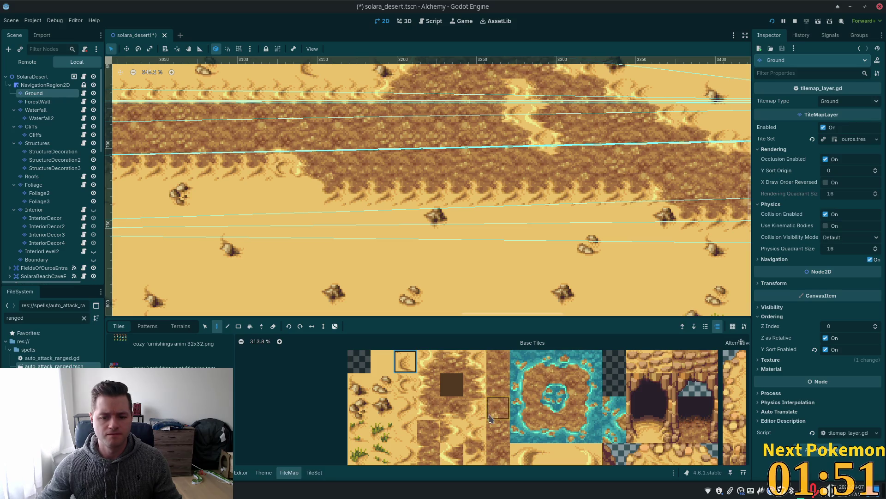
scroll(482, 409, "down", 1)
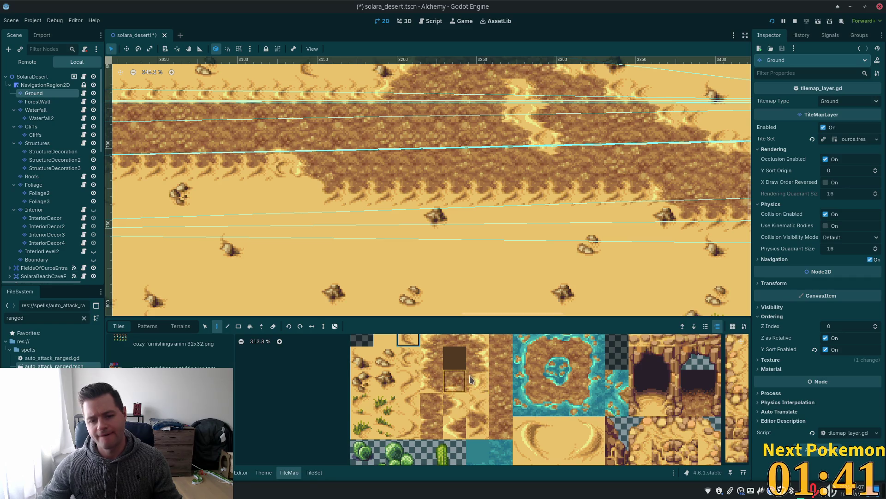
scroll(471, 379, "up", 2)
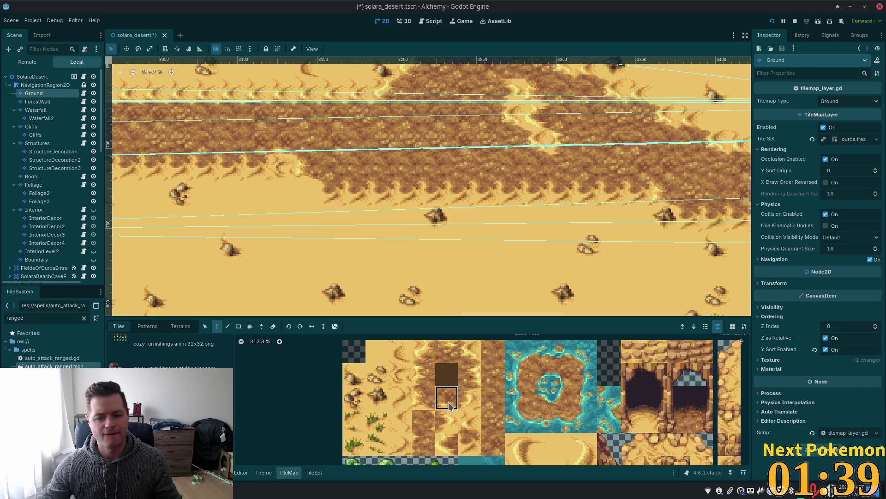
left_click(450, 406)
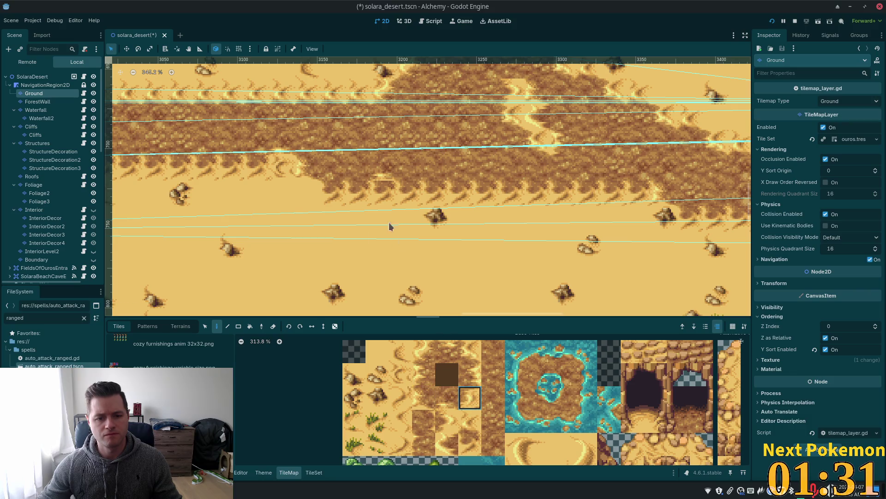
left_click(362, 197)
left_click(401, 373)
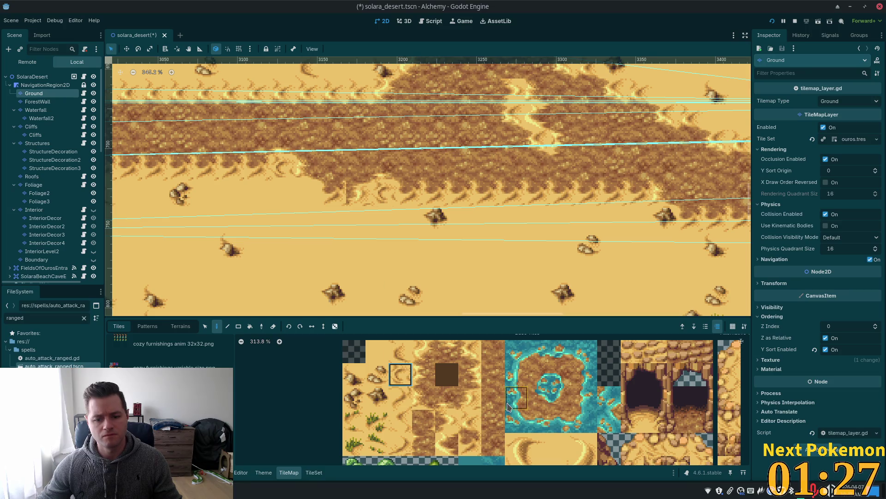
scroll(517, 360, "down", 5)
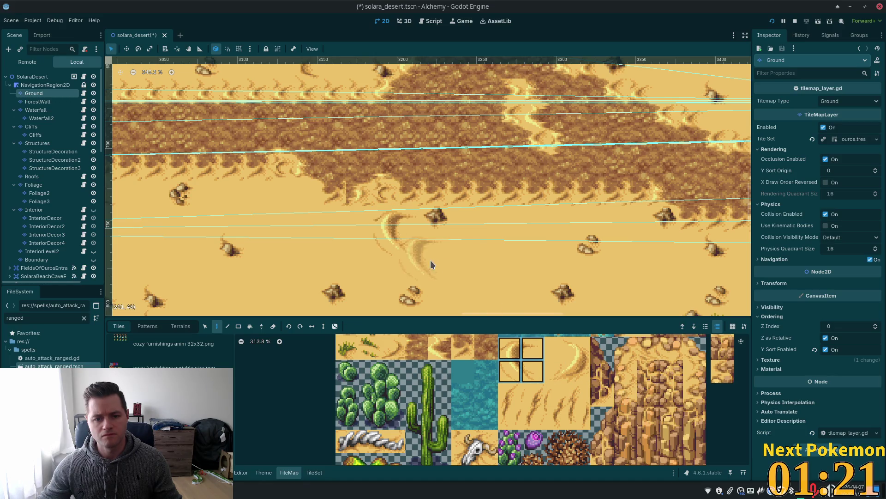
Step: Paint a small rock and a grass tuft beside it on the Ground layer's sand below the dune ridge
left_click_drag(572, 351, 556, 371)
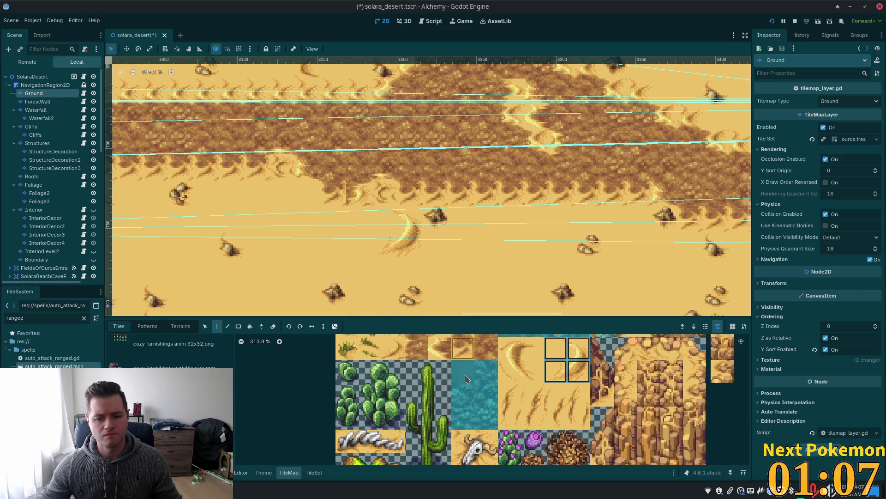
scroll(467, 379, "up", 5)
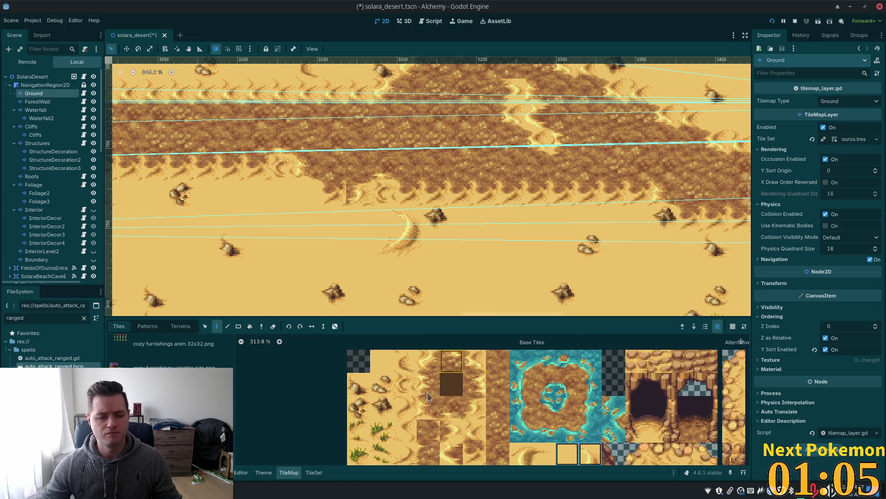
left_click(429, 405)
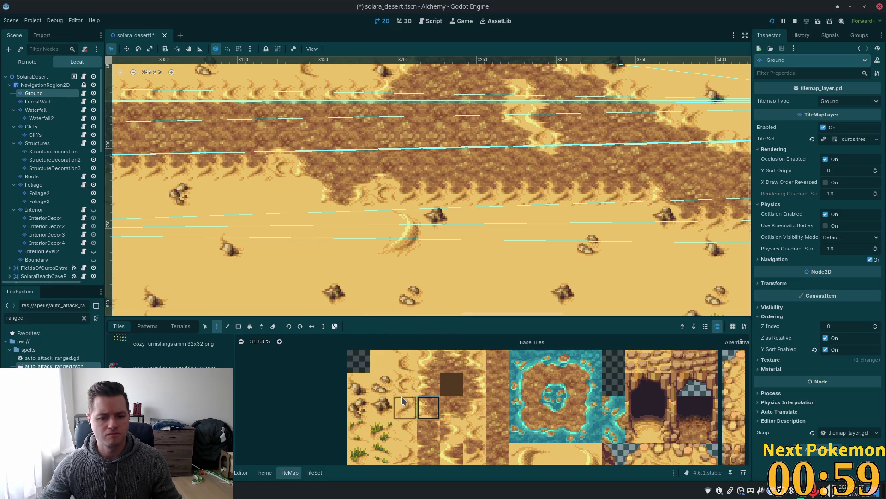
left_click(382, 384)
left_click(315, 200)
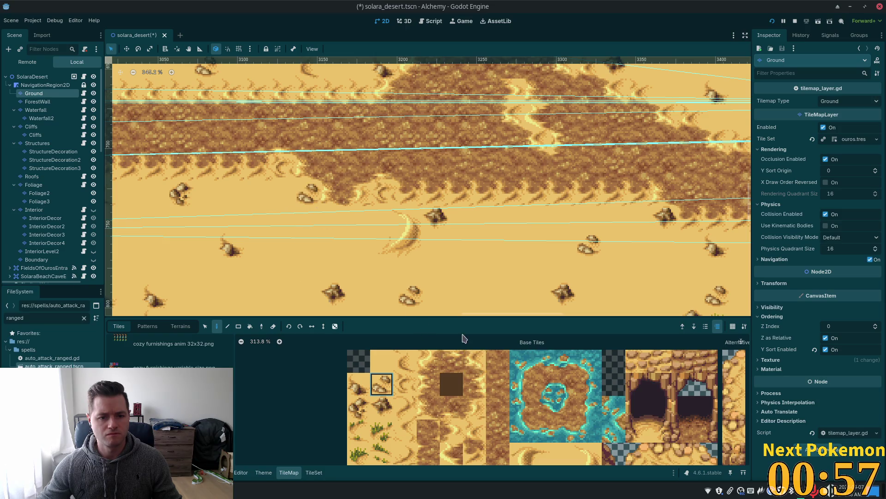
left_click(359, 433)
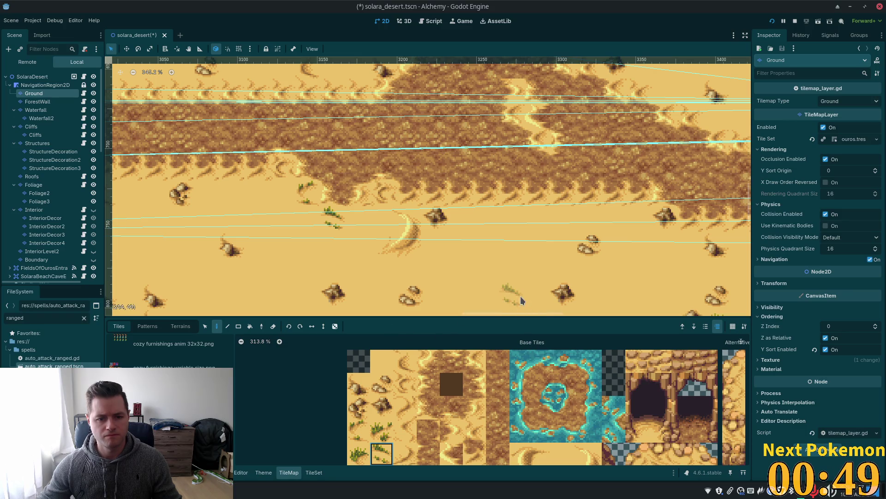
left_click(314, 200)
left_click(382, 384)
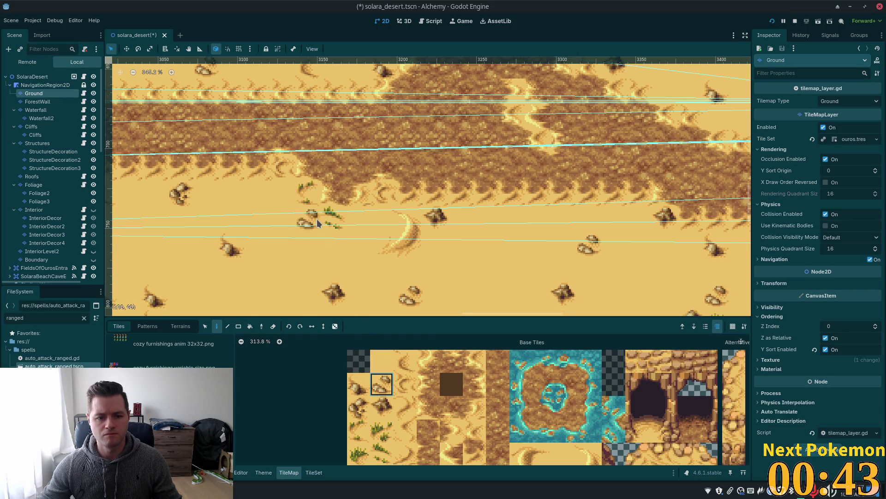
scroll(324, 222, "down", 4)
Step: Zoom and pan across the desert map out to the oasis, then switch the TileMap to the Select tool
scroll(528, 400, "down", 3)
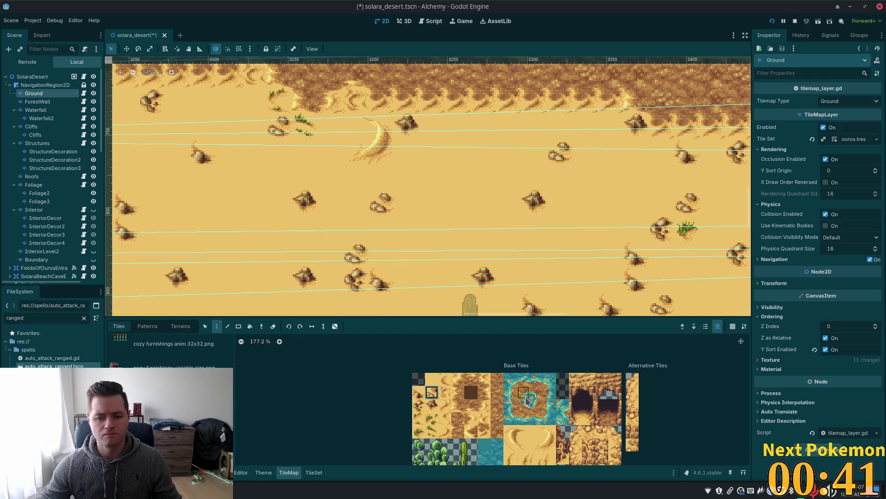
scroll(527, 399, "down", 1)
scroll(566, 365, "down", 3)
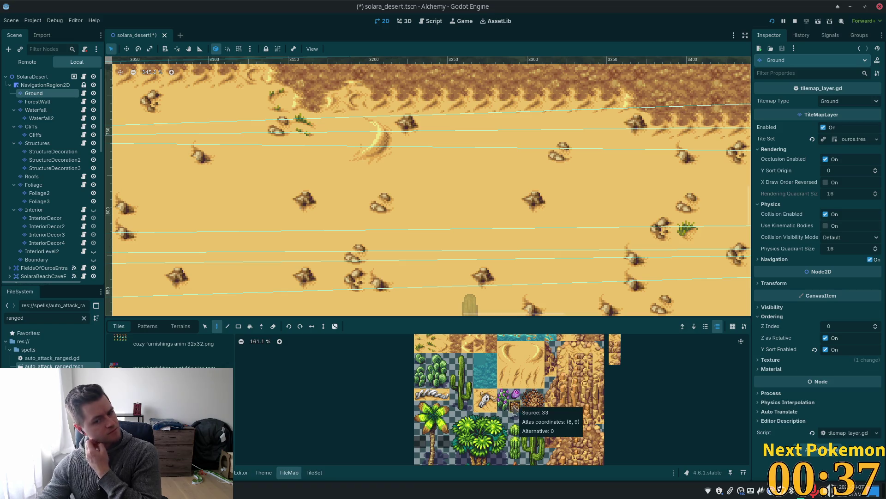
scroll(432, 163, "down", 5)
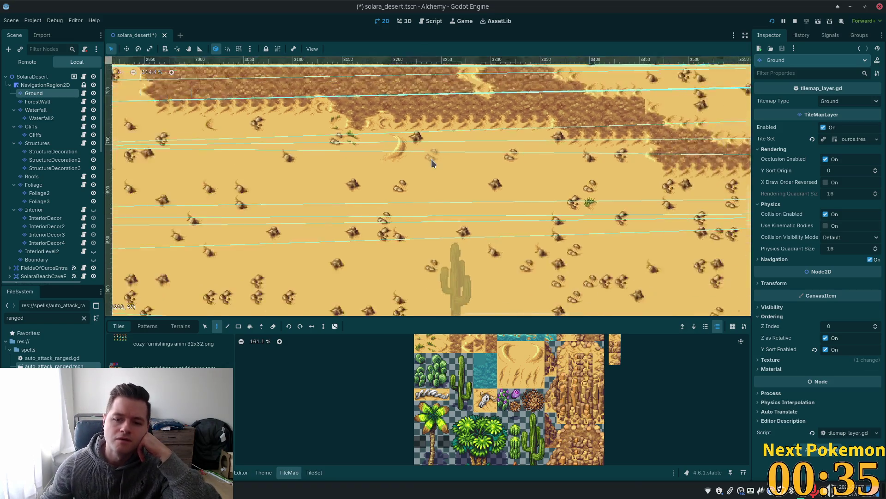
scroll(432, 162, "down", 3)
scroll(225, 88, "up", 2)
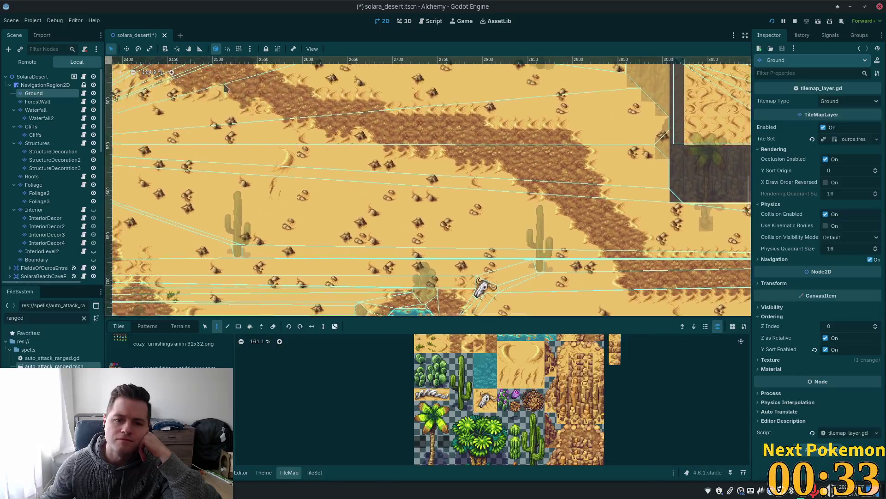
mouse_move(473, 173)
left_mouse_down()
mouse_move(565, 118)
mouse_move(653, 202)
left_mouse_up()
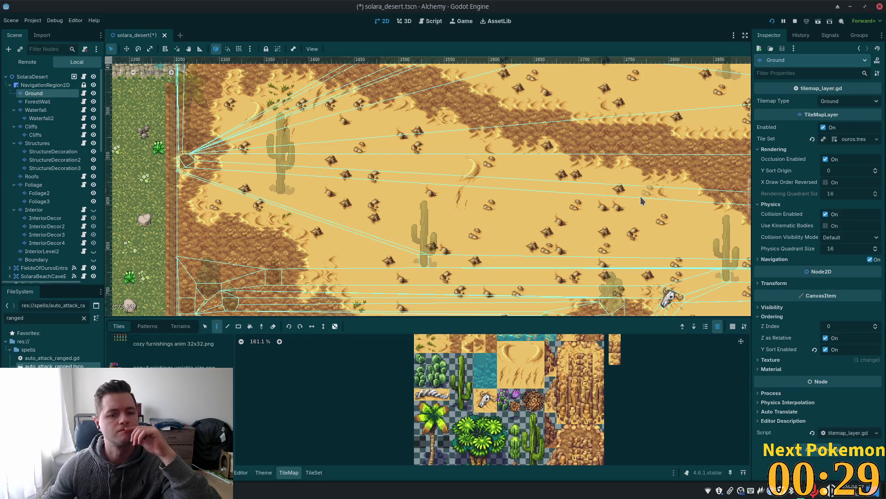
scroll(640, 196, "down", 3)
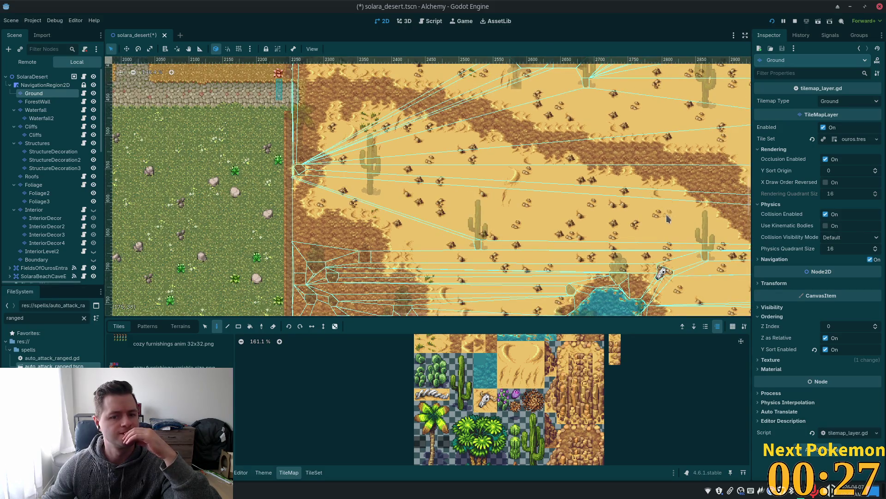
scroll(668, 219, "down", 4)
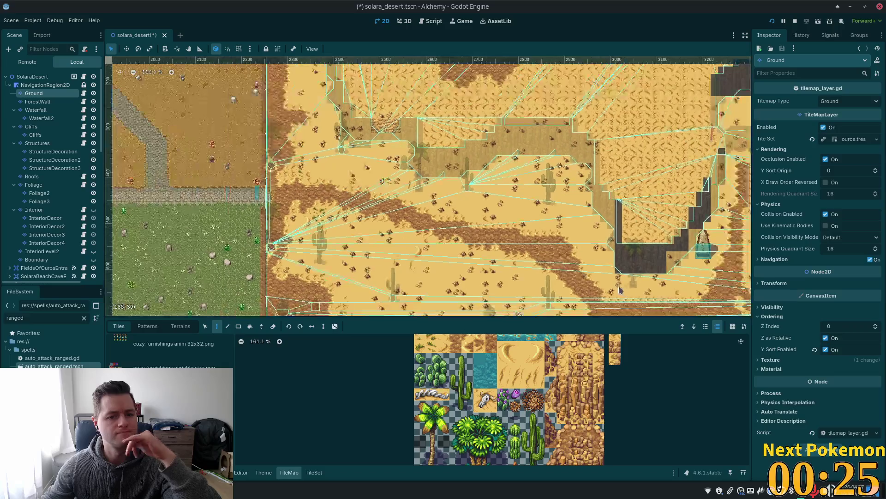
scroll(621, 290, "down", 5)
scroll(569, 261, "up", 1)
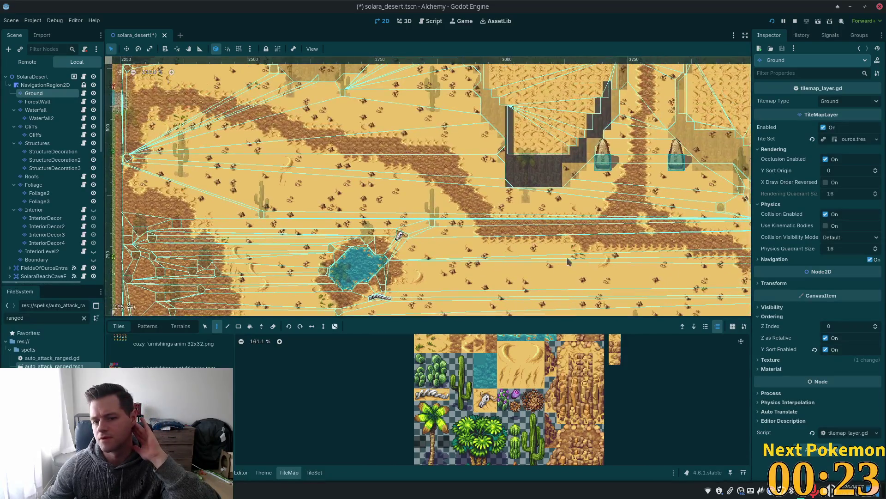
scroll(569, 261, "up", 5)
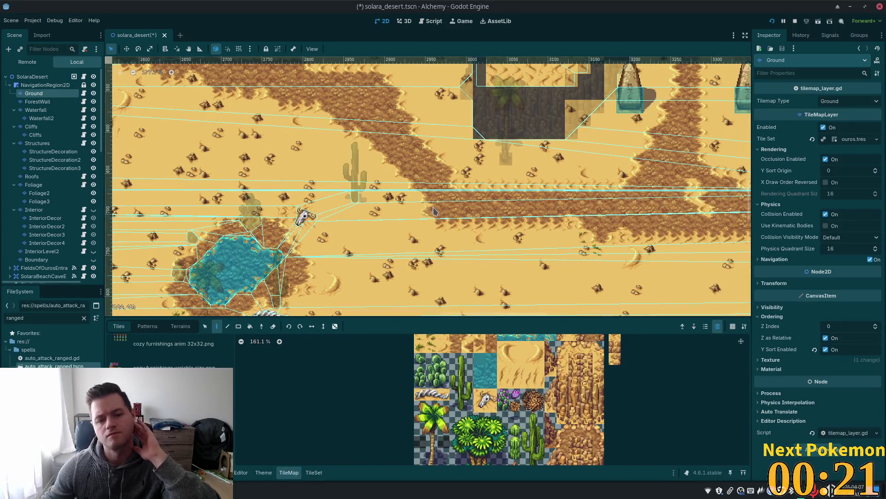
left_click(205, 326)
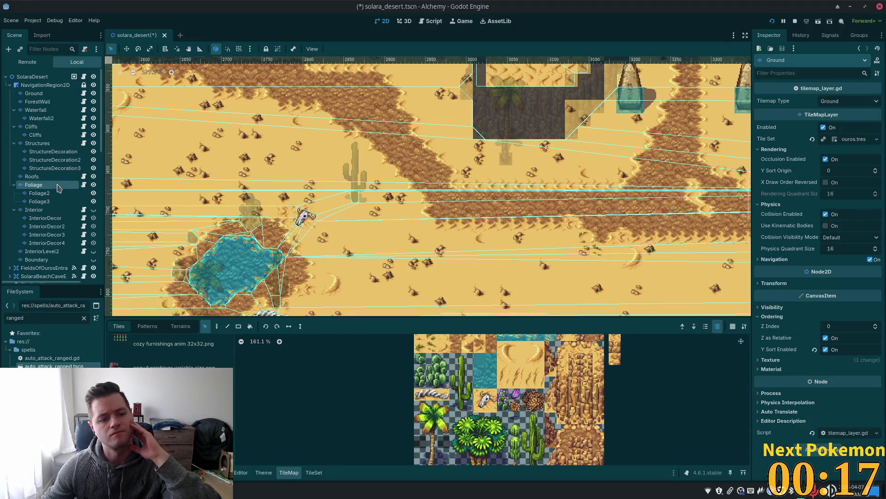
Step: On the Foliage layer, paint the two-tile tumbleweed onto the open sand below the palm cliff
left_click(34, 184)
mouse_move(331, 139)
left_mouse_down()
mouse_move(376, 203)
mouse_move(369, 172)
left_mouse_up()
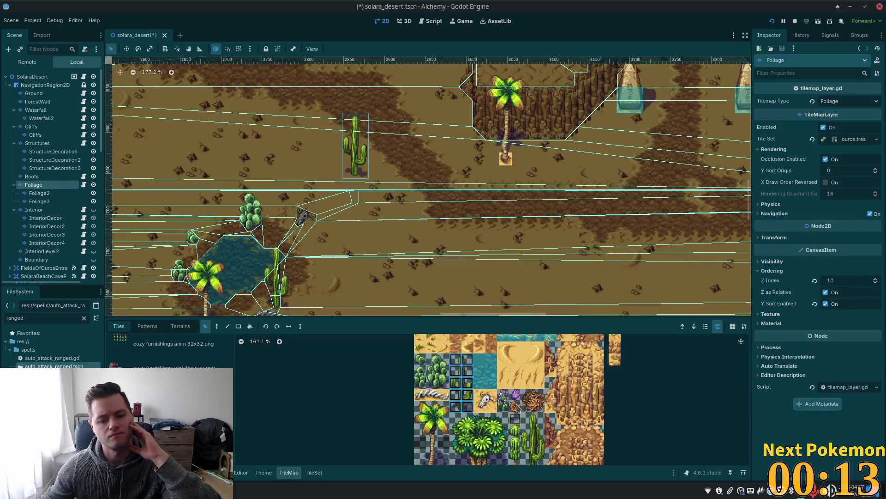
left_click_drag(526, 395, 528, 406)
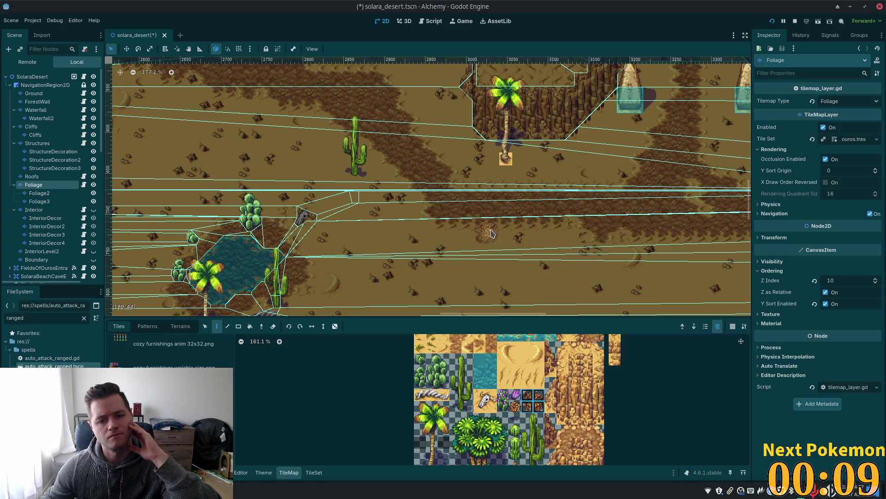
left_click(493, 233)
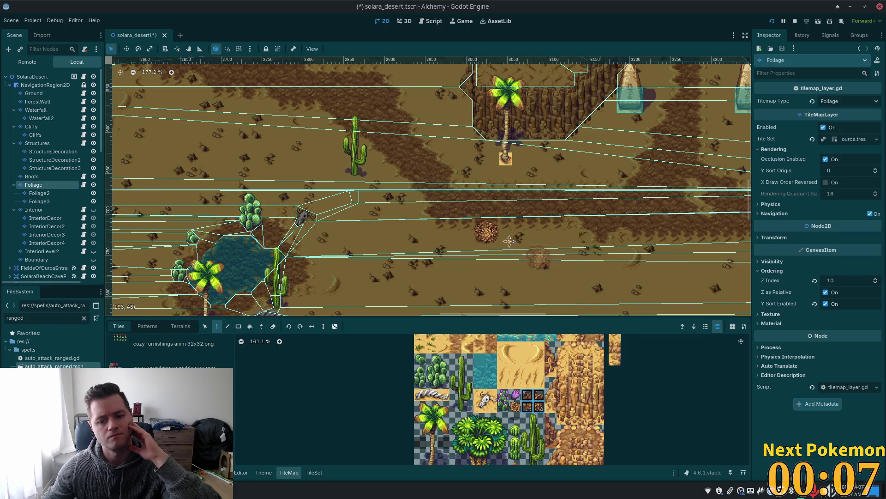
left_click_drag(571, 246, 448, 220)
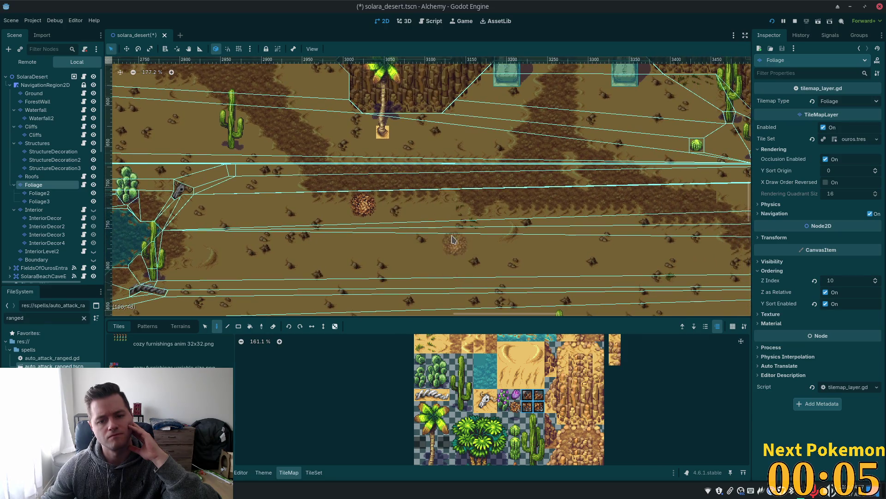
scroll(452, 232, "up", 5)
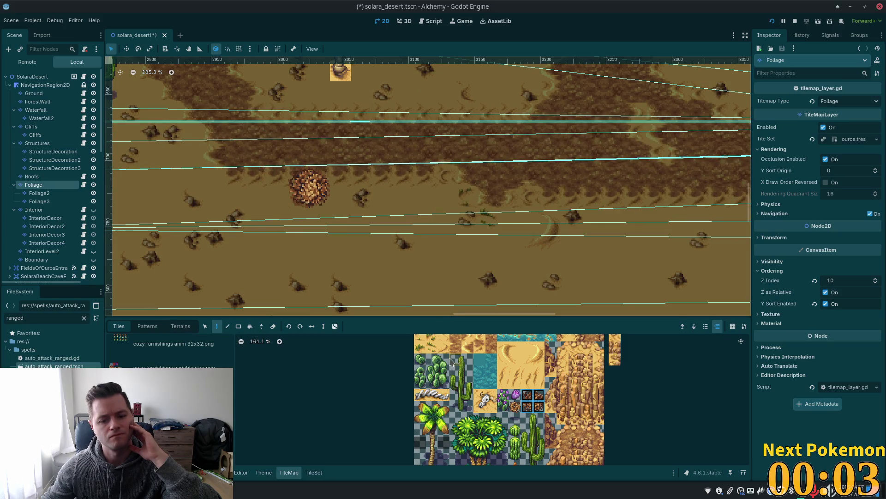
scroll(450, 361, "up", 5)
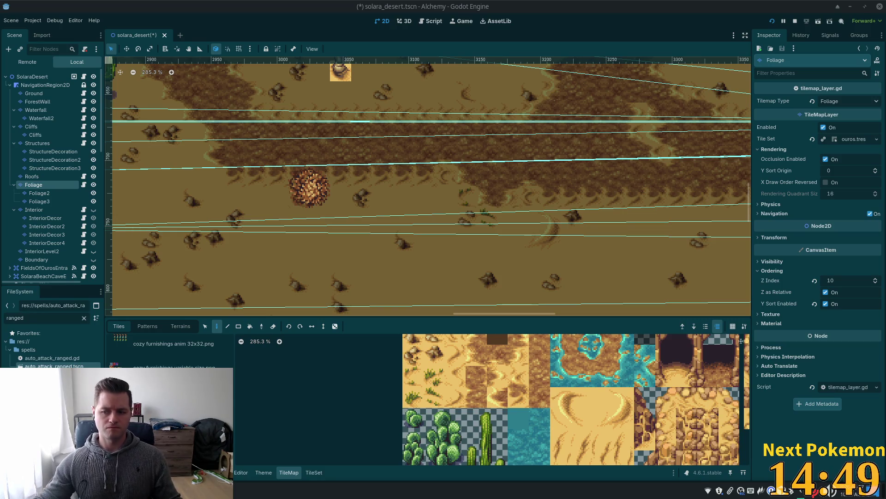
Step: Paint the 2x2 round green cactus cluster onto the sand near the palm tree cliff
scroll(657, 269, "down", 5)
left_click_drag(657, 268, 535, 306)
scroll(488, 432, "down", 3)
scroll(488, 431, "down", 3)
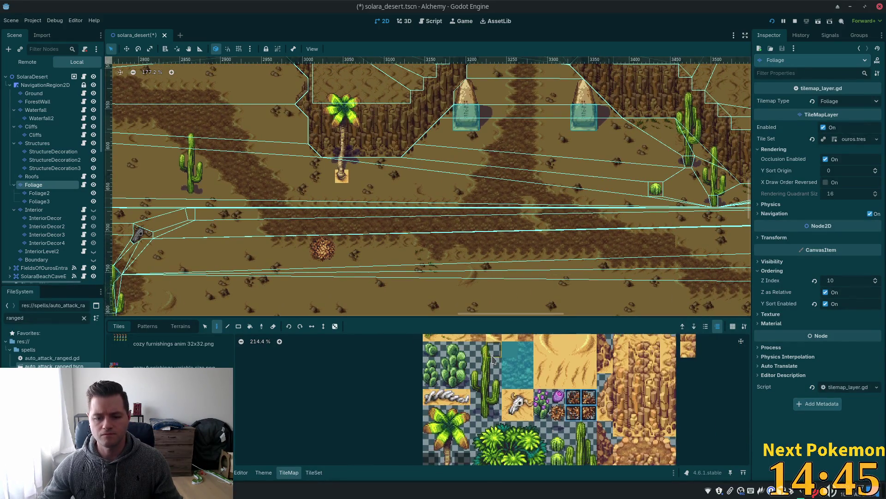
mouse_move(448, 358)
left_mouse_down()
mouse_move(463, 382)
mouse_move(452, 360)
left_mouse_up()
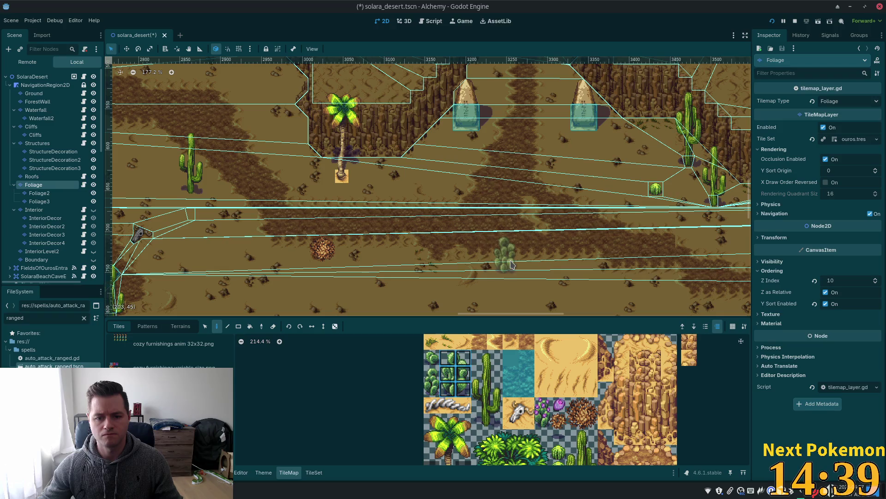
left_click(511, 264)
Step: Paint the purple flowering cactus beside the green cactus cluster
scroll(517, 261, "up", 4)
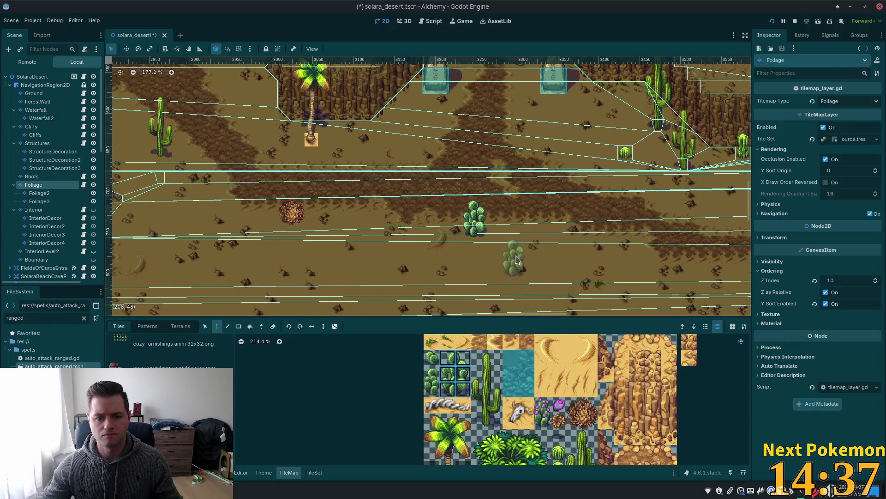
scroll(517, 259, "up", 1)
left_click_drag(545, 405, 544, 421)
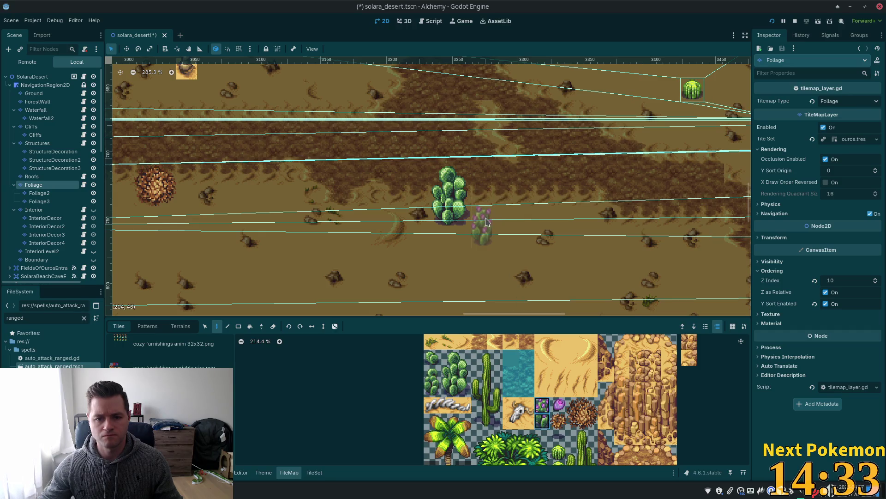
left_click(481, 210)
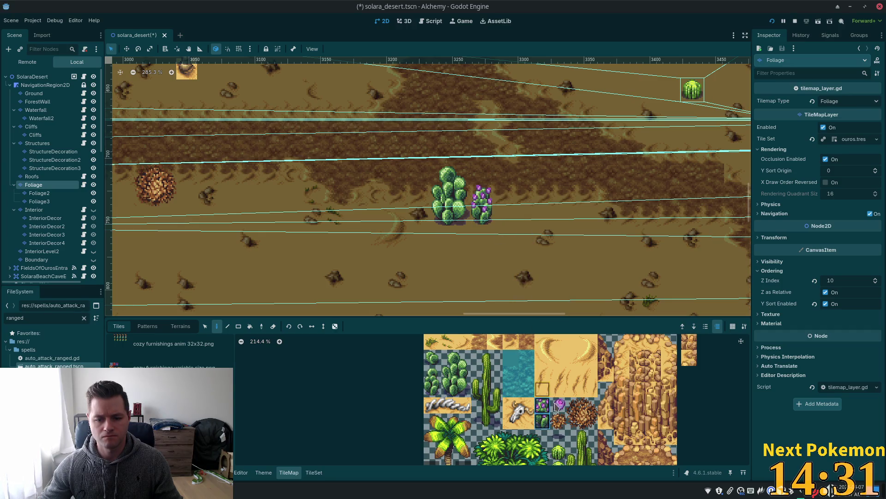
Step: Paint single purple flowers below the cactus, then undo that stray stroke
left_click(559, 410)
left_click_drag(503, 226, 503, 247)
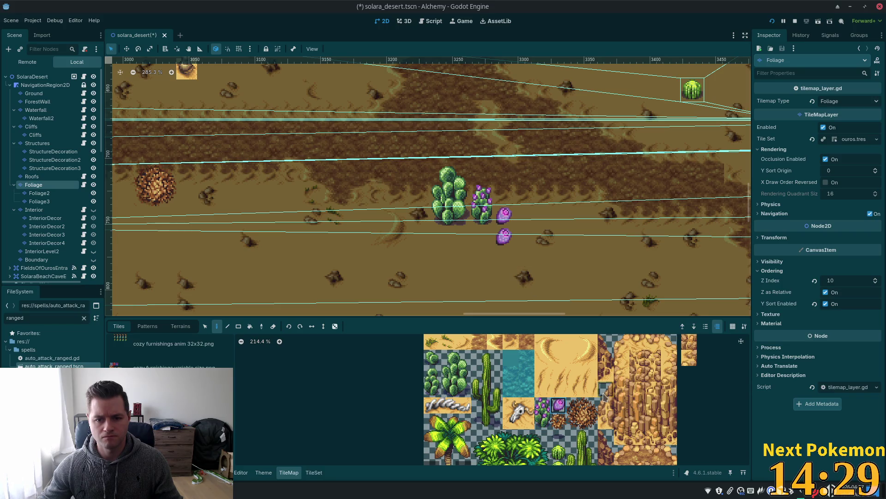
key("ctrl+z")
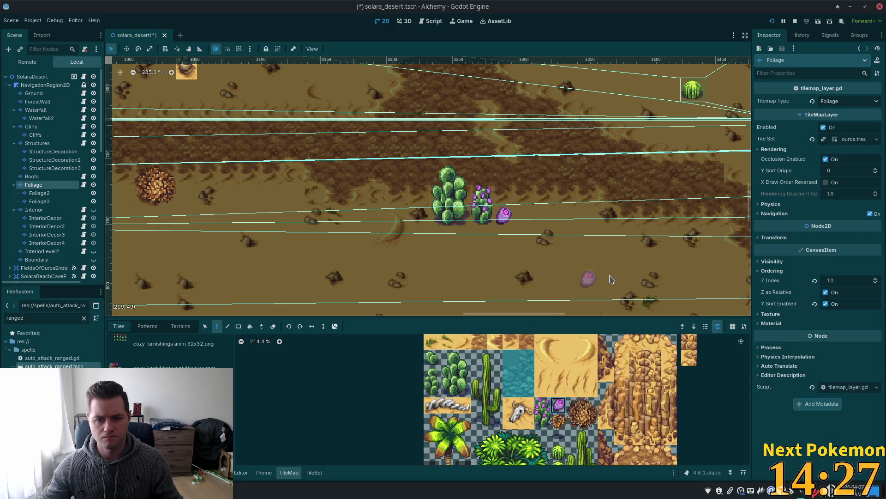
scroll(600, 277, "down", 4)
scroll(616, 304, "down", 4)
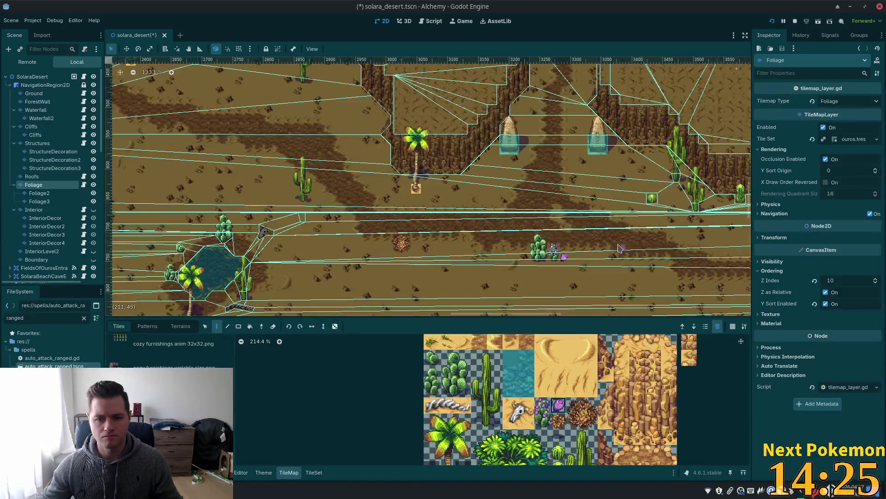
left_click_drag(596, 230, 538, 225)
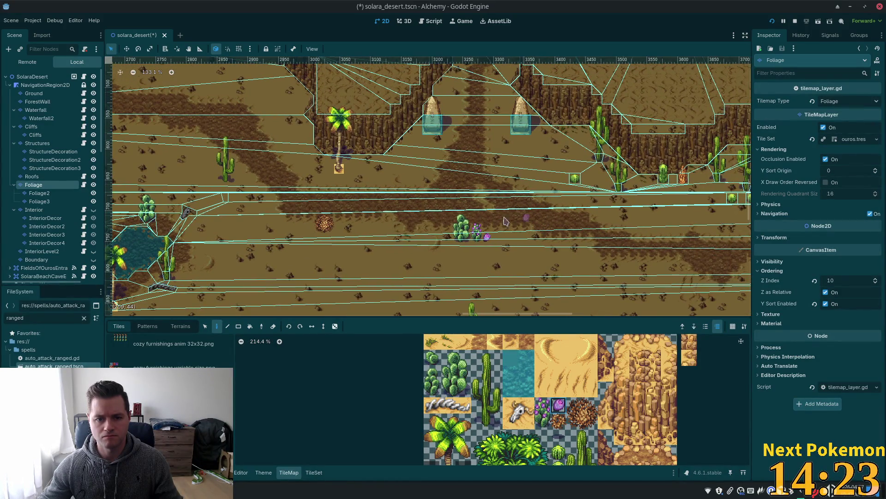
scroll(340, 229, "up", 4)
scroll(350, 223, "up", 4)
Step: Paint the two stacked rock tiles as a tall sandstone spire on the Foliage layer's open sand
scroll(351, 223, "up", 2)
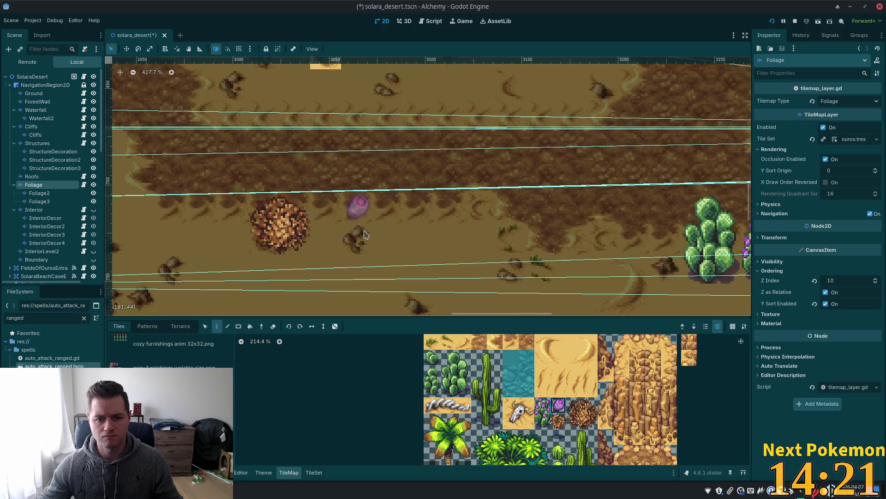
scroll(415, 194, "up", 3)
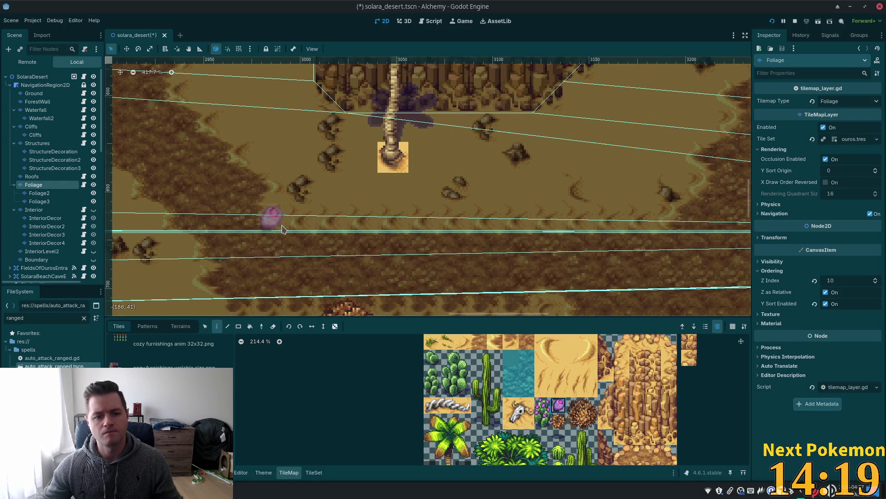
scroll(665, 392, "up", 4)
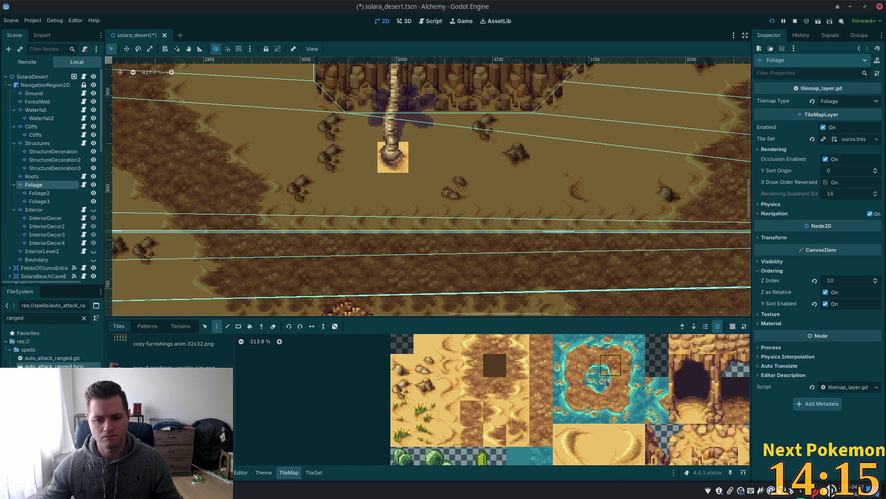
scroll(564, 383, "down", 5)
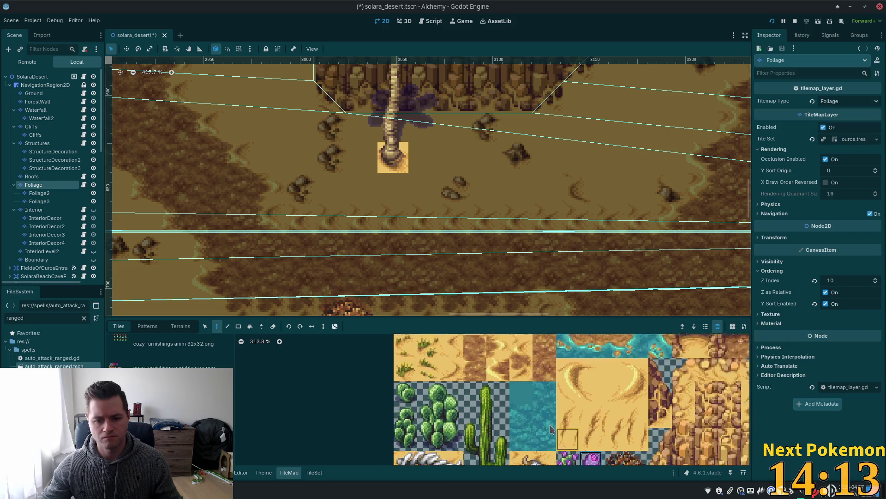
scroll(471, 427, "right", 2)
scroll(471, 427, "down", 1)
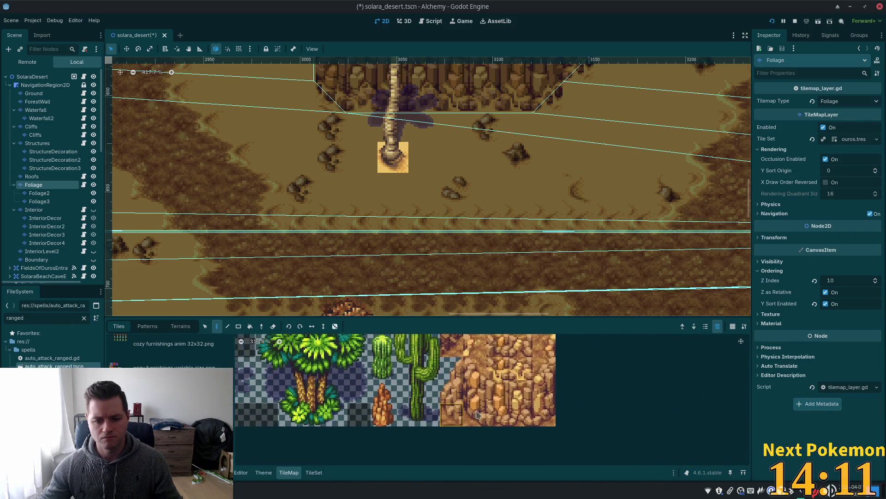
scroll(415, 406, "right", 1)
left_click_drag(398, 401, 400, 418)
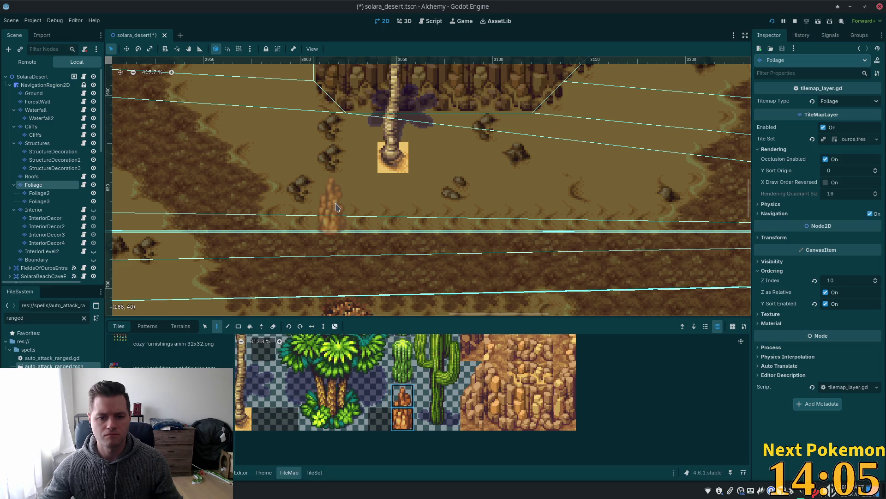
left_click(336, 207)
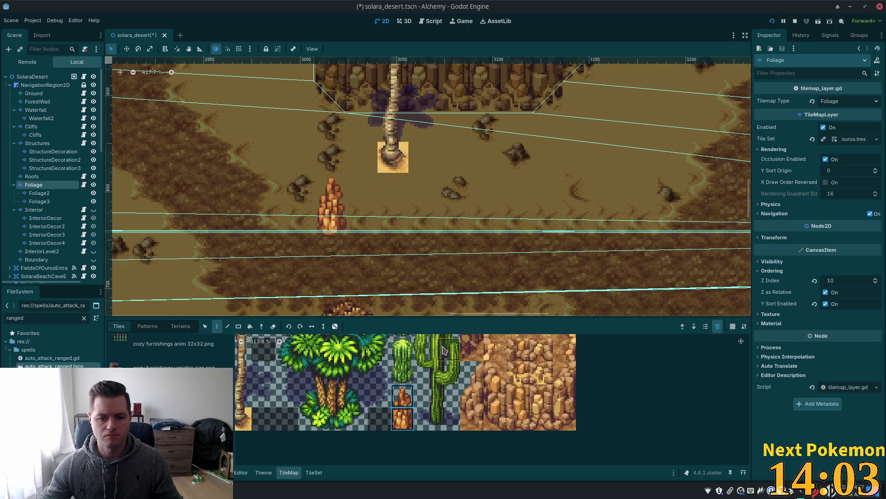
scroll(457, 353, "down", 2)
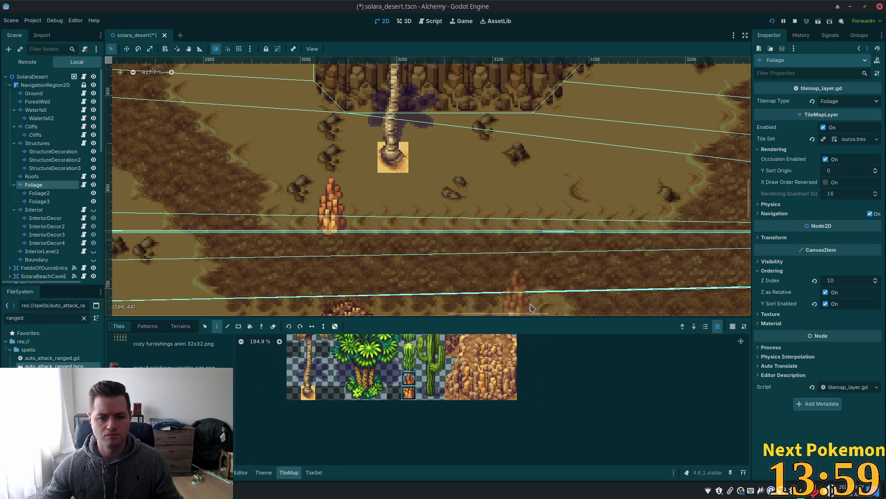
scroll(530, 439, "up", 5)
scroll(634, 342, "left", 5)
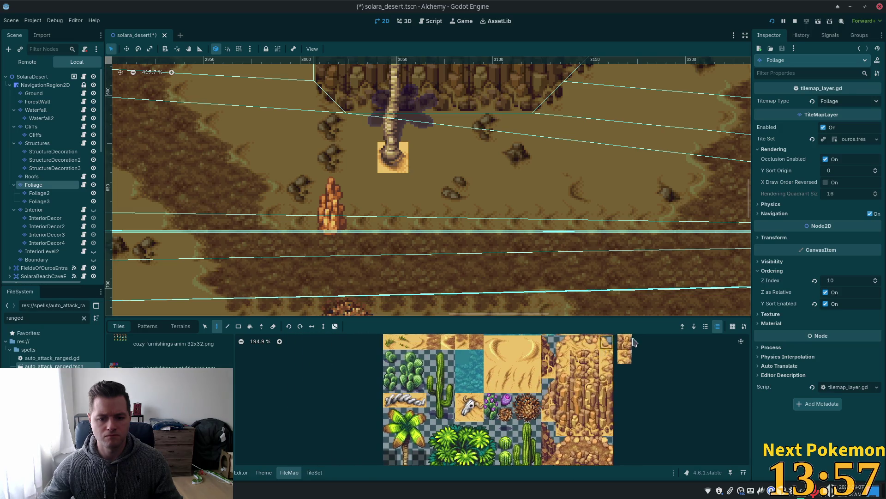
scroll(529, 391, "up", 3)
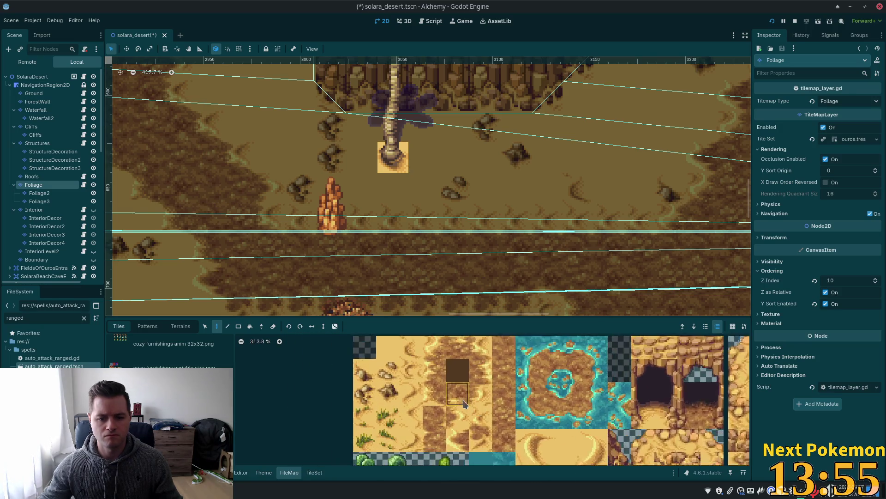
Step: Switch to the Ground layer and paint brown dune tiles into two sand spots
left_click(434, 343)
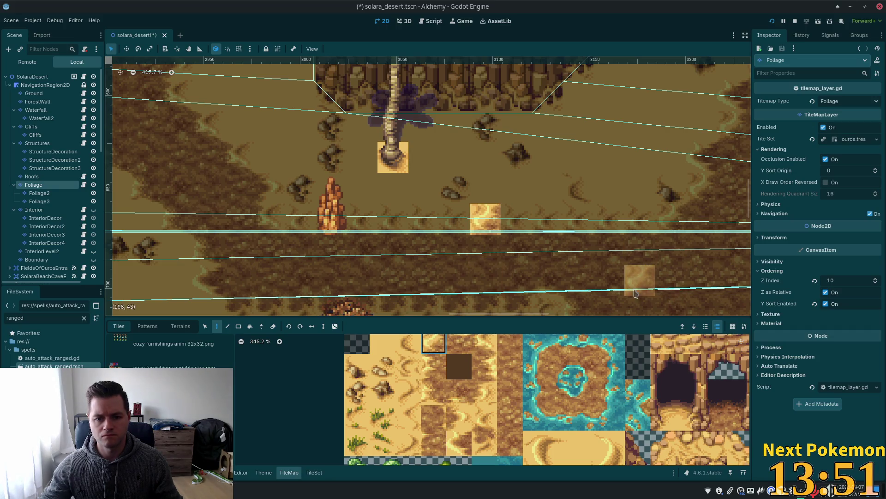
left_click(34, 93)
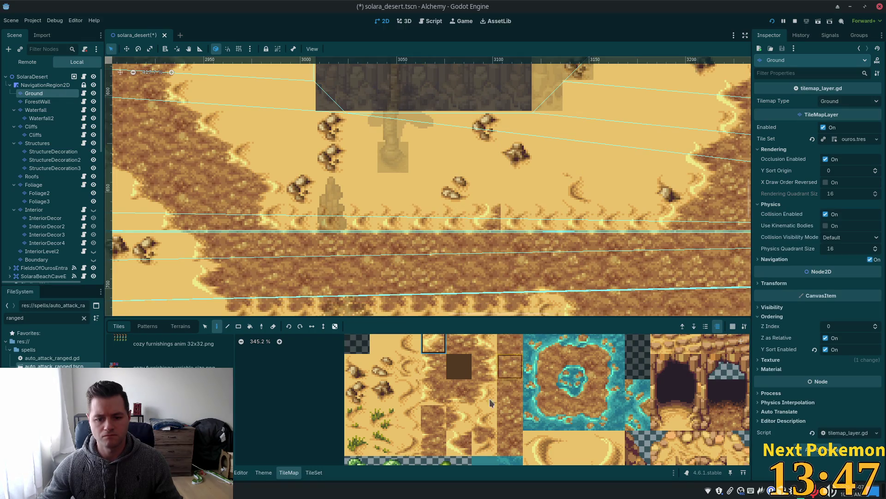
left_click(510, 377)
left_click(516, 218)
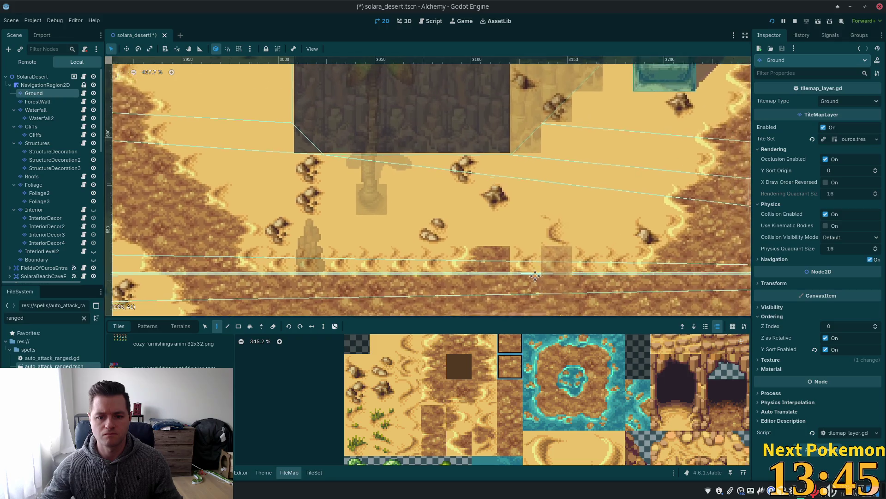
scroll(577, 203, "up", 3)
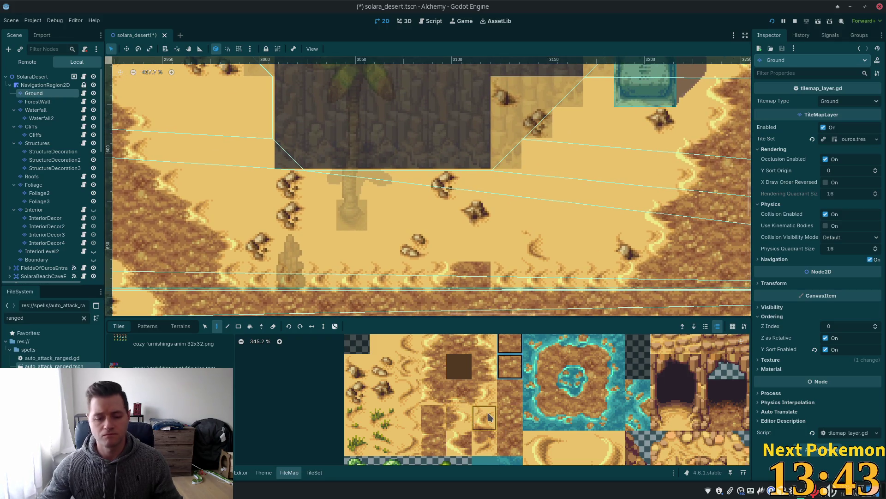
Step: Paint two pairs of dune-edge tiles into the sand along the lower dune border
left_click(433, 392)
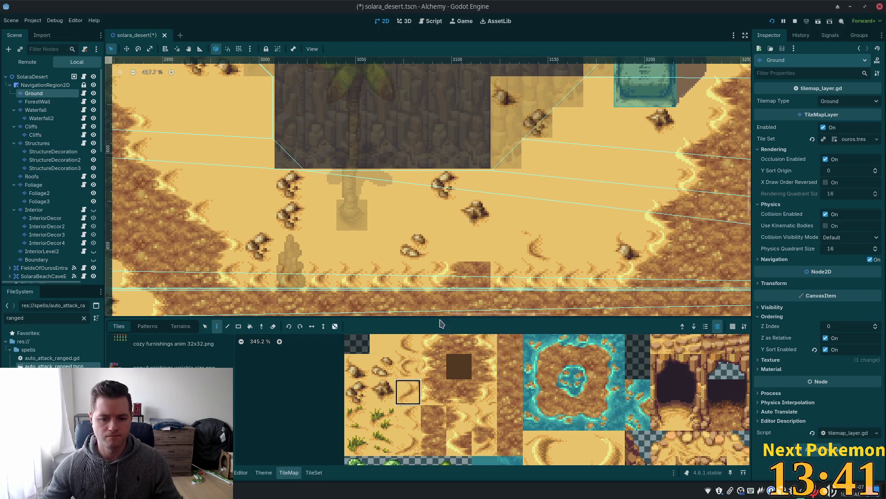
left_click(414, 390)
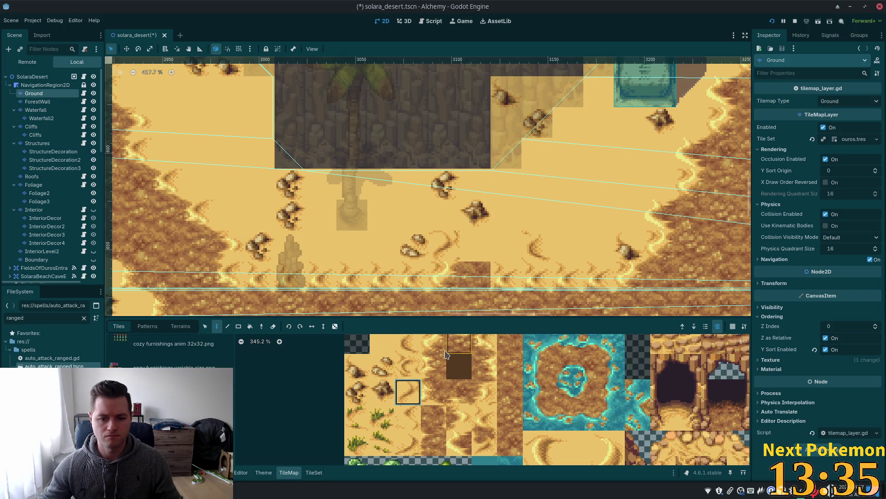
left_click_drag(445, 351, 459, 346)
left_click(487, 250)
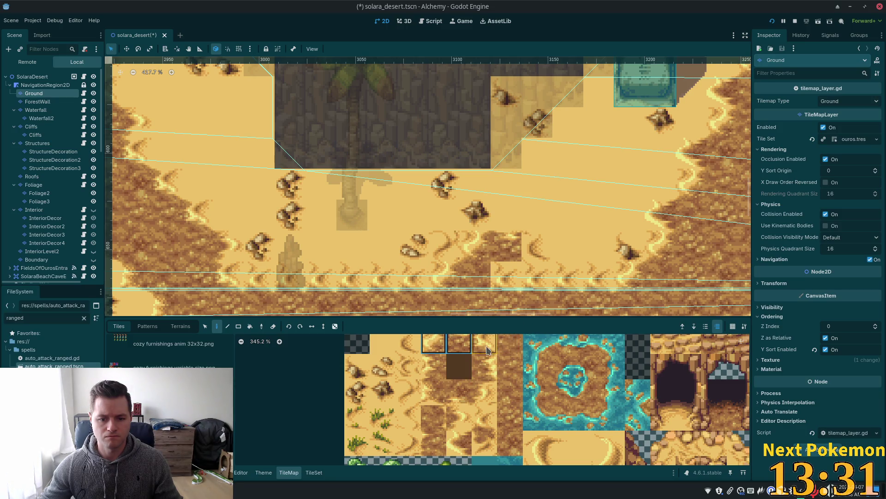
left_click_drag(487, 349, 508, 344)
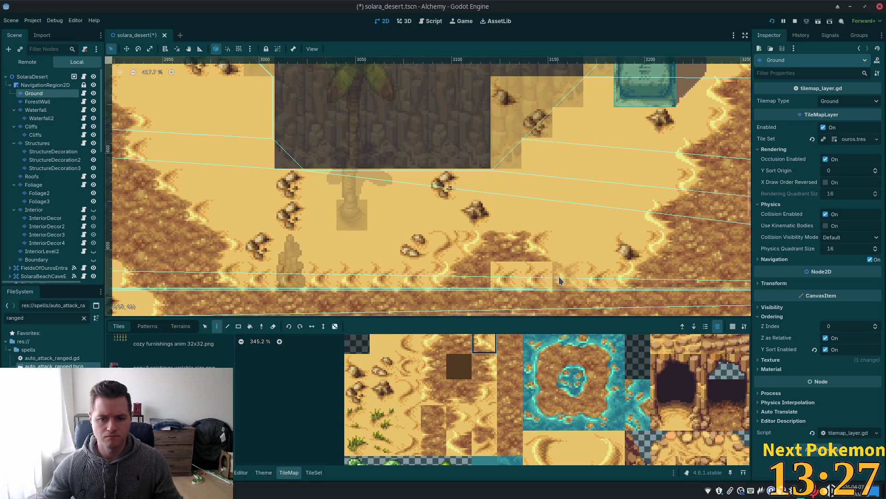
left_click(535, 296)
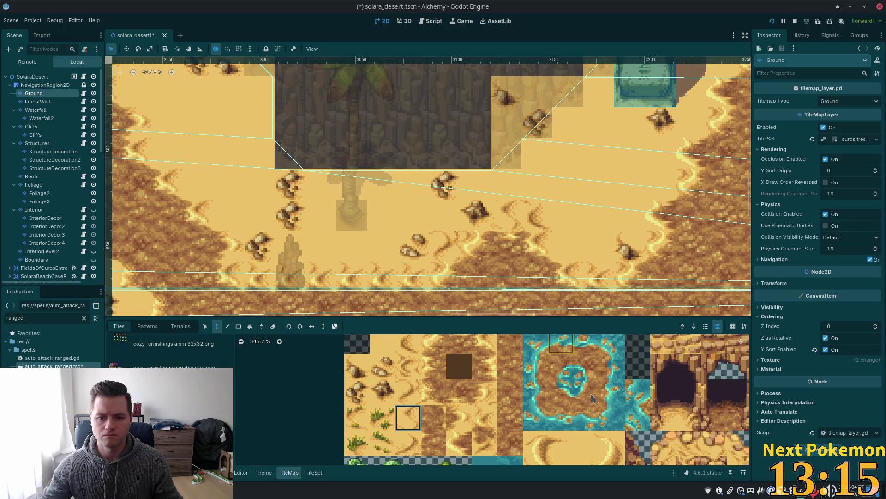
Step: Zoom through the tileset atlas, pick a single tile, and switch editing to the Foliage layer
scroll(691, 259, "down", 5)
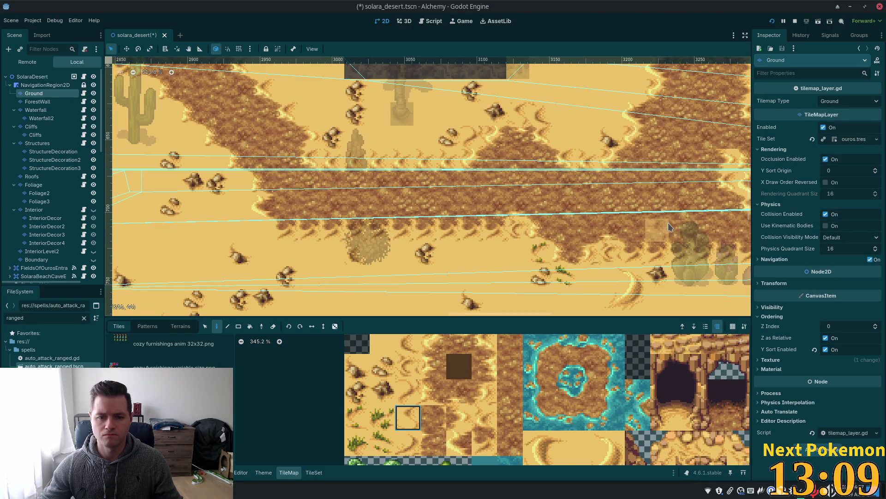
scroll(557, 448, "down", 5)
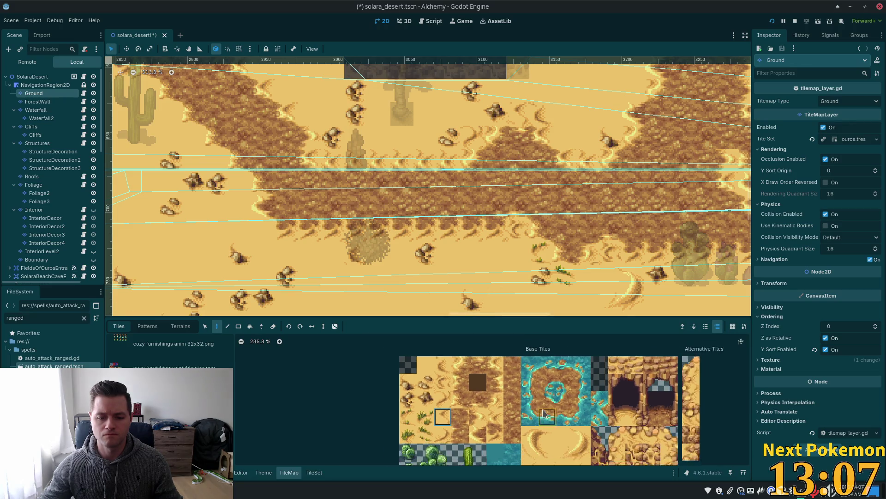
scroll(562, 441, "down", 2)
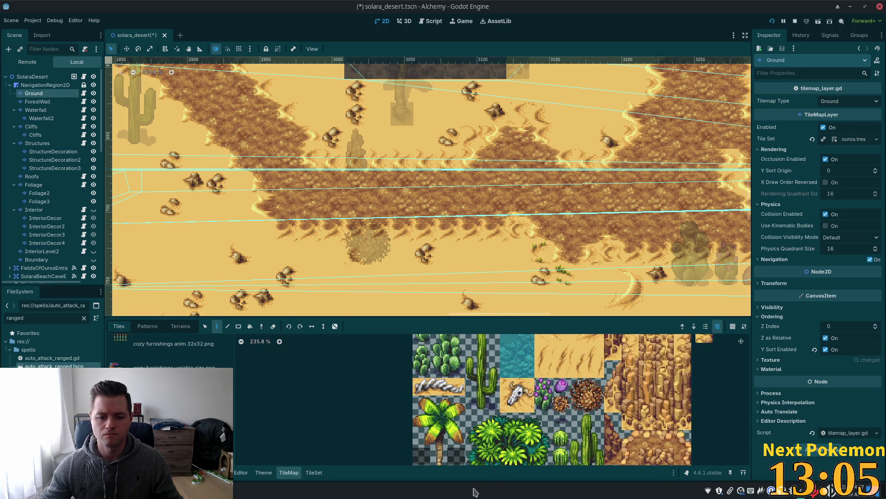
scroll(573, 422, "down", 3)
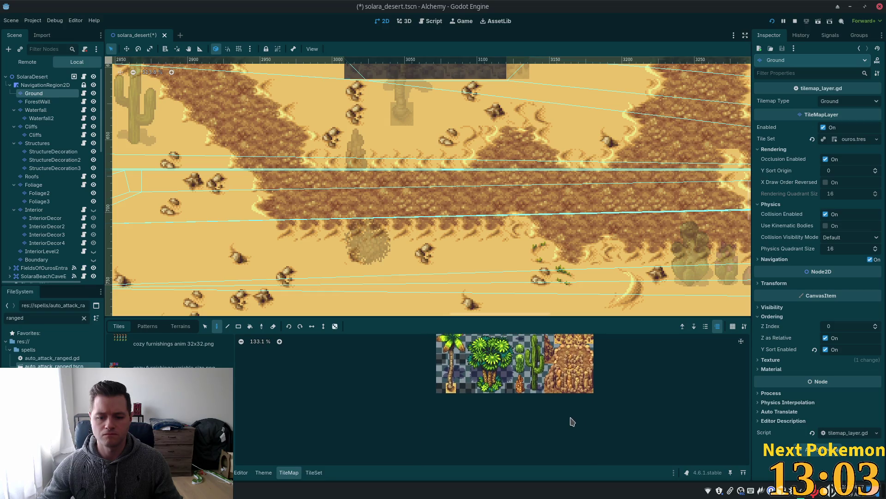
scroll(524, 429, "up", 4)
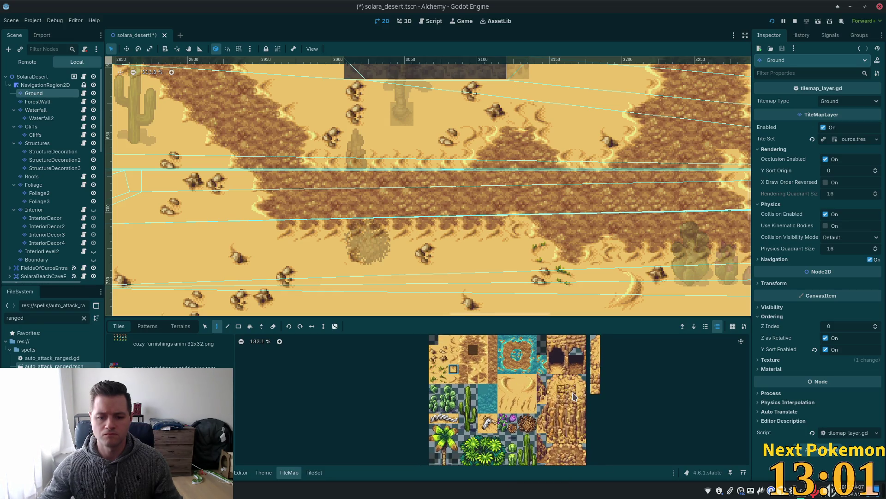
scroll(519, 432, "up", 1)
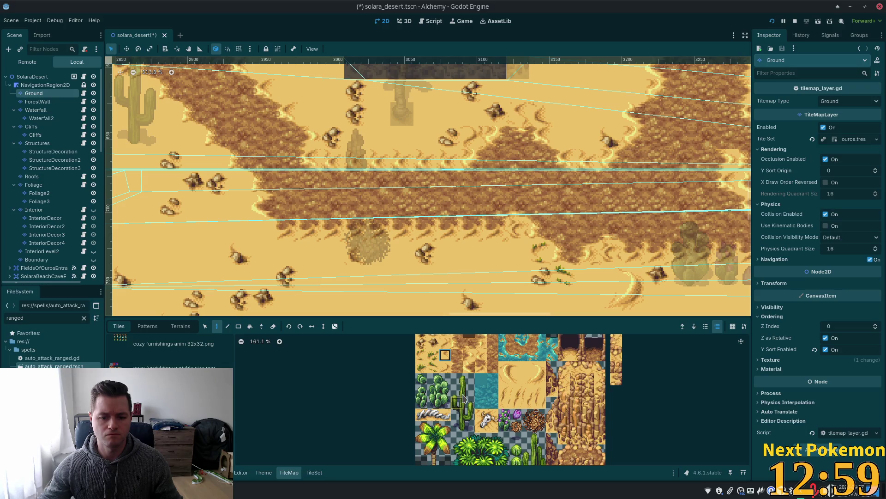
left_click(422, 393)
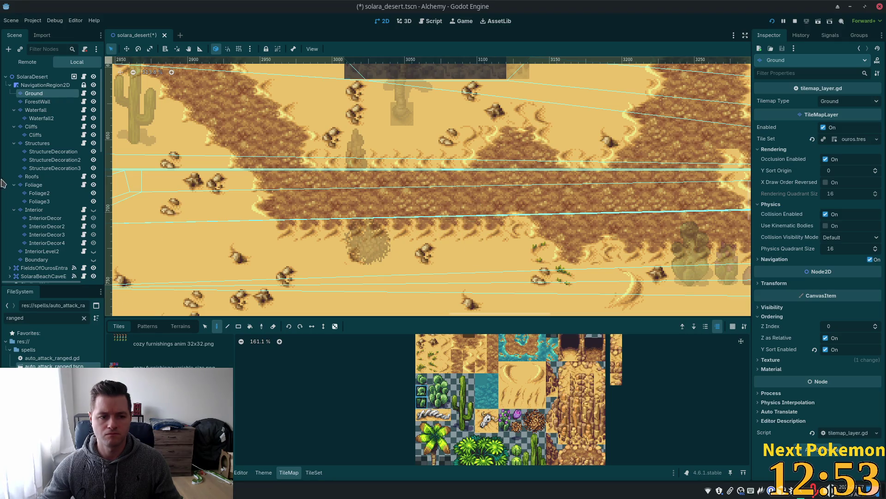
left_click(49, 187)
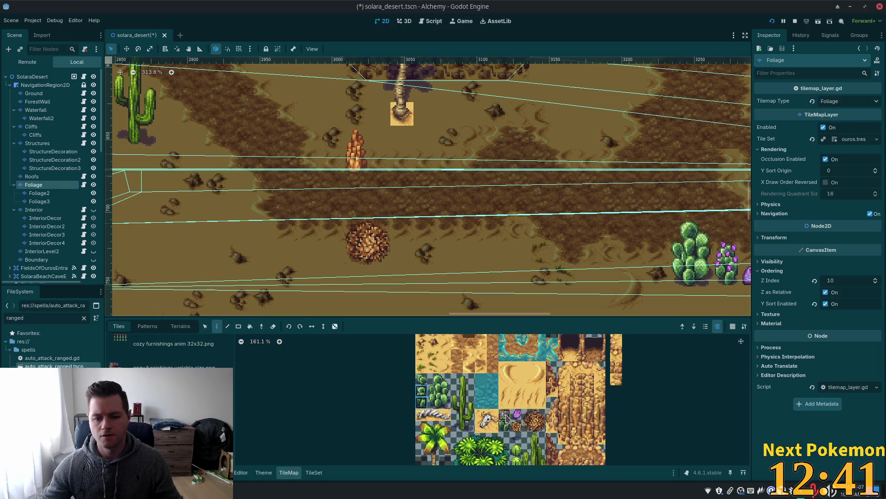
Step: Select the whole palm tree from the atlas as the brush on the Foliage2 layer
scroll(562, 434, "down", 3)
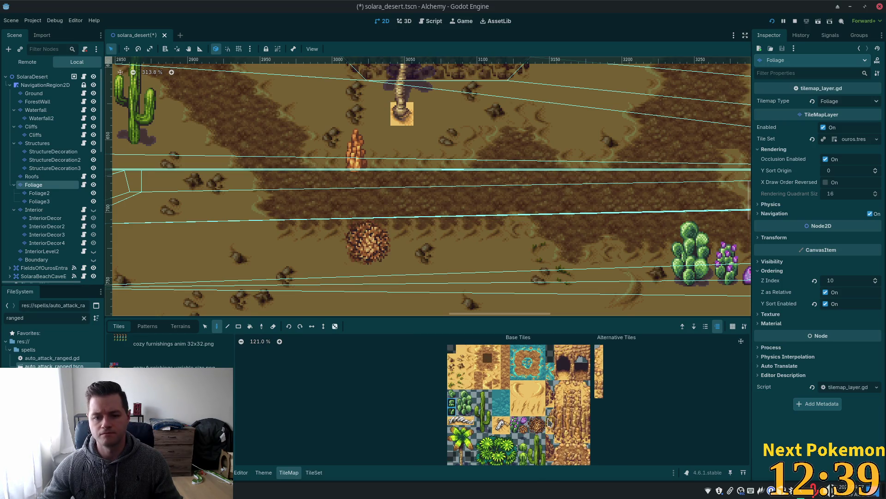
left_click_drag(700, 360, 578, 342)
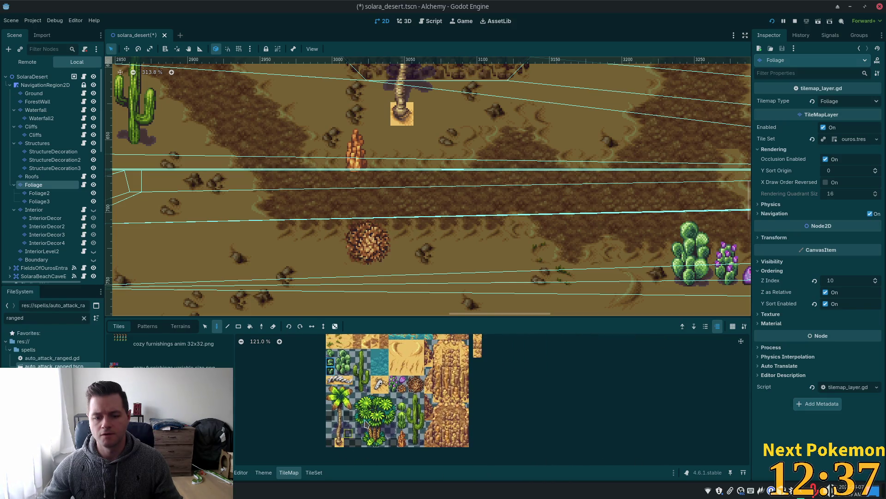
left_click_drag(358, 402, 401, 438)
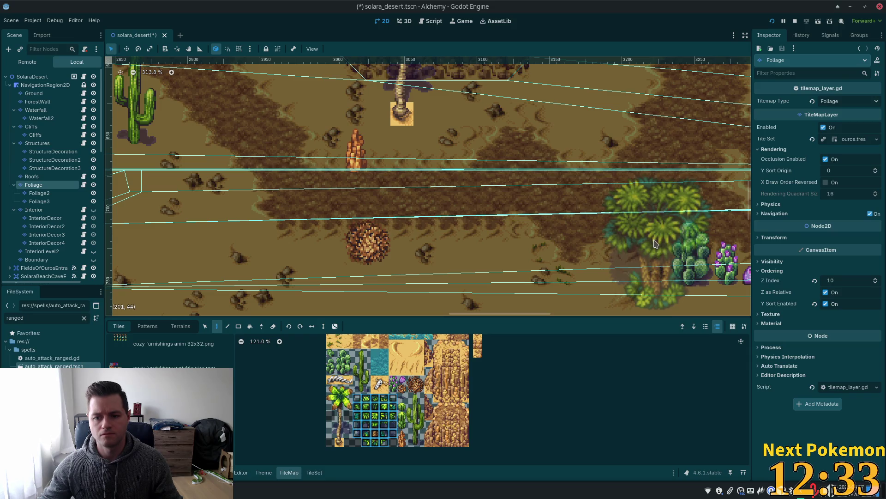
left_click(53, 195)
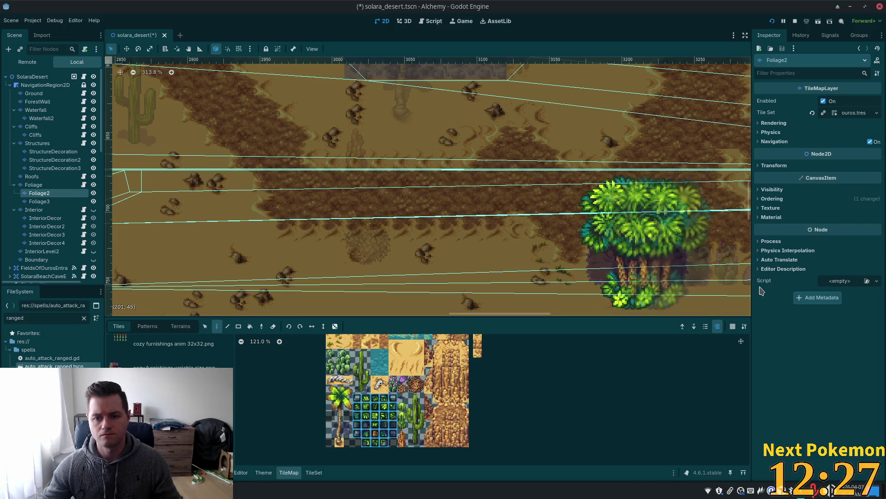
Step: Zoom the map out and save solara_desert.tscn
scroll(651, 222, "down", 4)
mouse_move(674, 190)
left_mouse_down()
mouse_move(368, 110)
mouse_move(450, 156)
mouse_move(549, 236)
left_mouse_up()
key("ctrl+s")
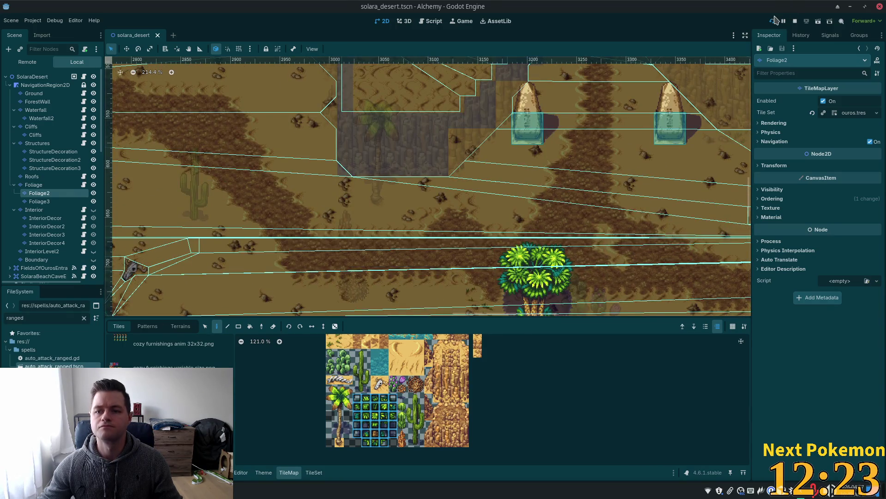
Step: Run the game and walk the character east from the Fields of Ouros into Solara Desert
left_click(770, 22)
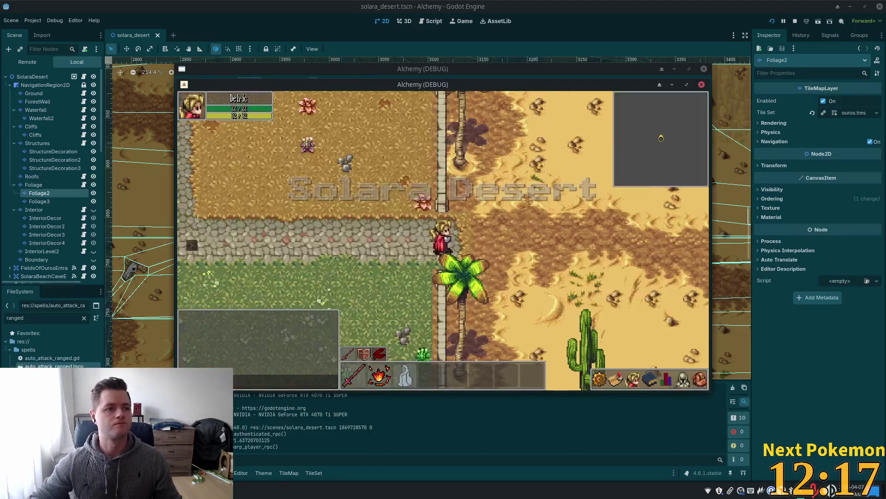
key("d")
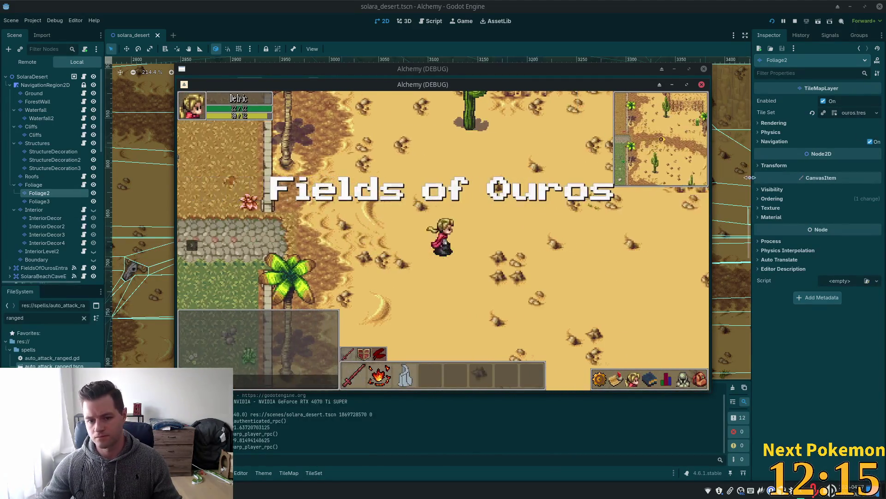
key("a")
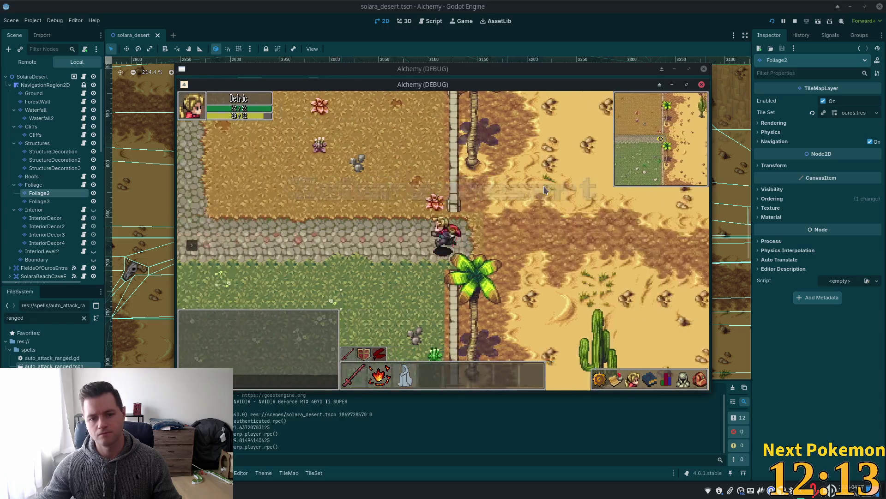
key("d")
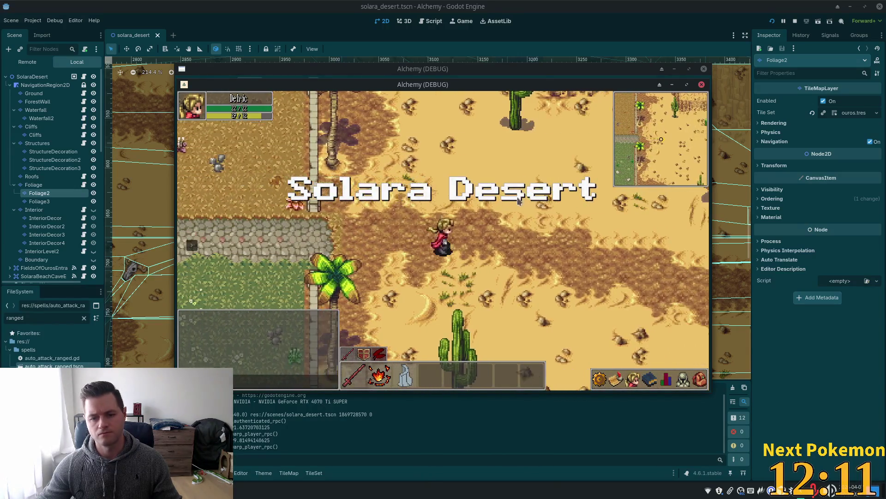
key("d")
key("s")
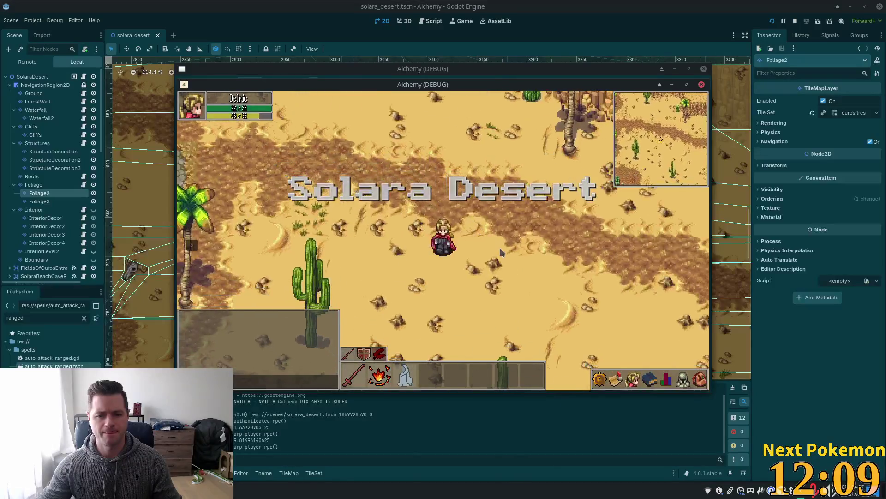
Step: Reposition the debug game window and walk past the cactus toward the tumbleweed and large palm
mouse_move(427, 85)
left_mouse_down()
mouse_move(416, 70)
mouse_move(467, 153)
mouse_move(477, 155)
left_mouse_up()
left_click(660, 82)
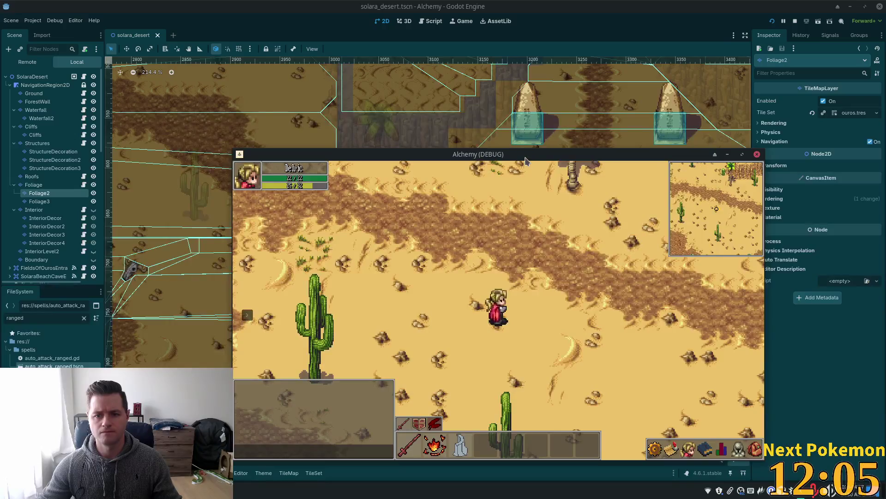
key("a")
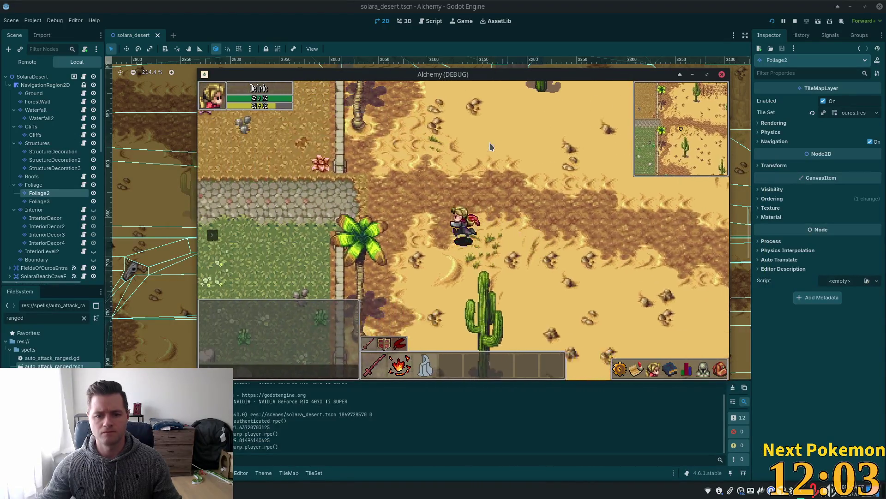
key("d")
key("d")
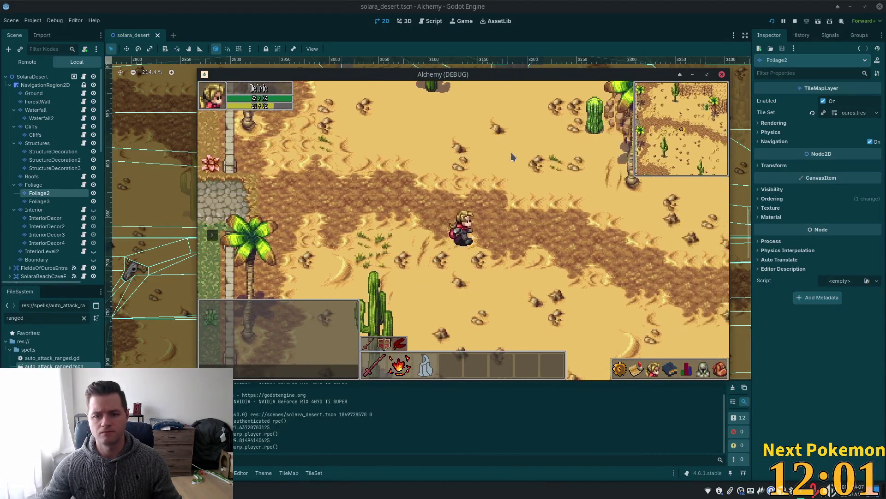
key("s")
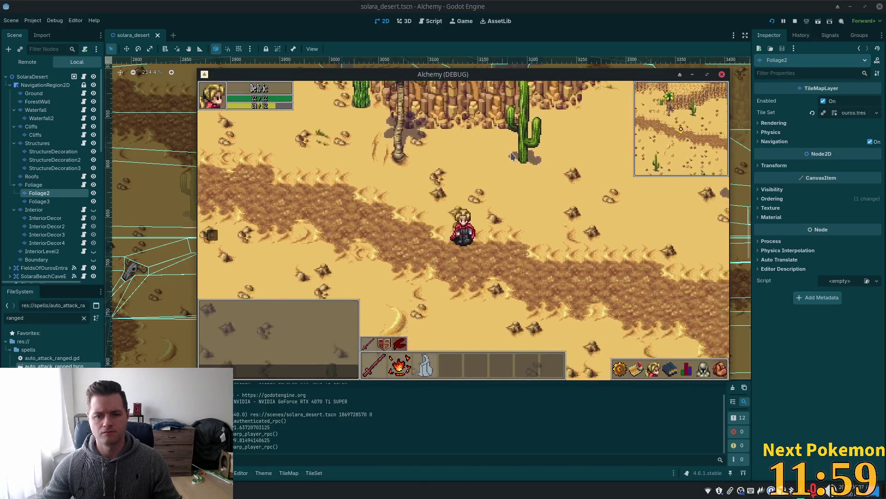
key("d")
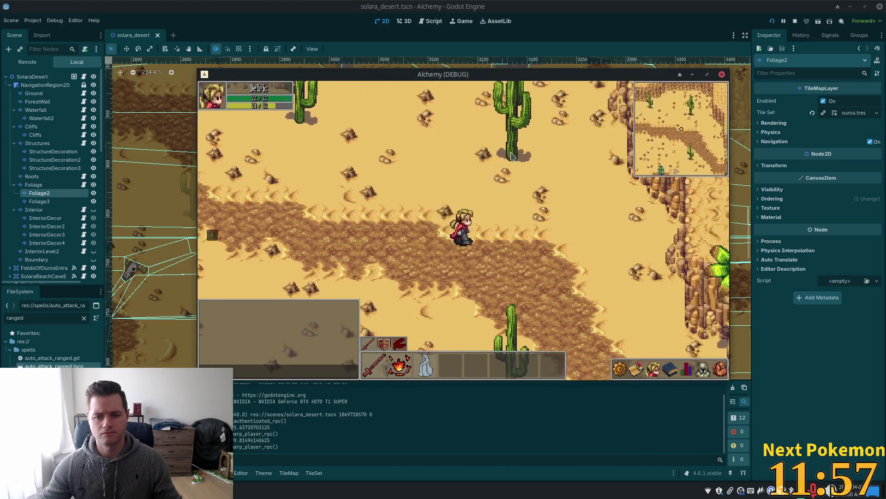
key("d")
key("s")
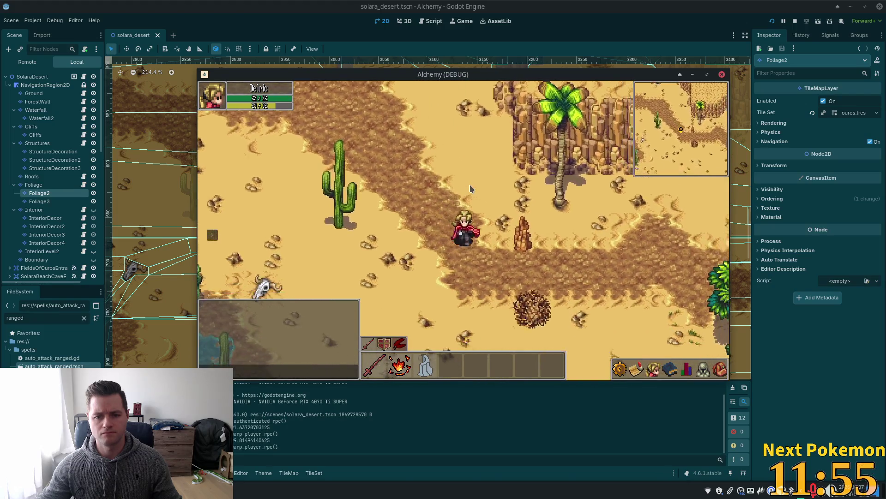
key("d")
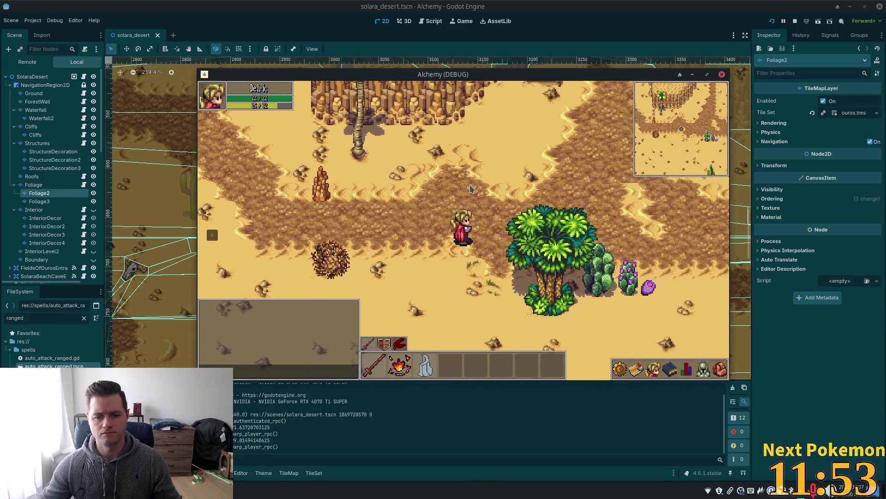
Step: Walk up-left to check the cactus overlap, then down-right past the rock spire to the tumbleweed
key("a")
key("w")
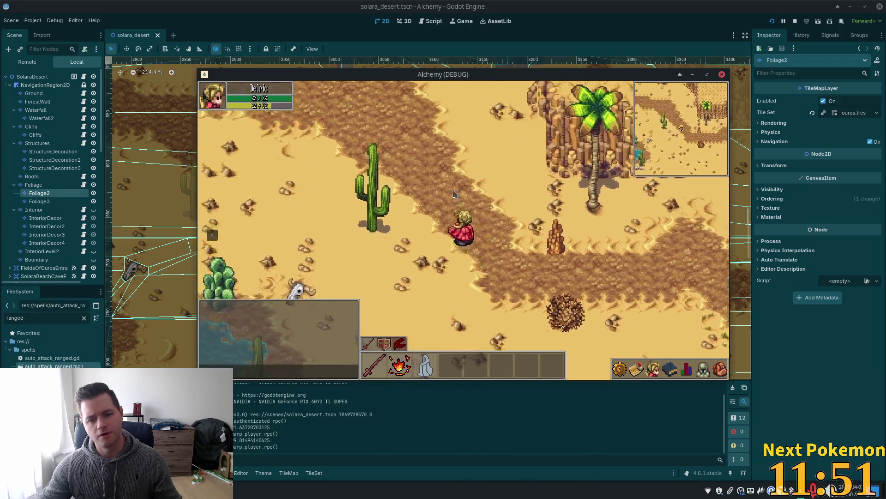
key("a")
key("w")
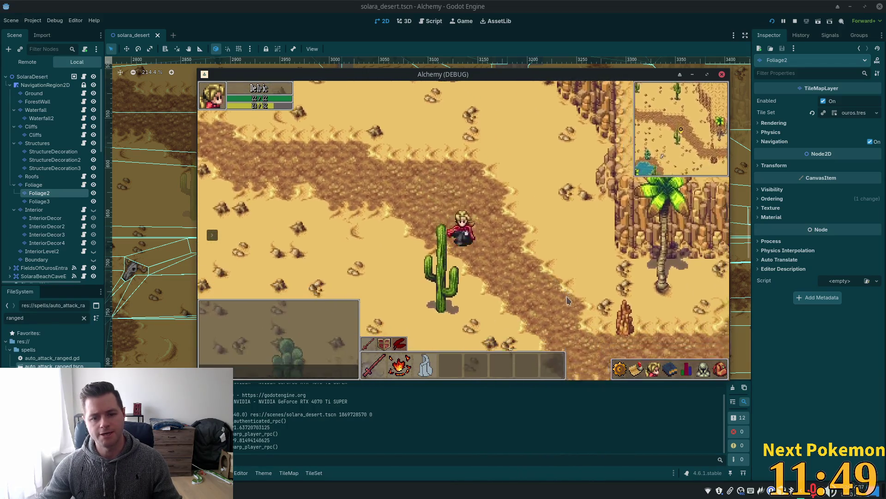
key("d")
key("s")
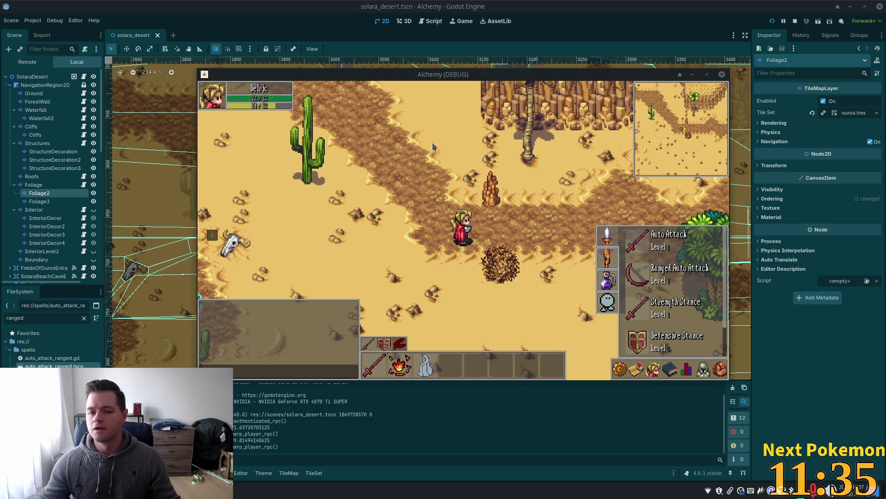
Step: Walk the character east along the canyon path, into the Solara Cliff Cave and back out
key("d")
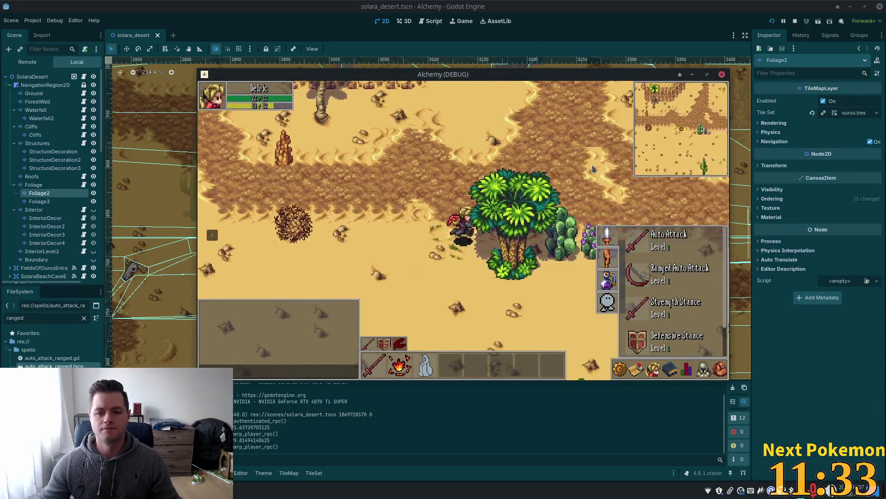
key("d")
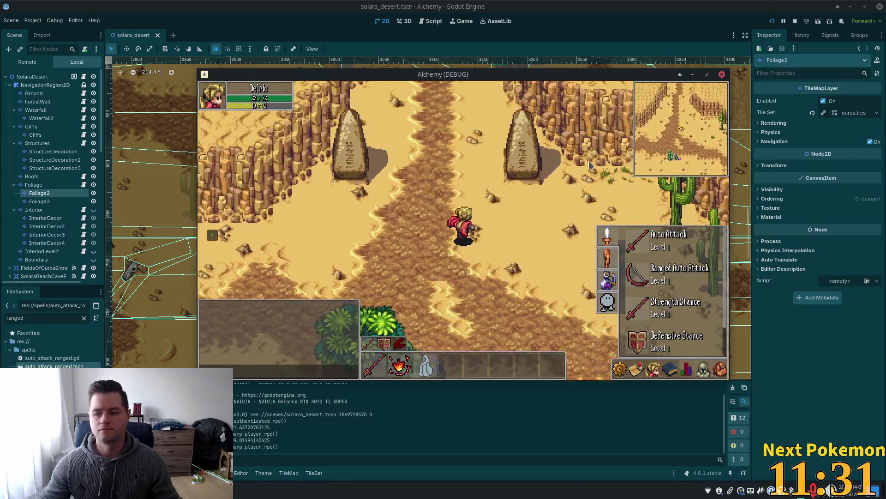
key("w")
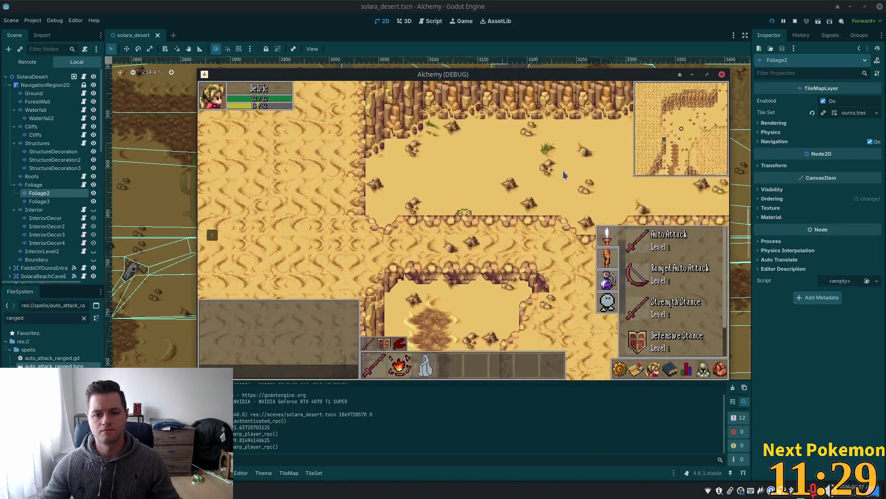
key("s")
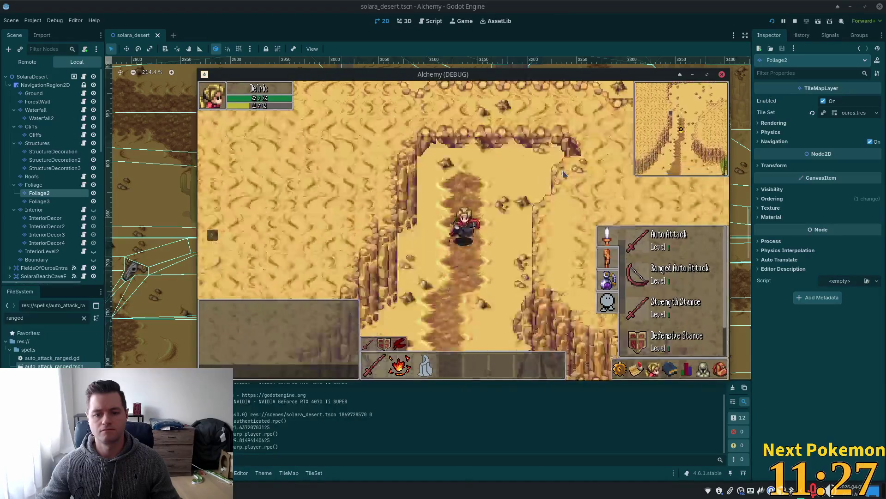
key("s")
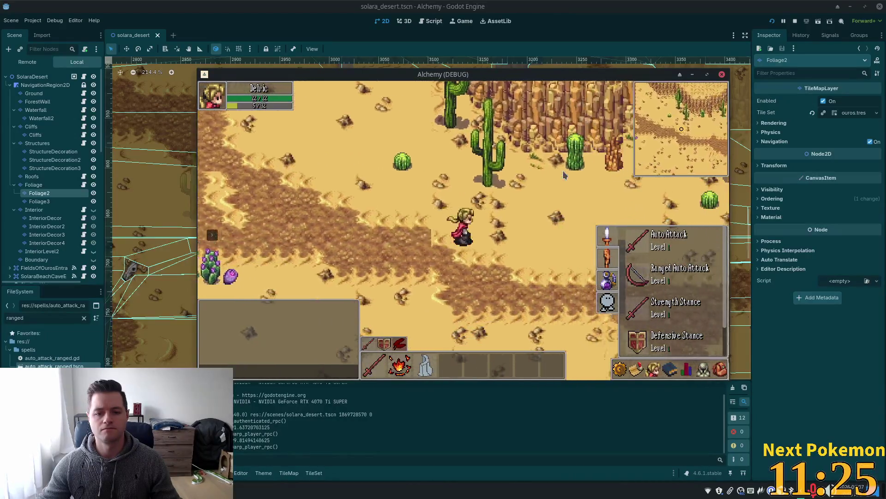
key("d")
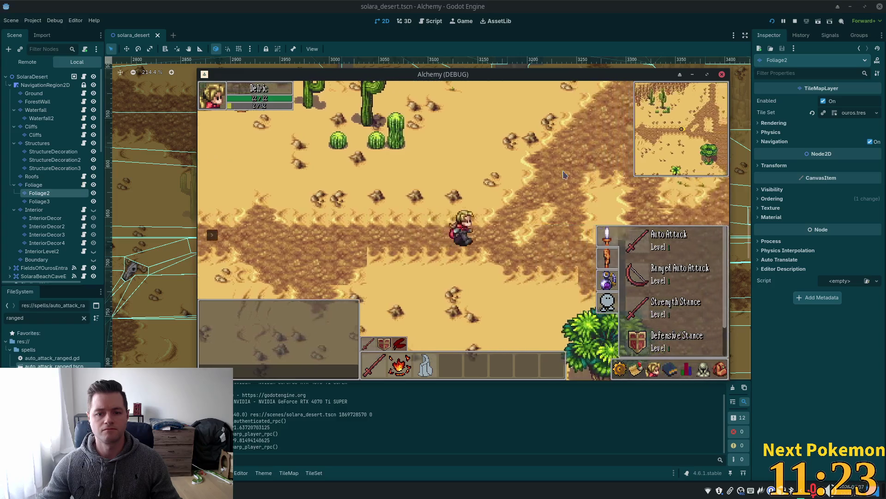
key("w")
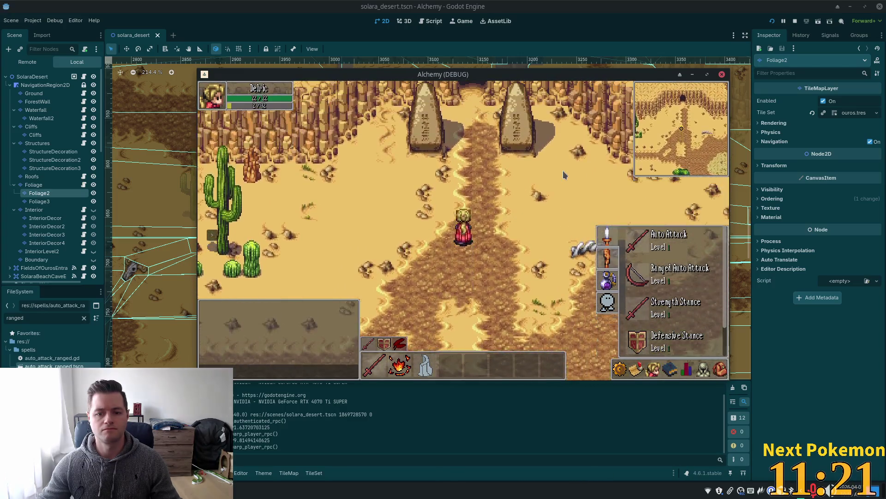
key("w")
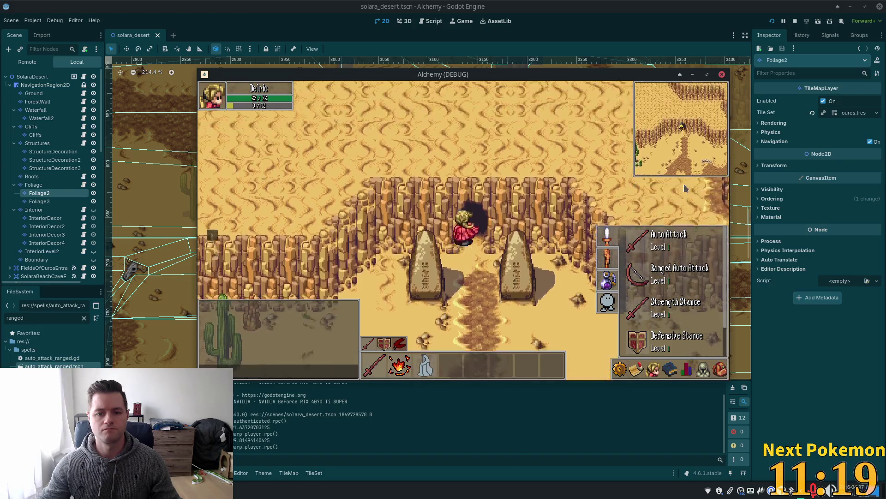
key("s")
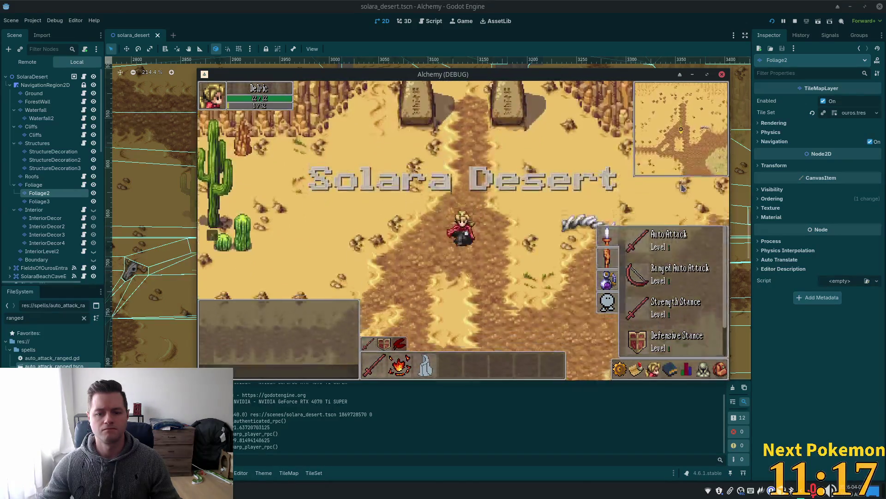
key("s")
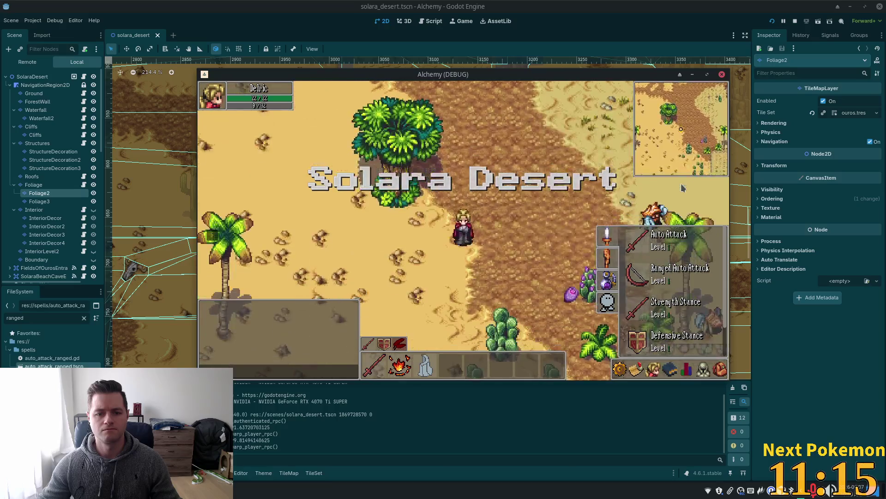
key("s")
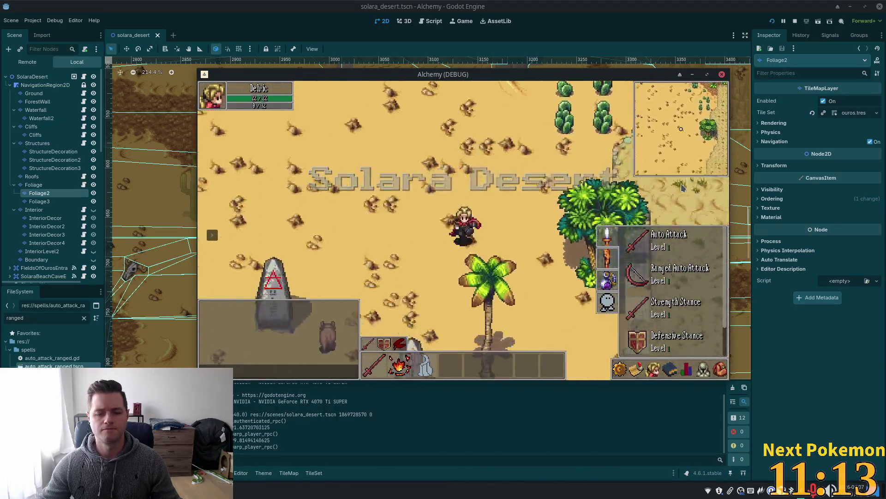
Step: Wander the character across the open sand past the oasis toward the cliff and palm
key("s")
key("a")
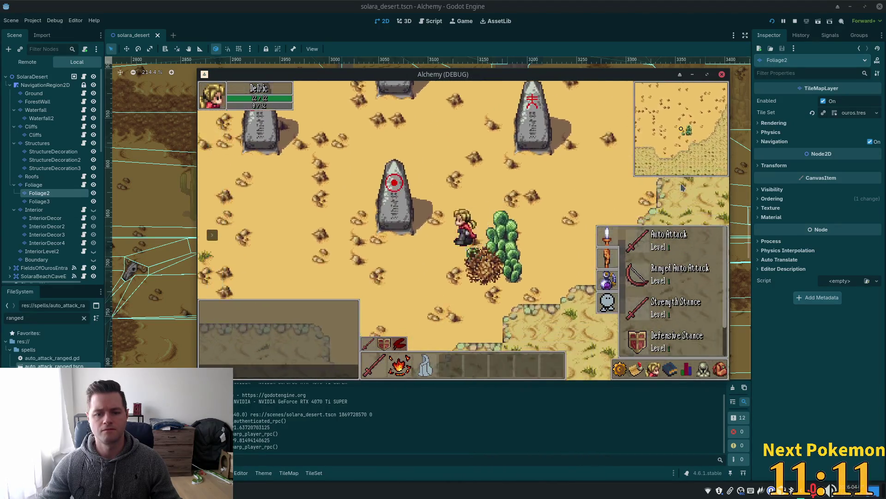
key("w")
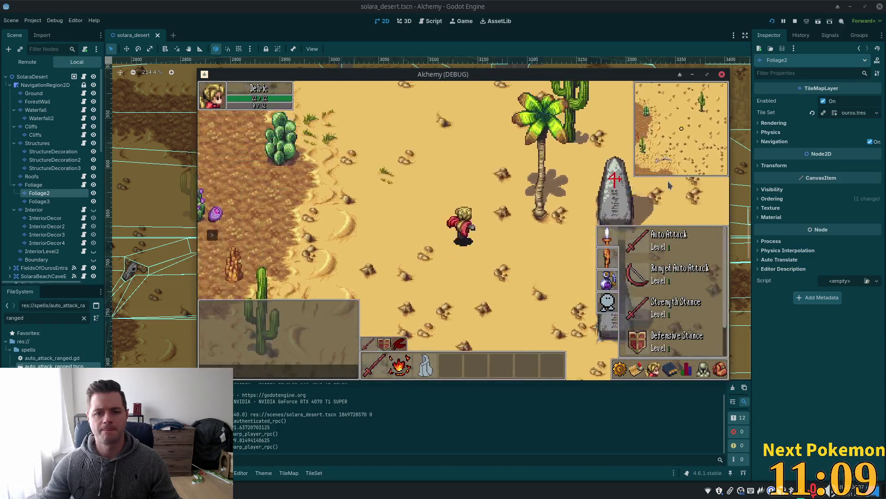
key("a")
key("d")
key("s")
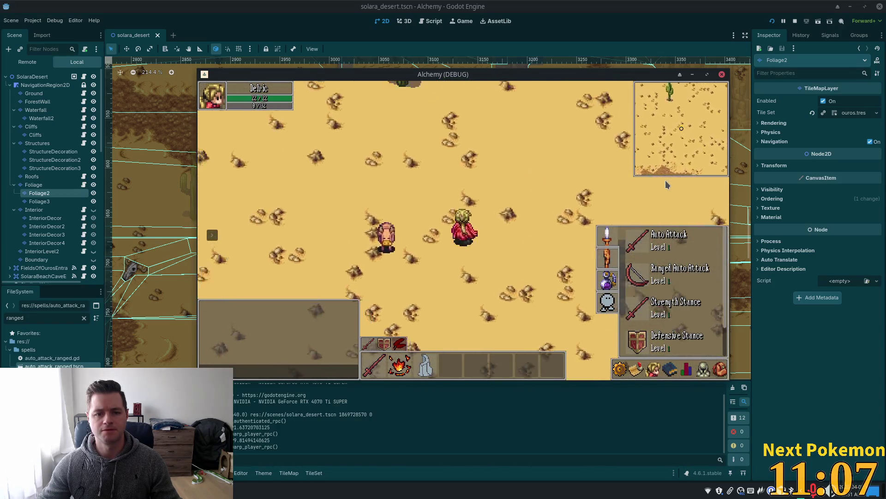
key("w")
key("a")
key("w")
key("a")
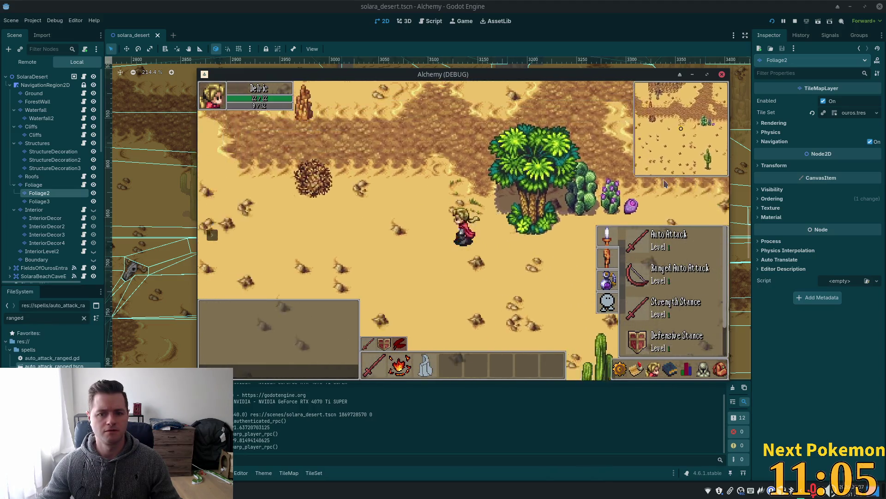
key("a")
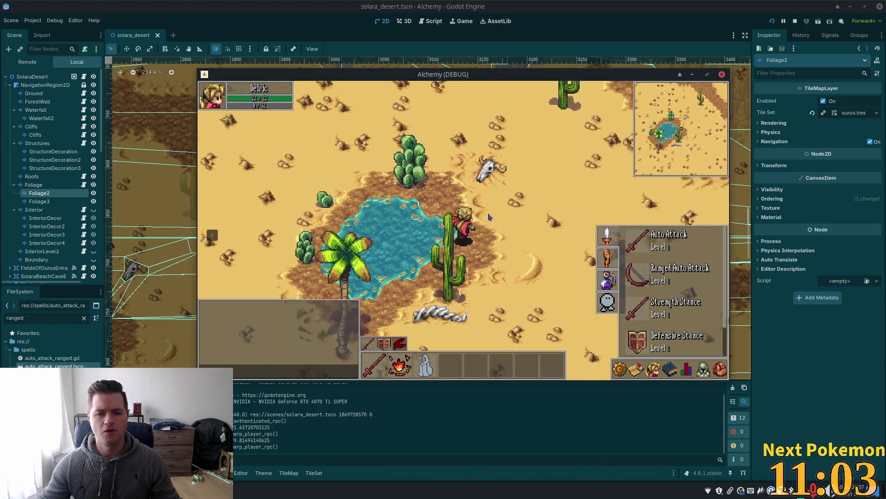
key("w")
key("d")
key("s")
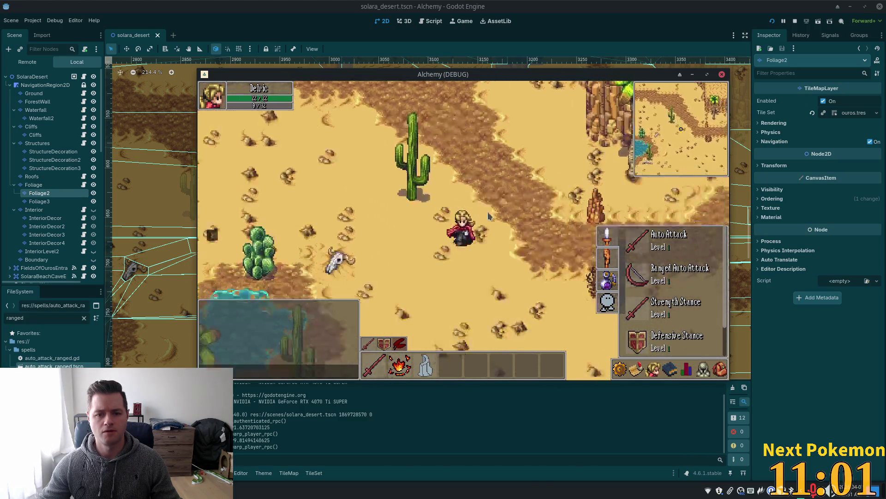
key("w")
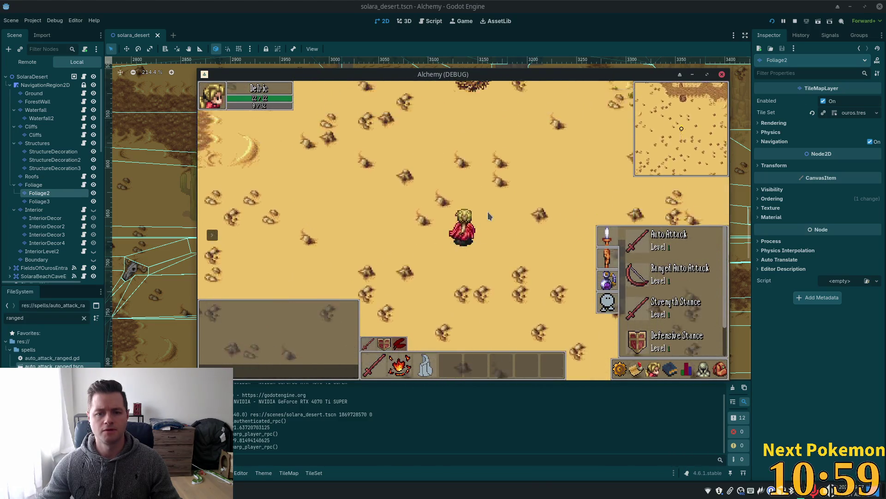
Step: Walk behind, into and around the dry bush to test layering, then close the spell list
key("s")
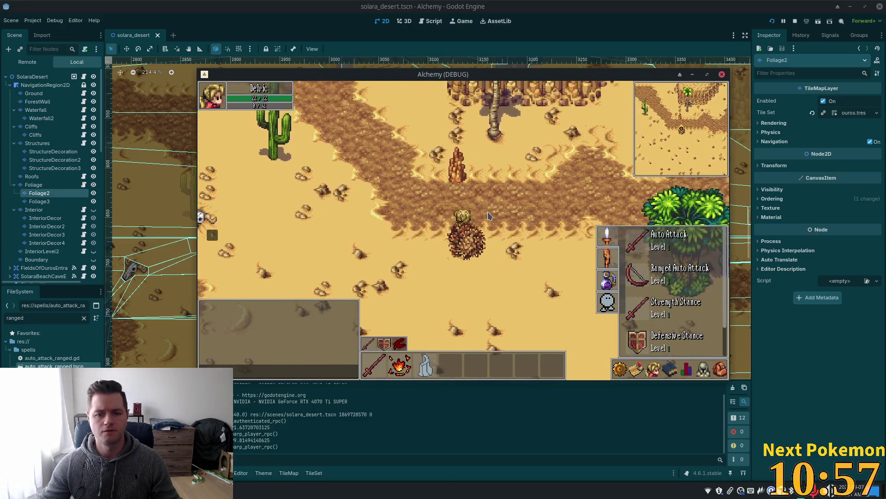
key("w")
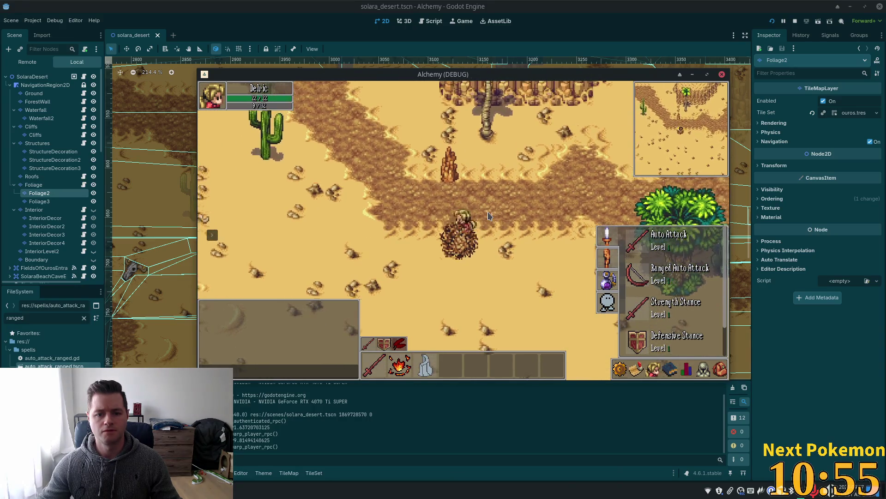
key("s")
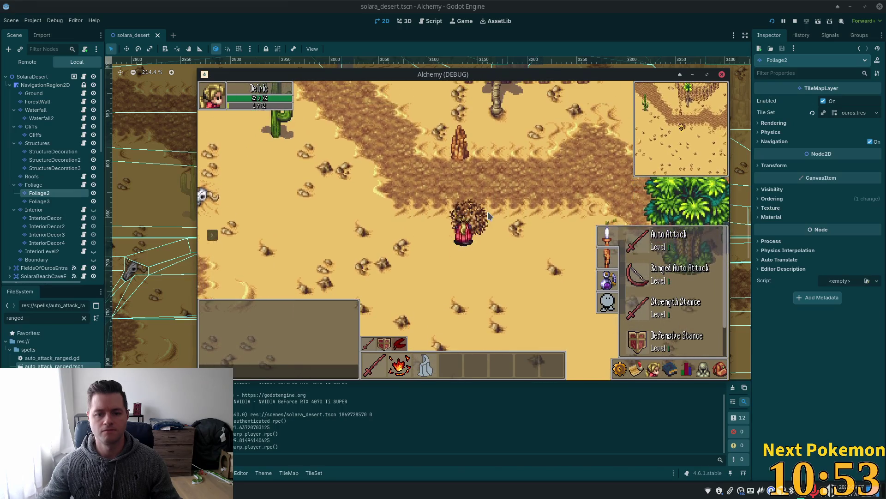
key("a")
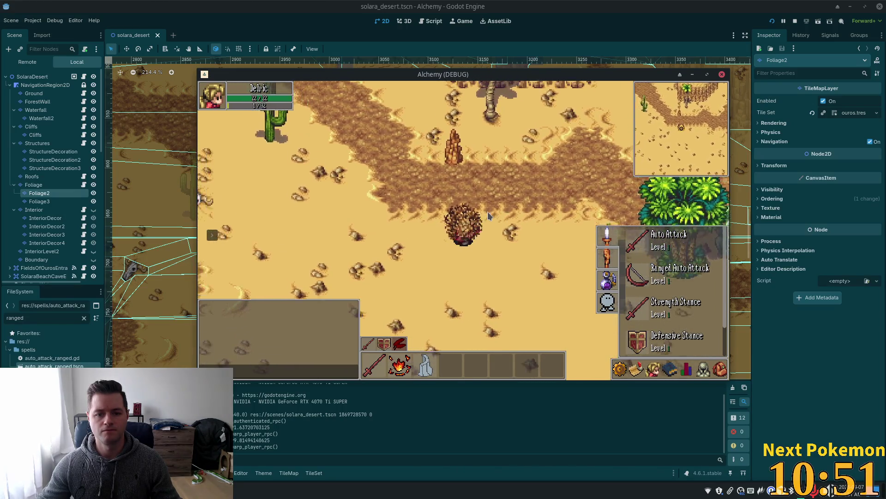
key("s")
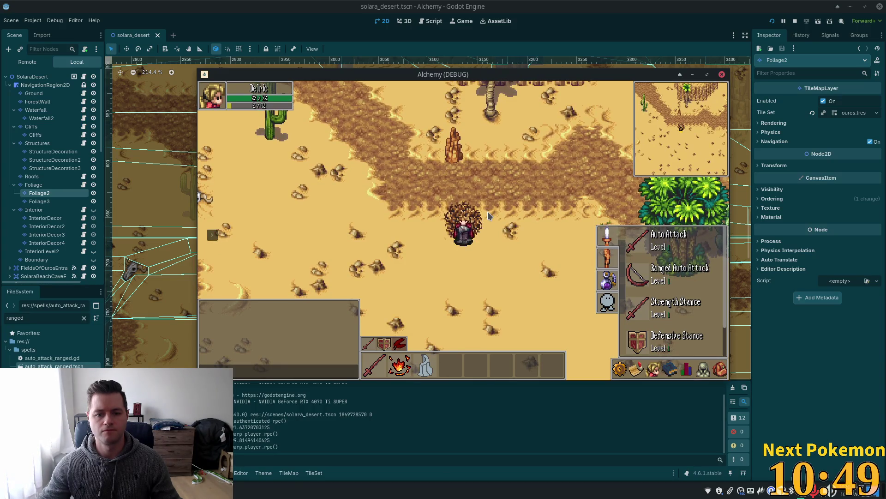
key("s")
key("w")
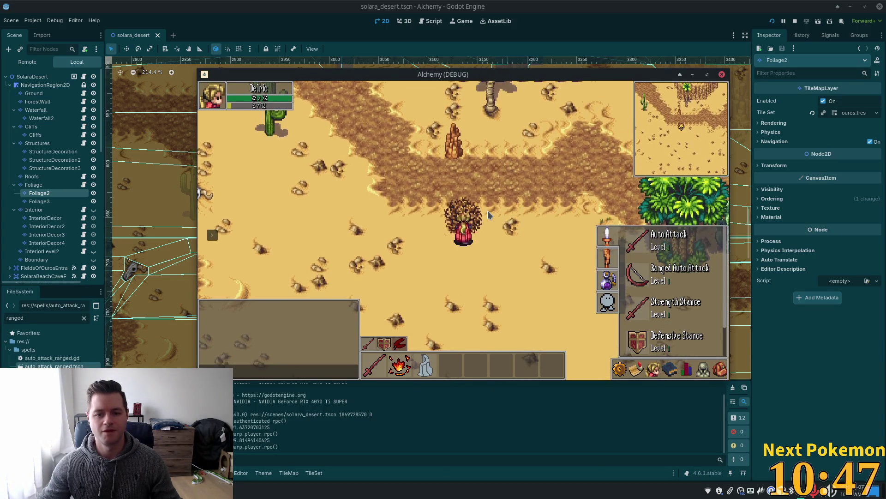
key("s")
key("w")
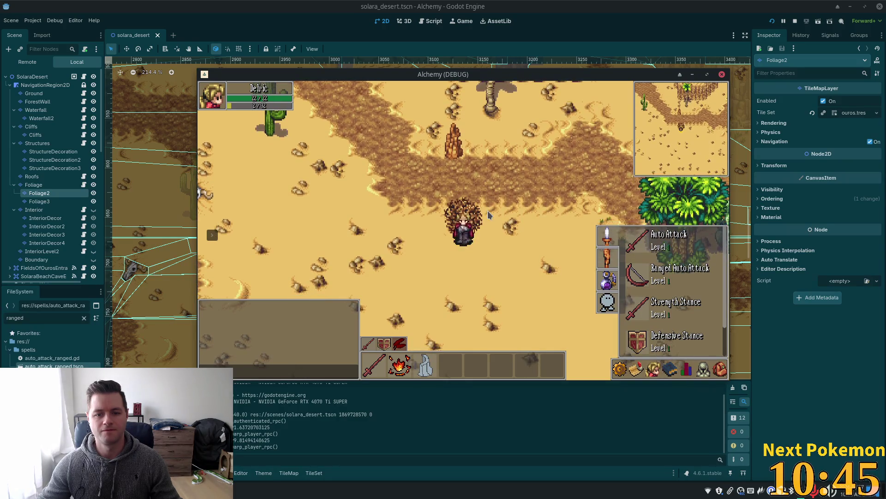
key("Escape")
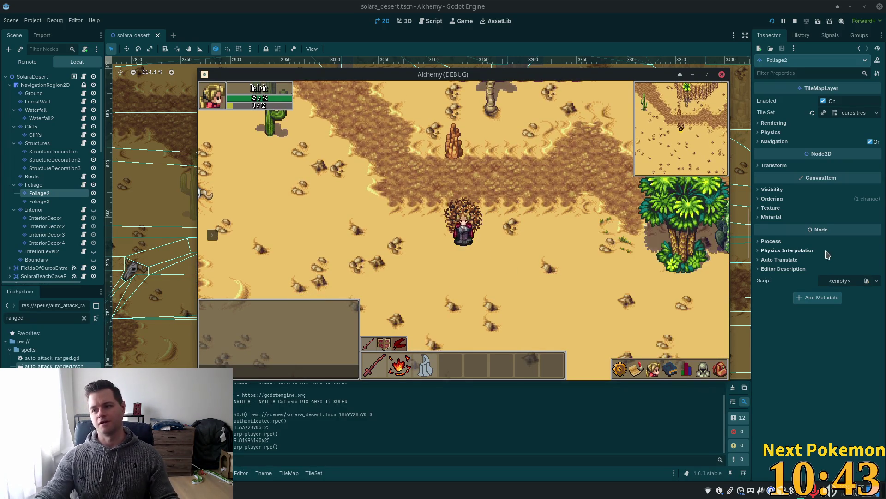
Step: Stop the game and show the desert sands v01.png atlas in the TileSet editor's Select mode
key("F8")
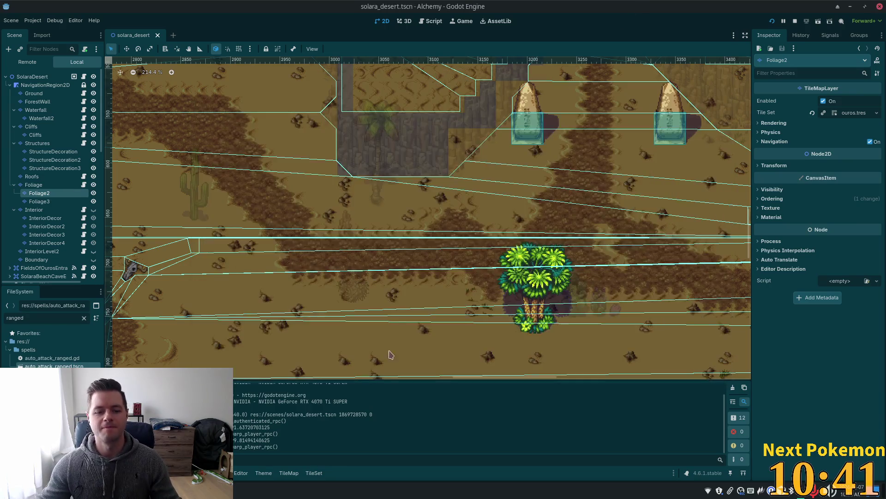
left_click(290, 472)
scroll(425, 381, "up", 5)
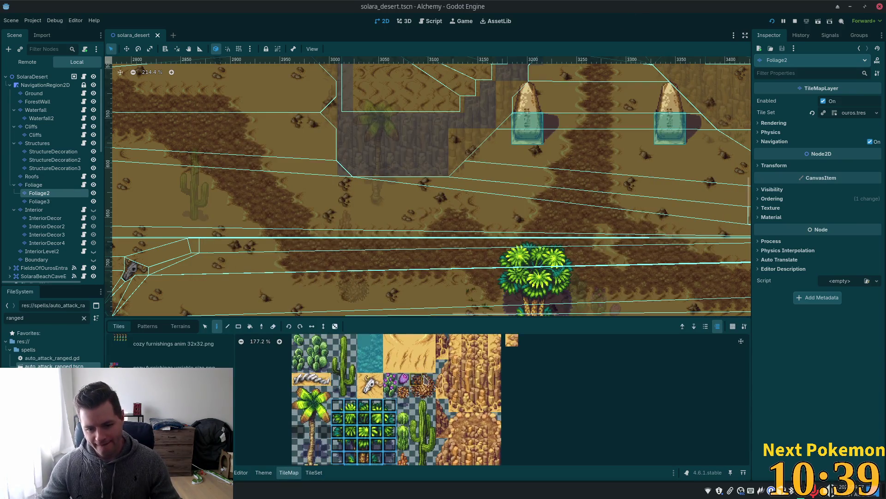
left_click(315, 472)
scroll(503, 436, "up", 4)
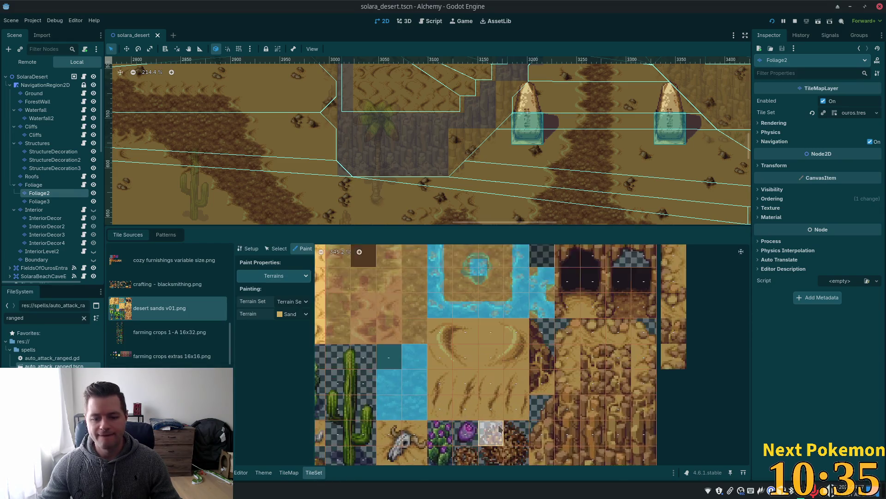
left_click(277, 248)
scroll(444, 415, "down", 4)
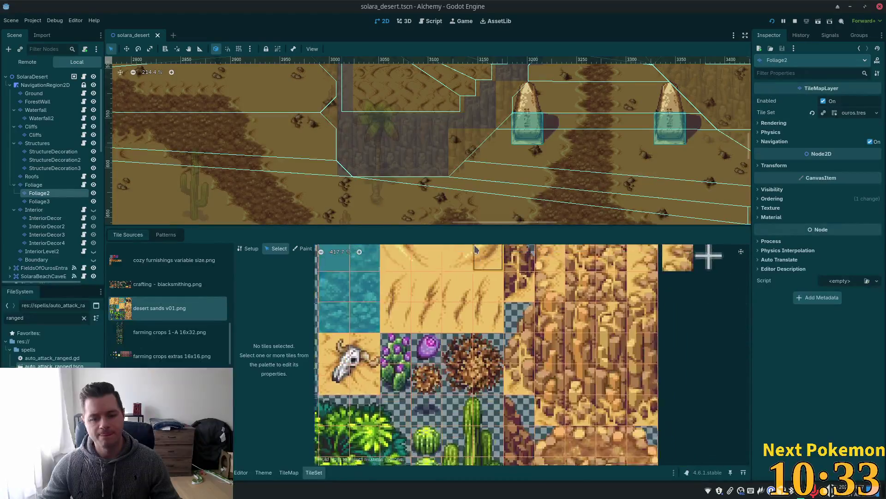
Step: Give both dry bush tiles a full-square Physics Layer 0 collision polygon and save the scene
left_click_drag(450, 351, 481, 356)
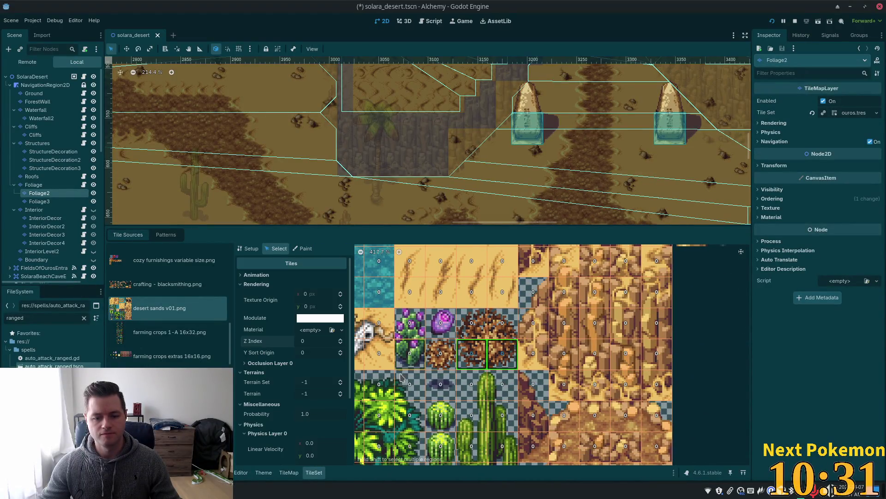
scroll(296, 370, "down", 4)
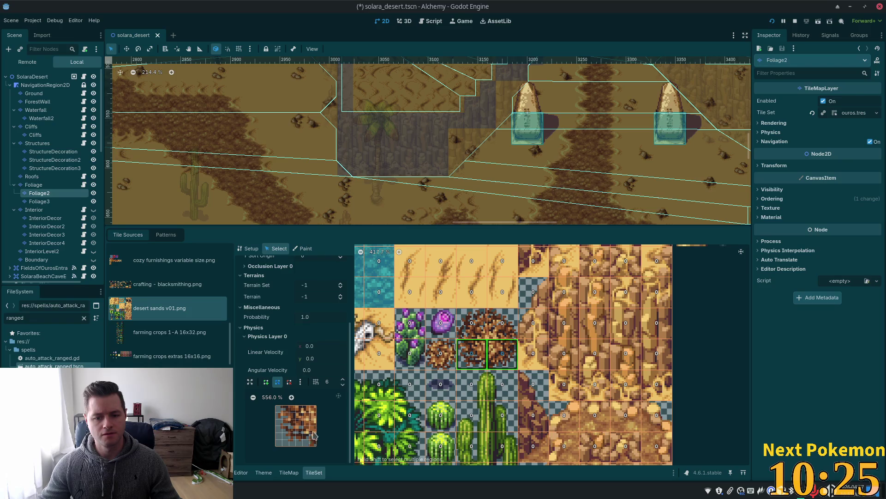
left_click(266, 381)
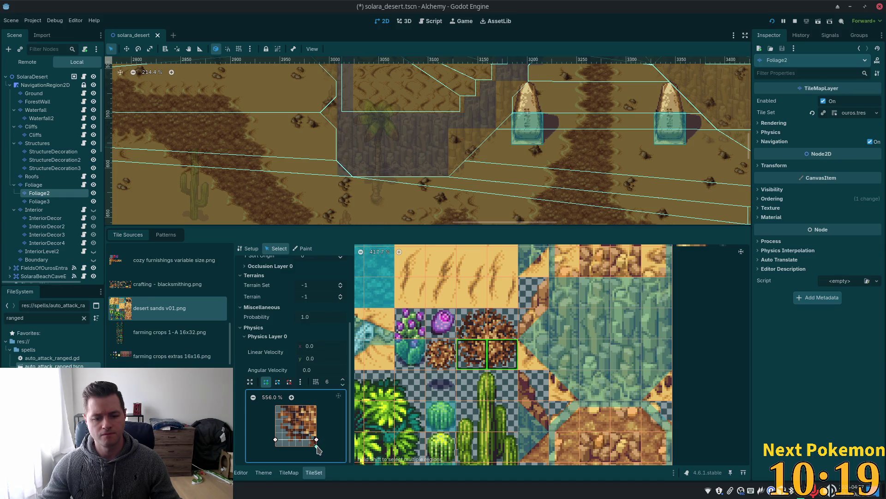
left_click(276, 446)
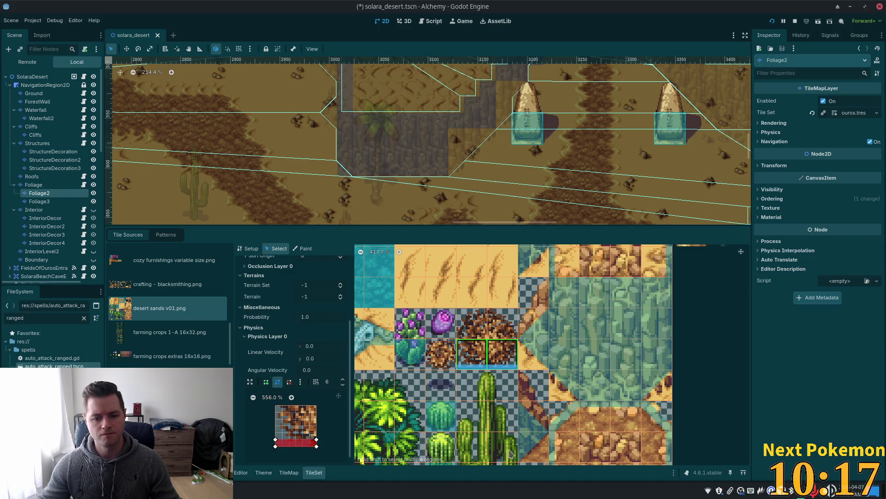
key("ctrl+s")
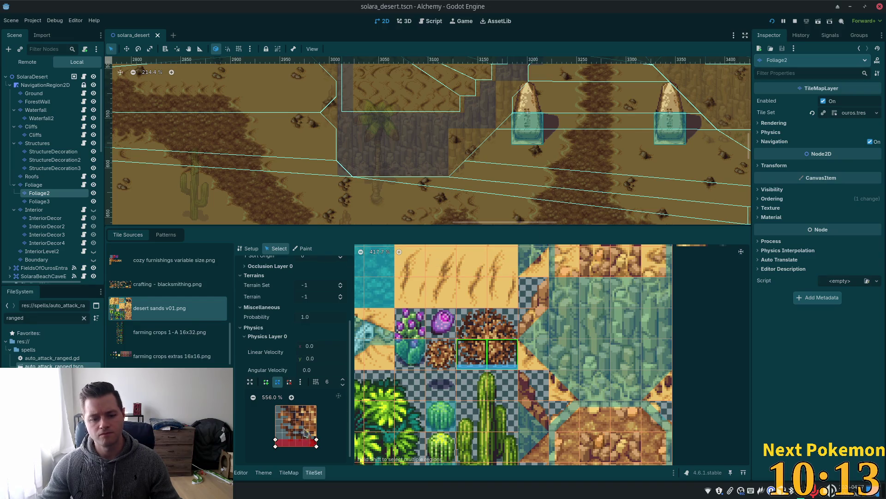
mouse_move(317, 440)
left_mouse_down()
mouse_move(322, 412)
mouse_move(276, 405)
left_mouse_up()
key("ctrl+s")
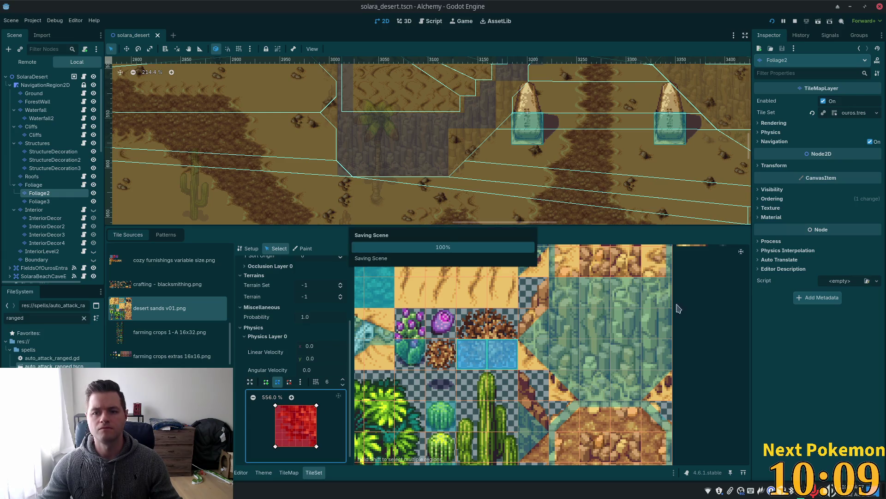
Step: Relaunch the game to test the bush collision and hide the extra game window
key("Up")
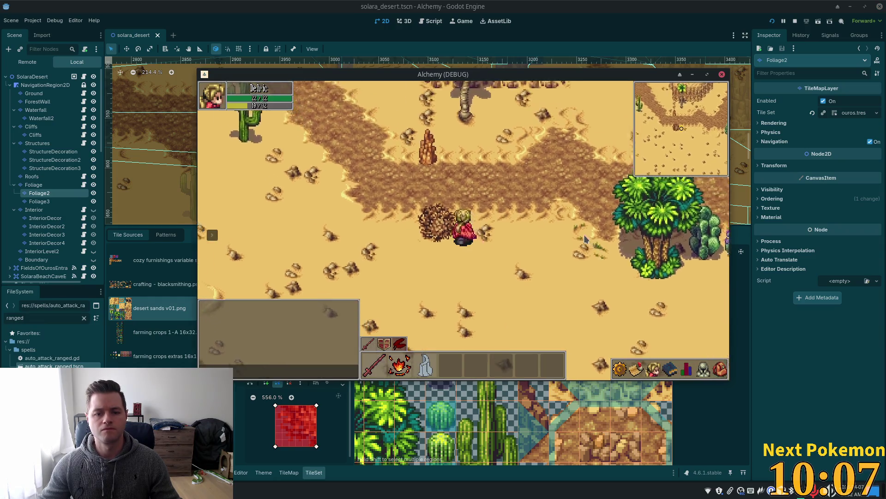
left_click(771, 53)
left_click(772, 21)
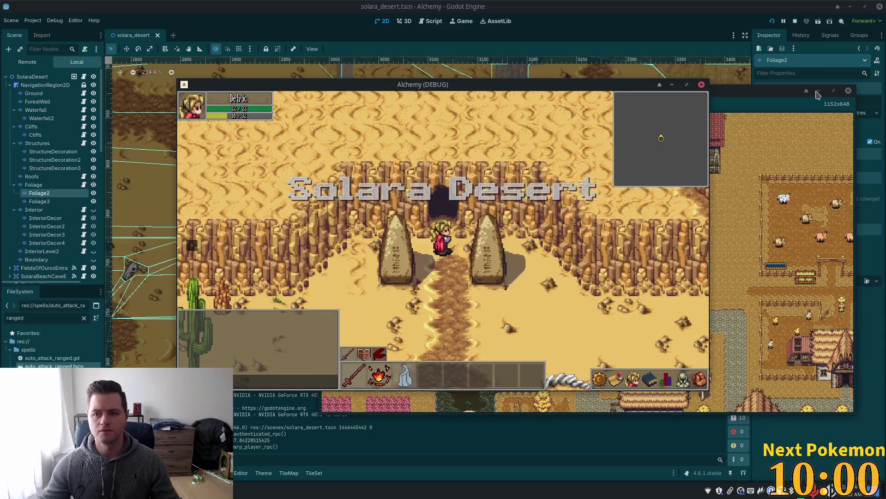
left_click(817, 92)
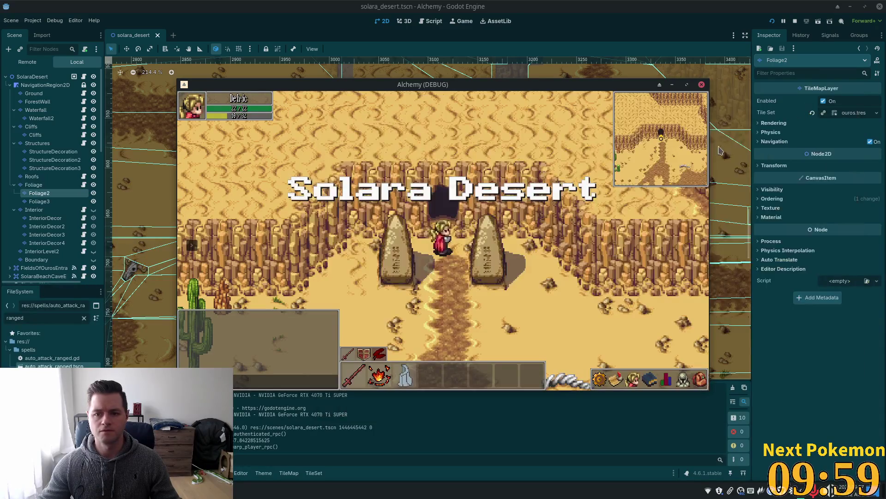
Step: Walk the character out of the cave, west and south across the desert to the standing stones
key("s")
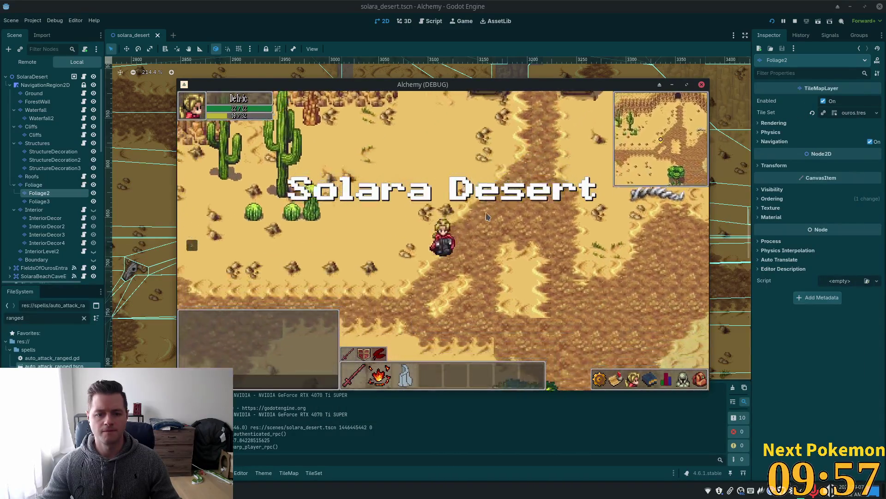
key("a")
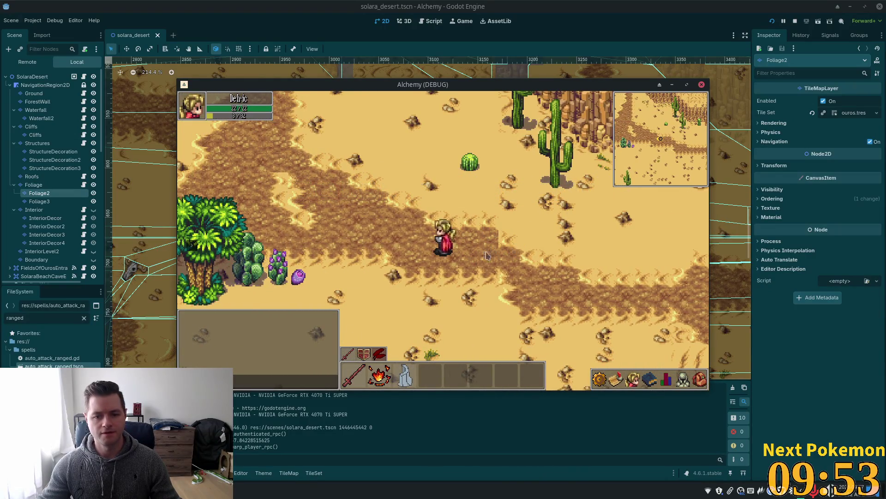
key("a")
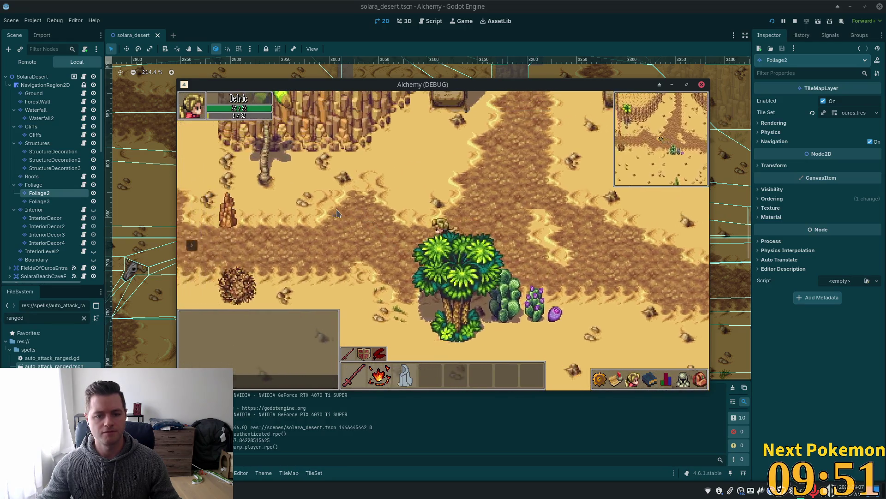
key("s")
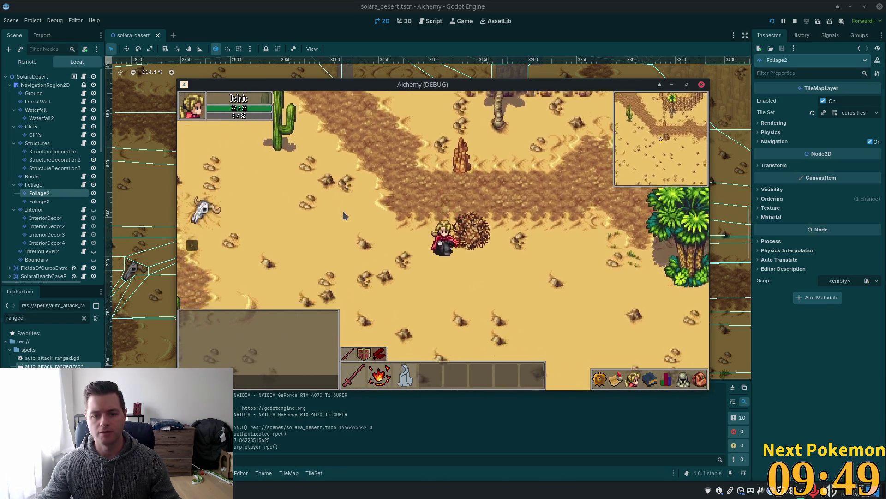
key("w")
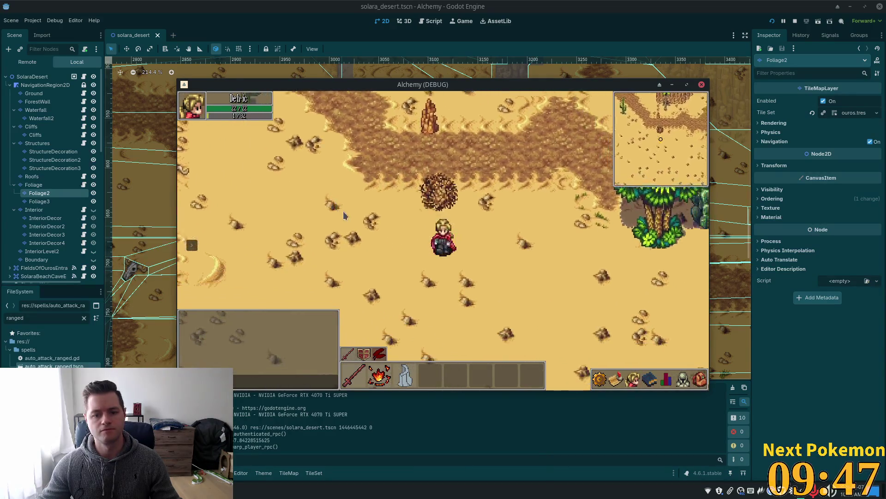
key("a")
key("s")
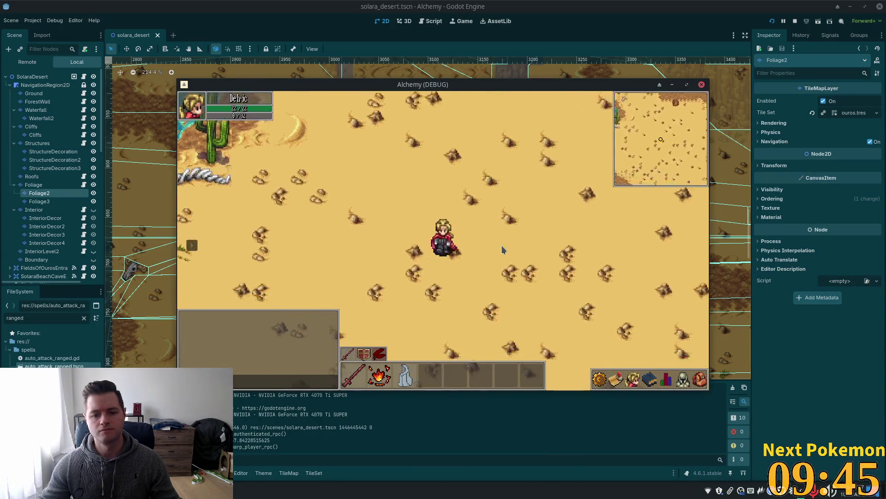
key("a")
key("d")
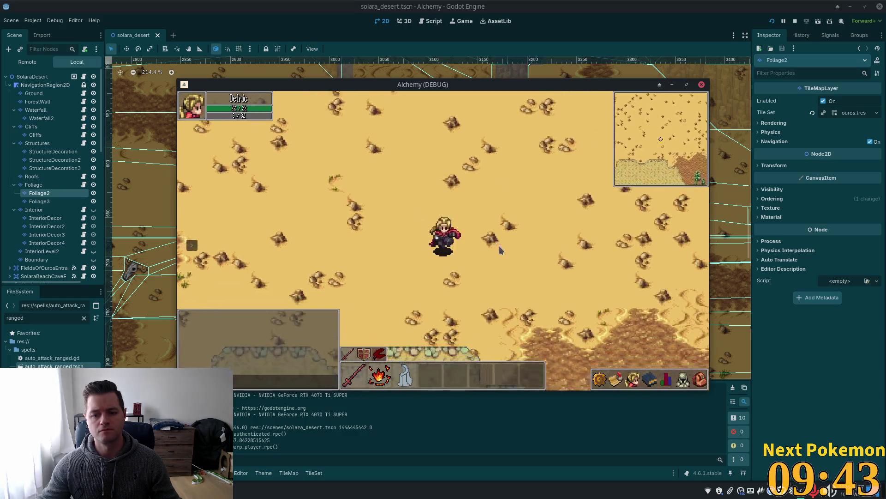
key("s")
key("w")
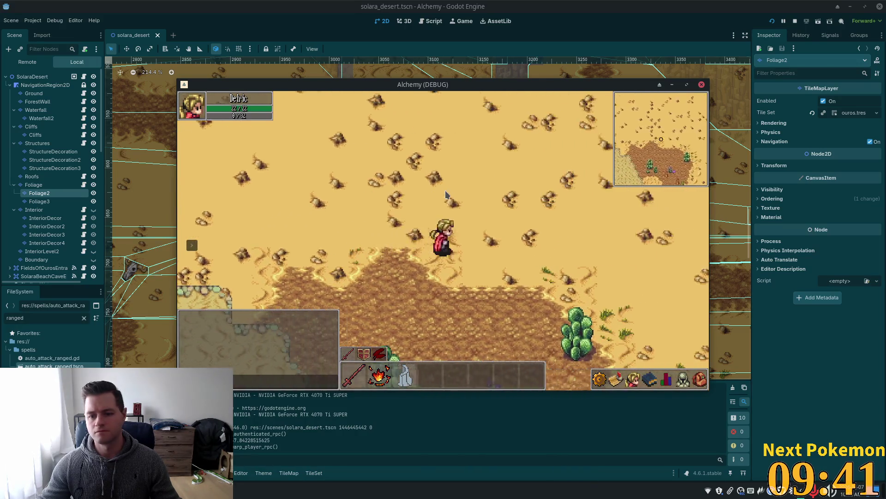
key("s")
key("d")
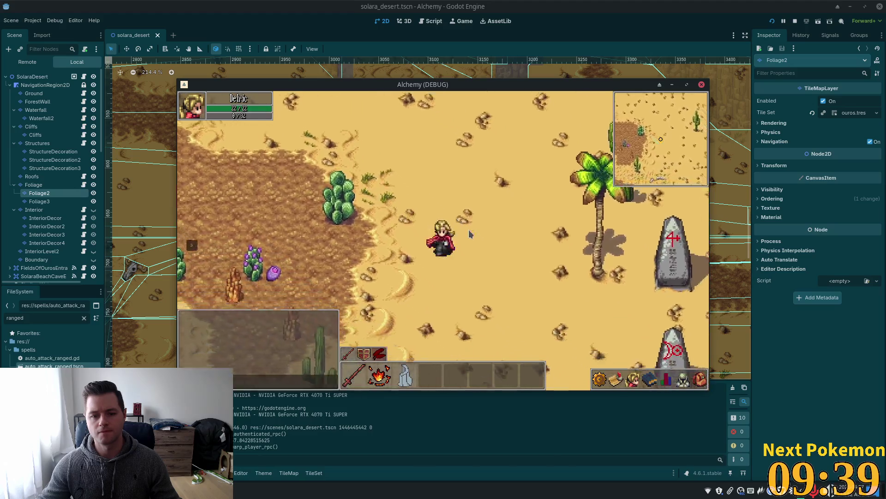
key("d")
key("s")
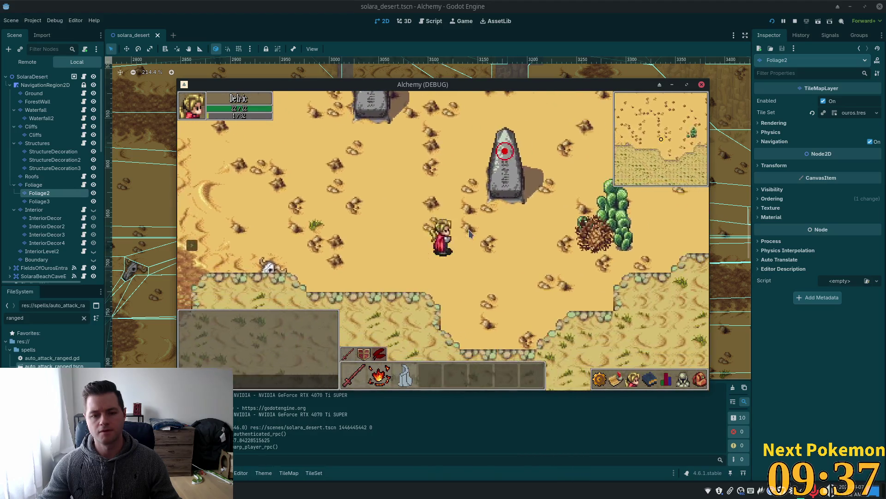
key("w")
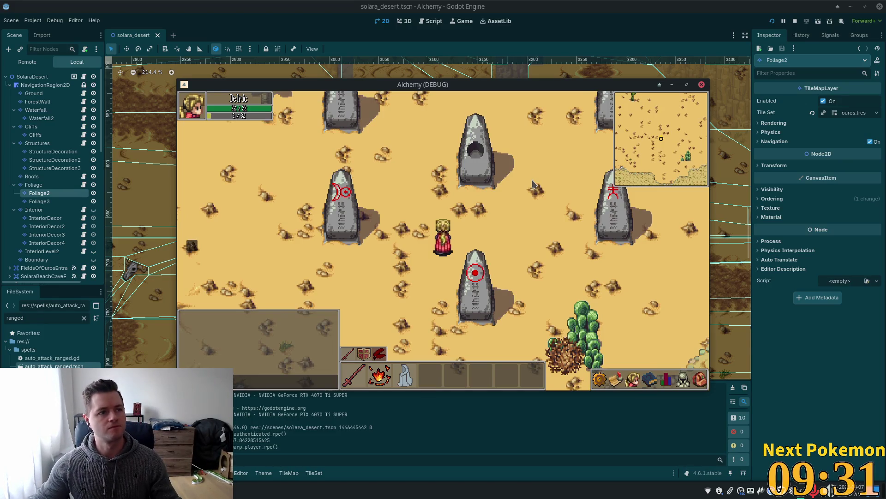
Step: Walk north past the cacti, palms and cliff, then log out to the title screen
key("w")
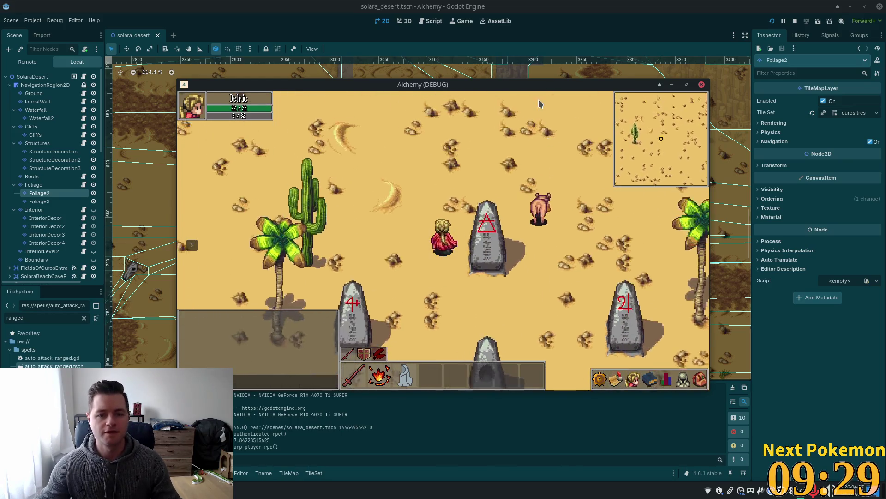
key("w")
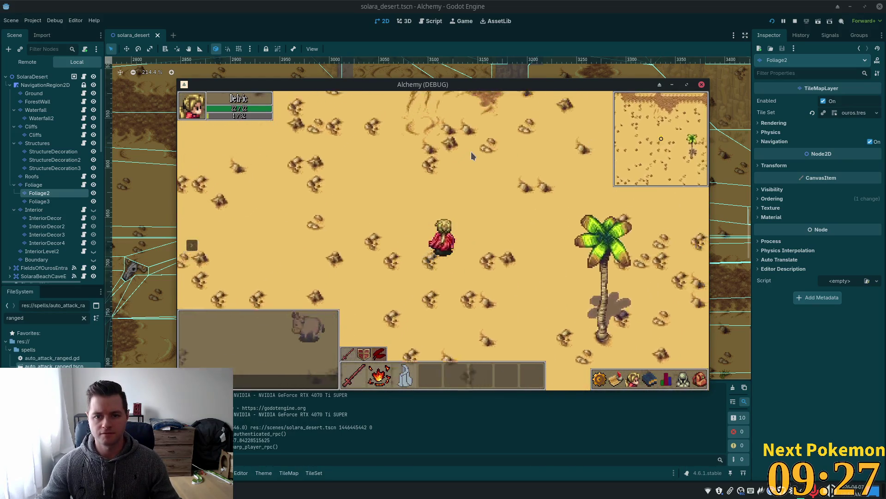
key("w")
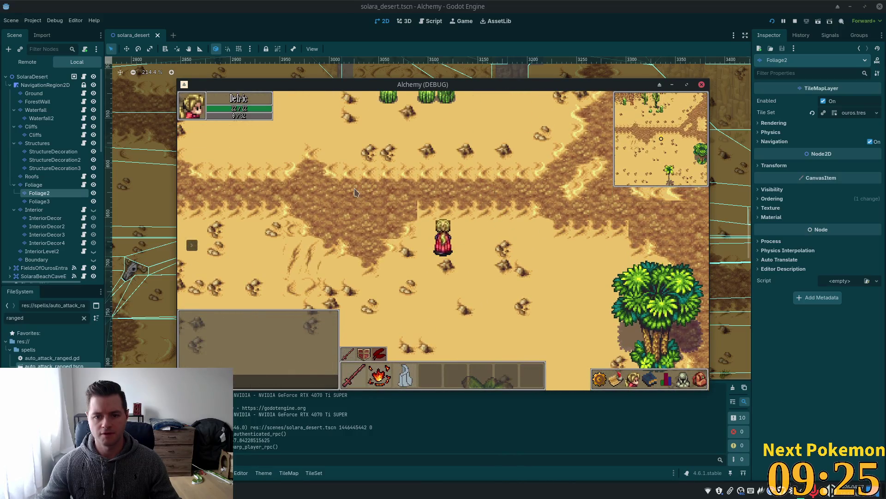
key("w")
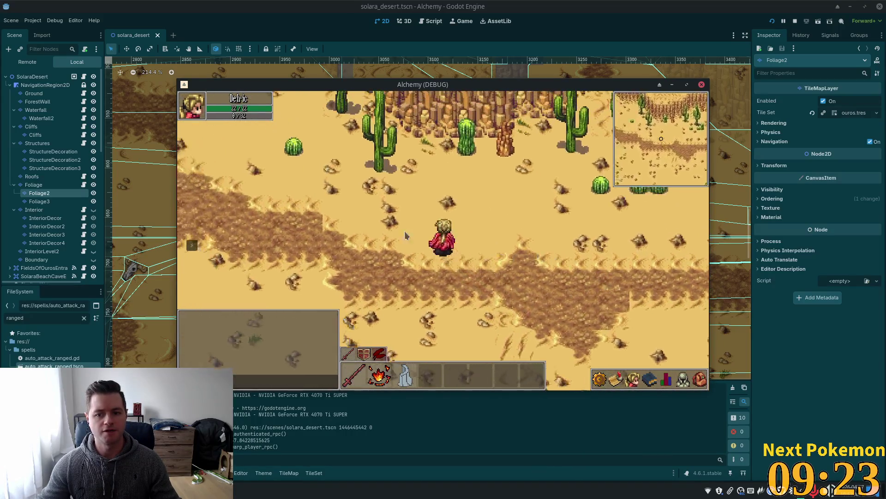
key("s")
key("a")
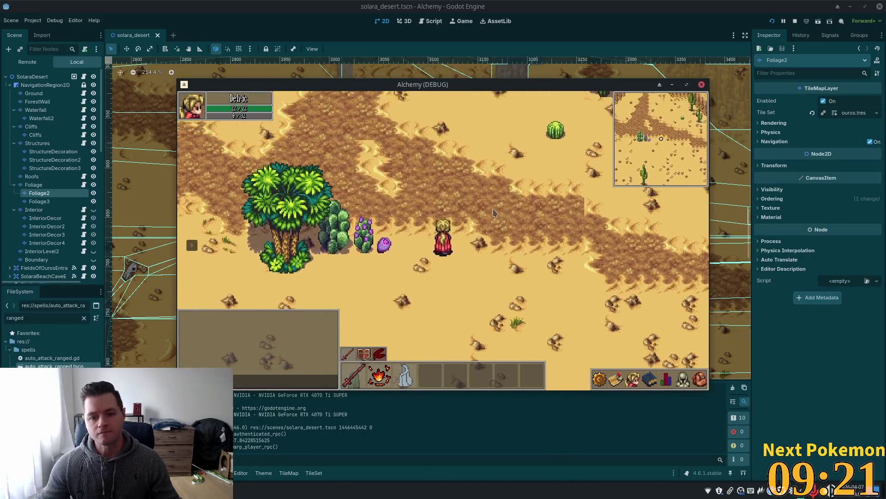
key("d")
key("w")
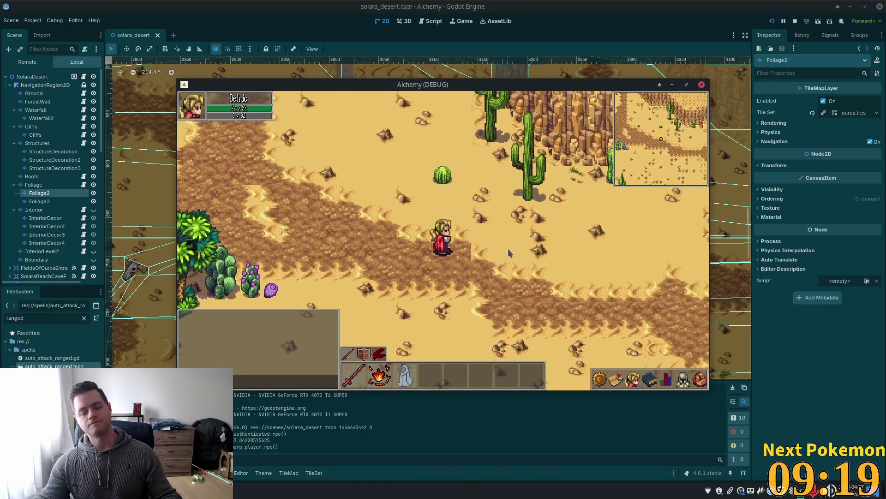
key("Escape")
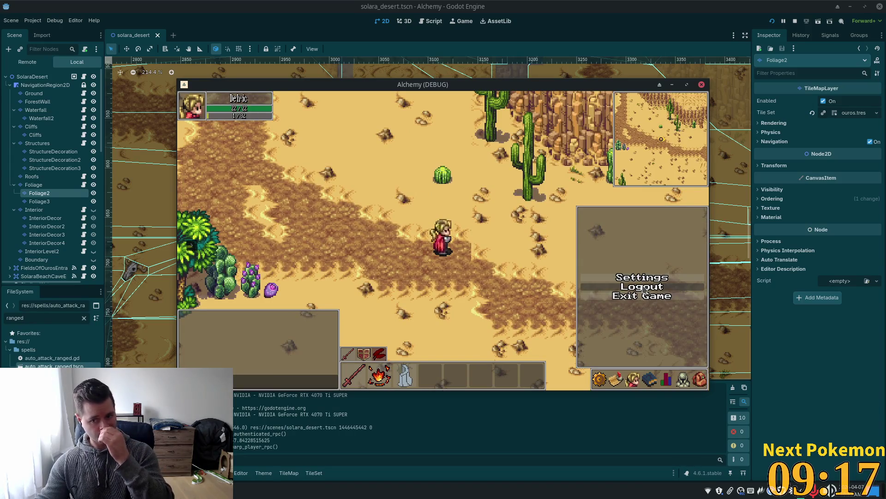
left_click(674, 287)
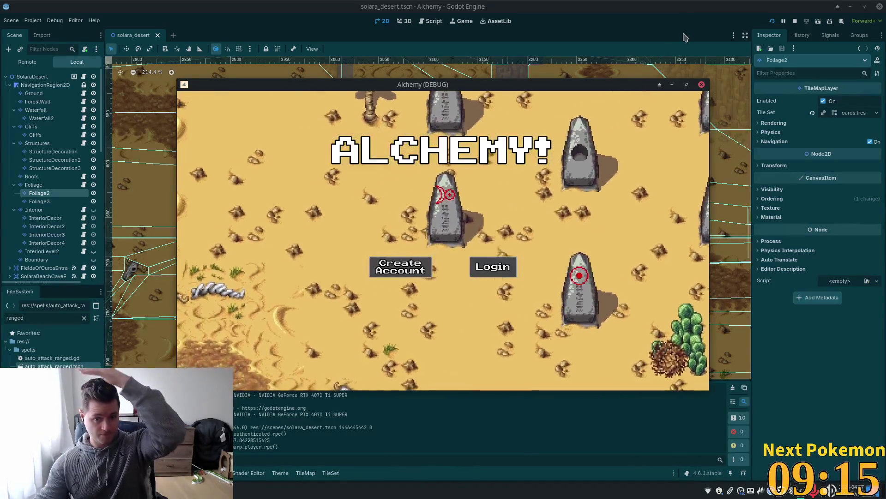
Step: Return to the scene editor and zoom and pan the viewport over to the dune area
left_click(596, 162)
scroll(595, 161, "down", 2)
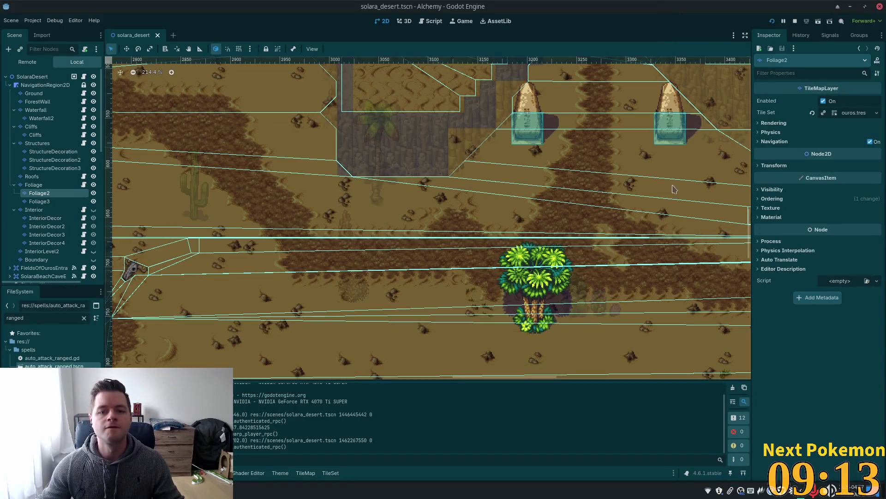
scroll(595, 161, "down", 3)
scroll(609, 208, "left", 5)
scroll(609, 207, "up", 2)
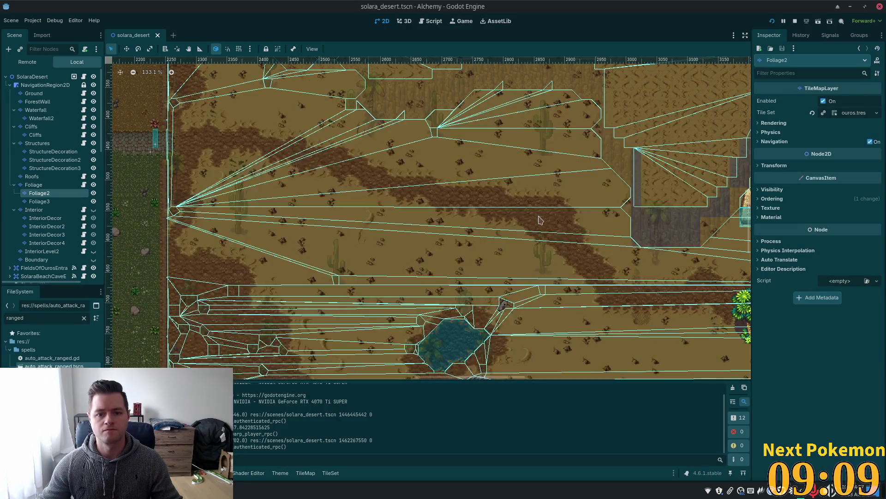
scroll(376, 181, "up", 2)
scroll(376, 180, "up", 3)
mouse_move(376, 181)
left_mouse_down()
mouse_move(480, 263)
mouse_move(205, 195)
mouse_move(651, 332)
left_mouse_up()
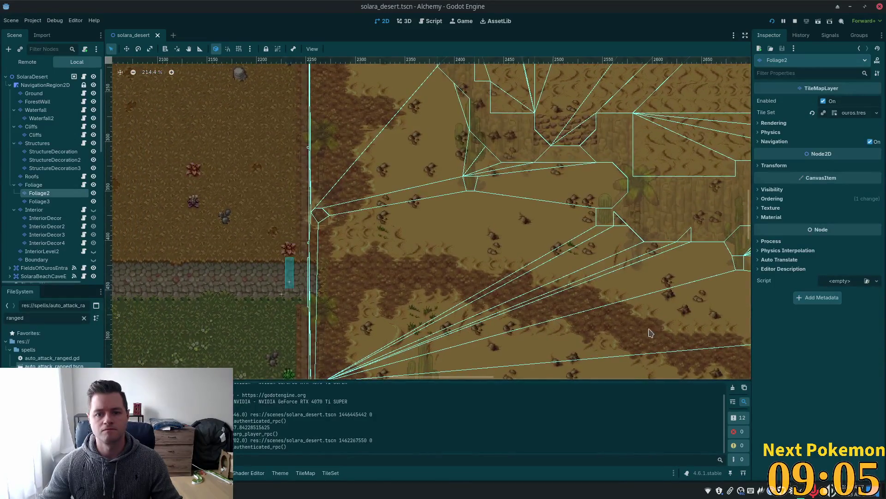
Step: Zoom and pan east across the desert ground to inspect the dirt band edges
scroll(584, 279, "up", 1)
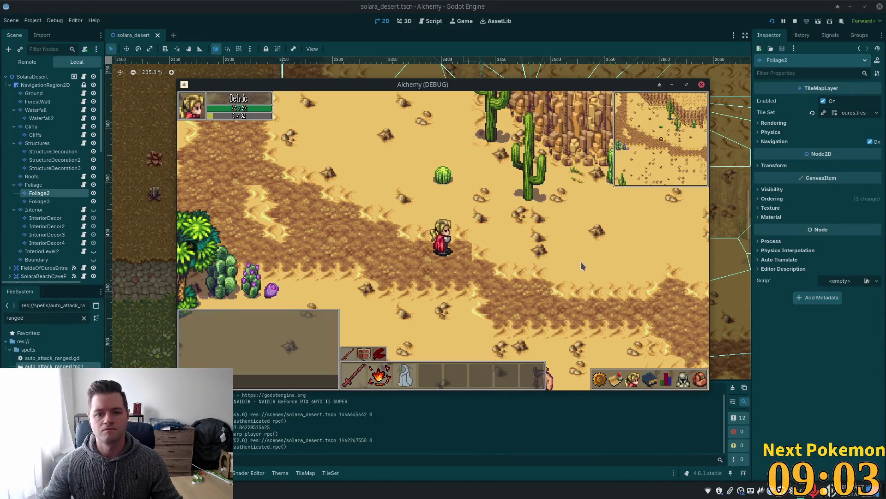
scroll(578, 261, "down", 6)
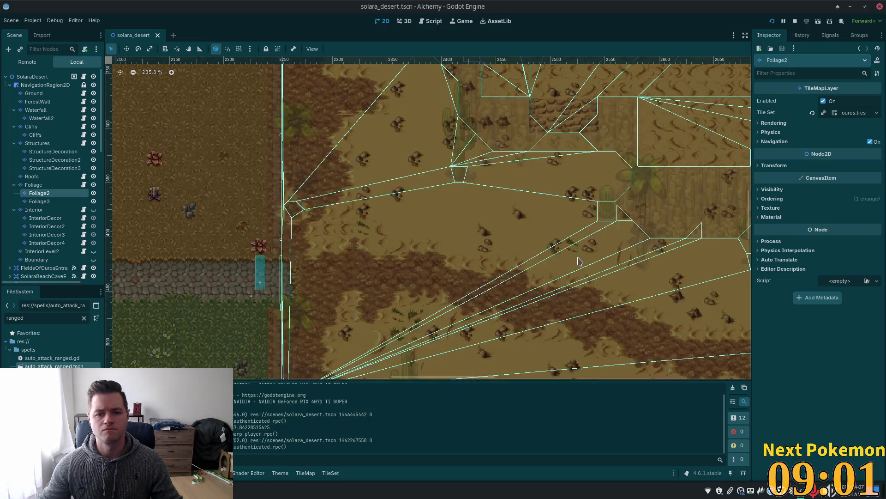
scroll(578, 261, "down", 2)
scroll(372, 237, "down", 2)
left_click_drag(371, 237, 133, 144)
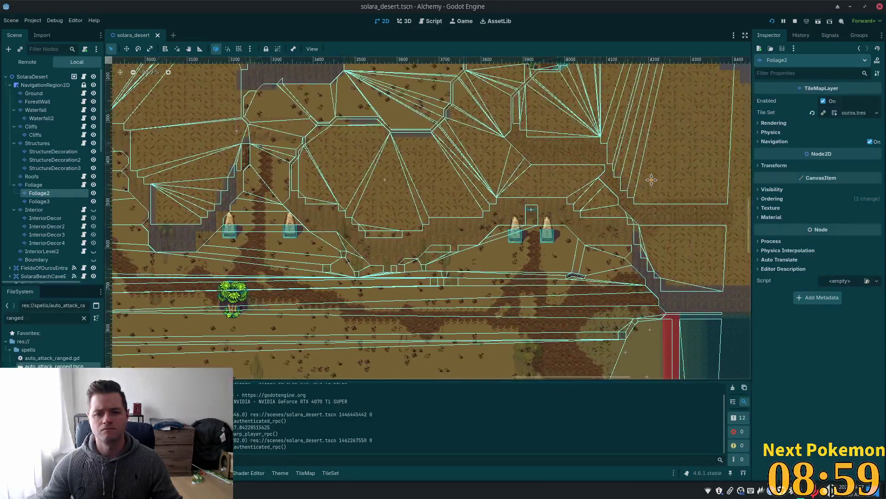
scroll(452, 263, "up", 8)
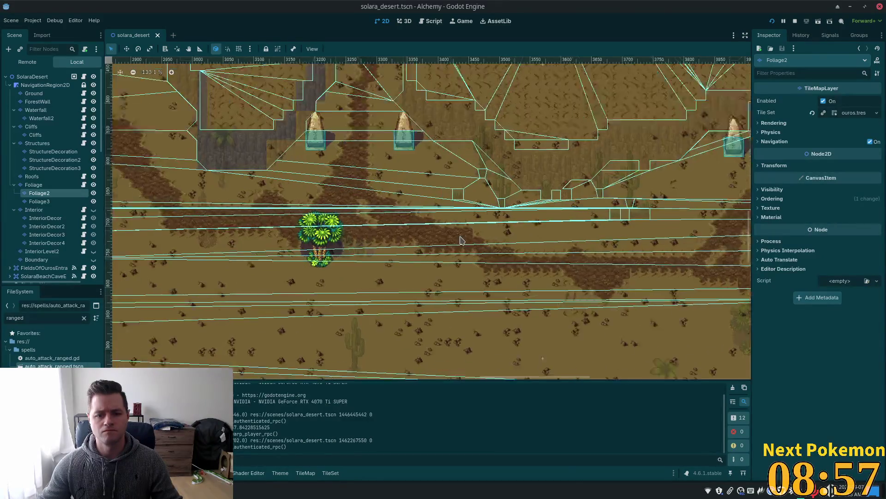
scroll(503, 230, "up", 12)
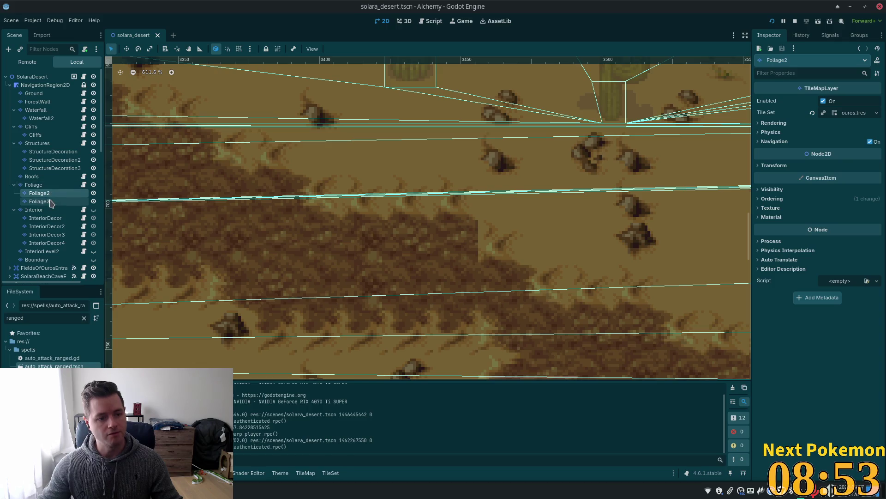
Step: On the Ground layer, paint a sand-edge tile onto the broken dune edge
left_click(34, 93)
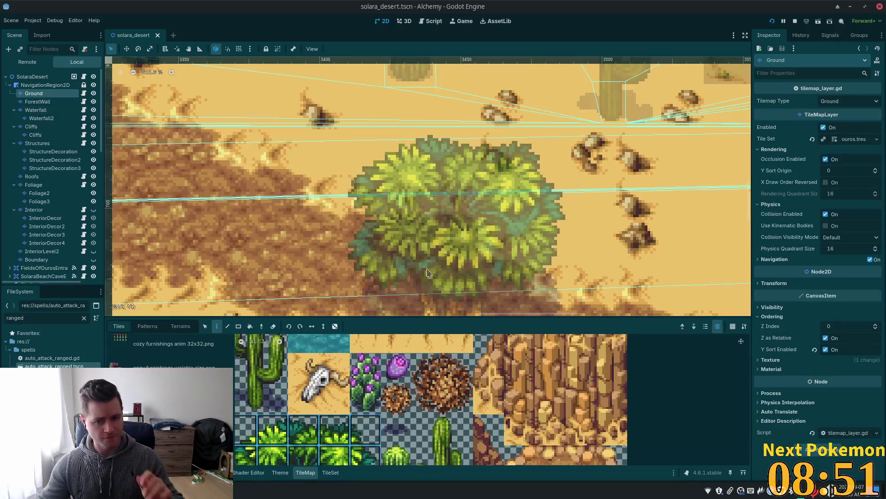
scroll(395, 430, "down", 4)
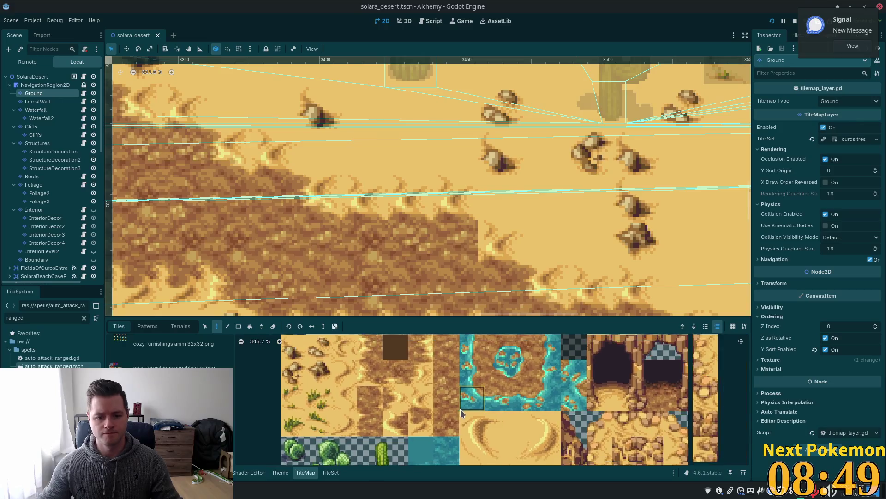
left_click(442, 403)
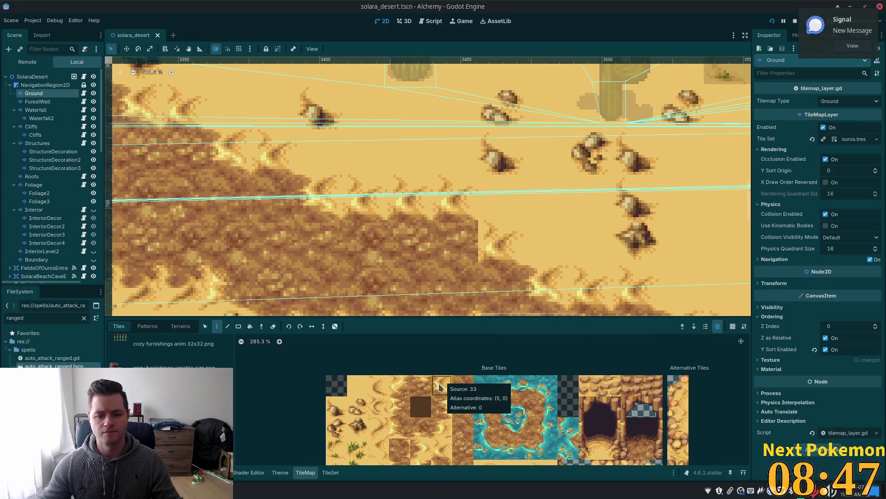
left_click(443, 382)
left_click(460, 239)
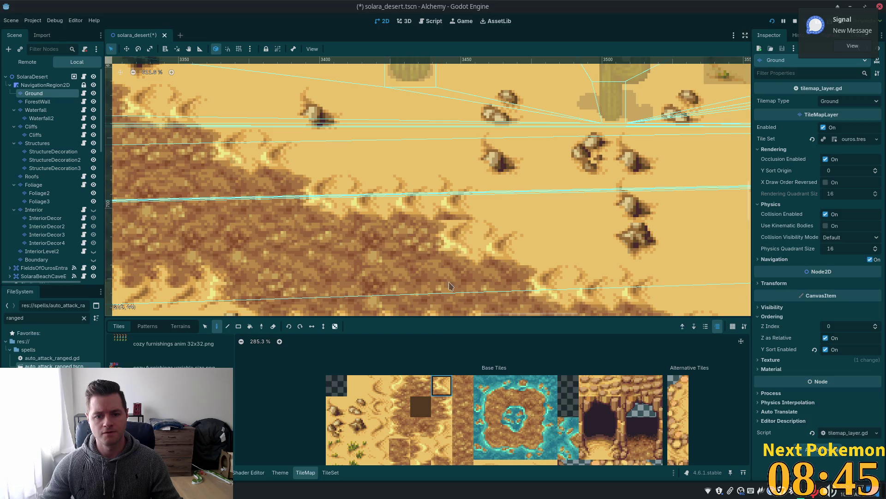
Step: Pick a different sand tile and paint a patch further along the dune onto the sandy ground
left_click(378, 386)
scroll(452, 233, "down", 1)
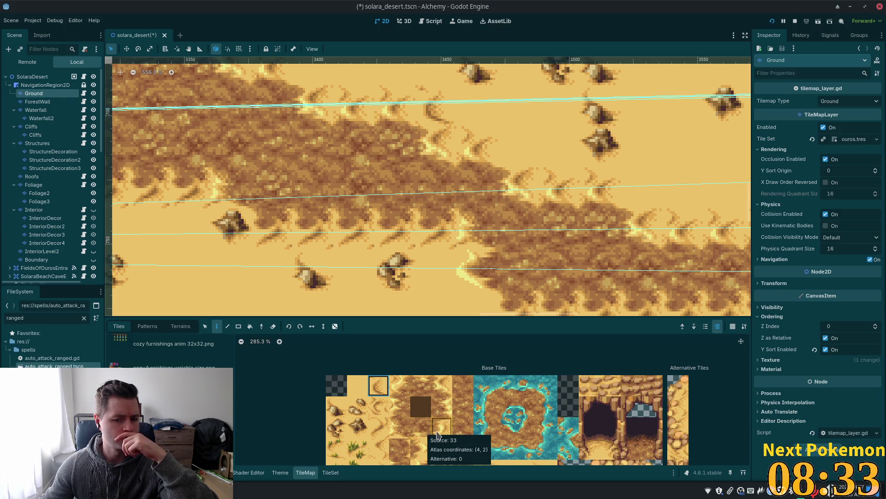
scroll(444, 407, "down", 3)
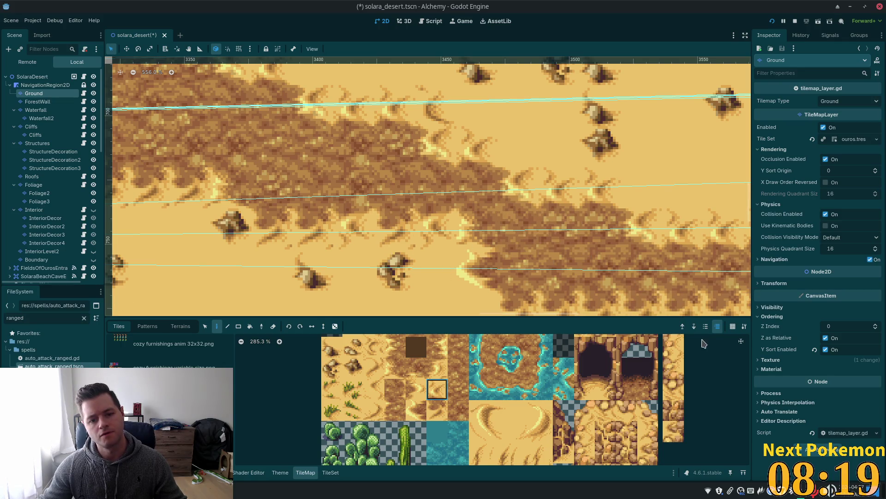
scroll(558, 186, "down", 5)
scroll(558, 186, "down", 3)
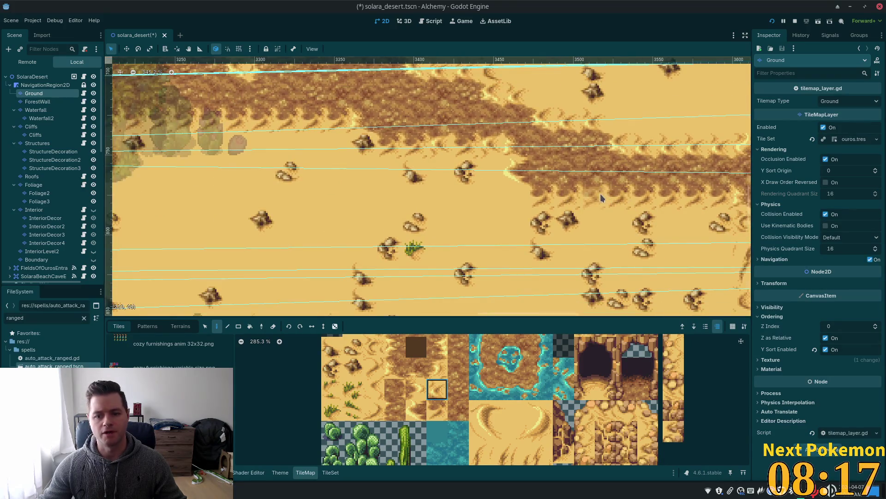
left_click_drag(685, 219, 562, 217)
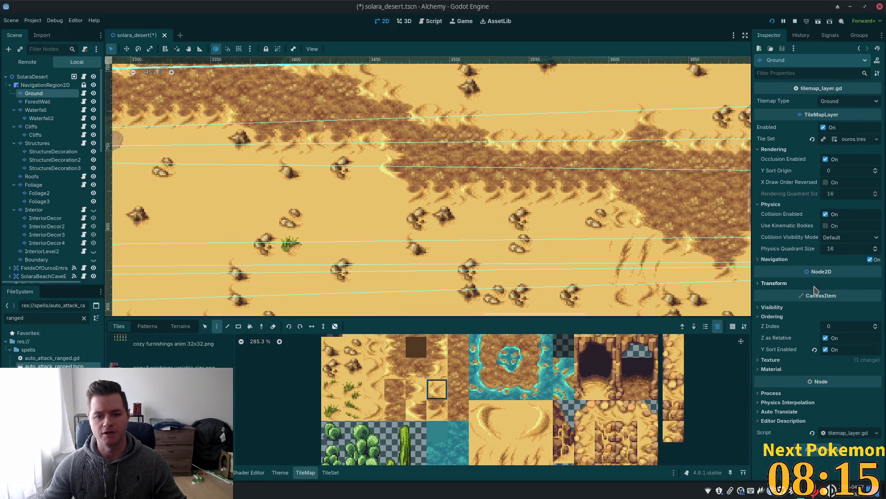
scroll(635, 258, "down", 2)
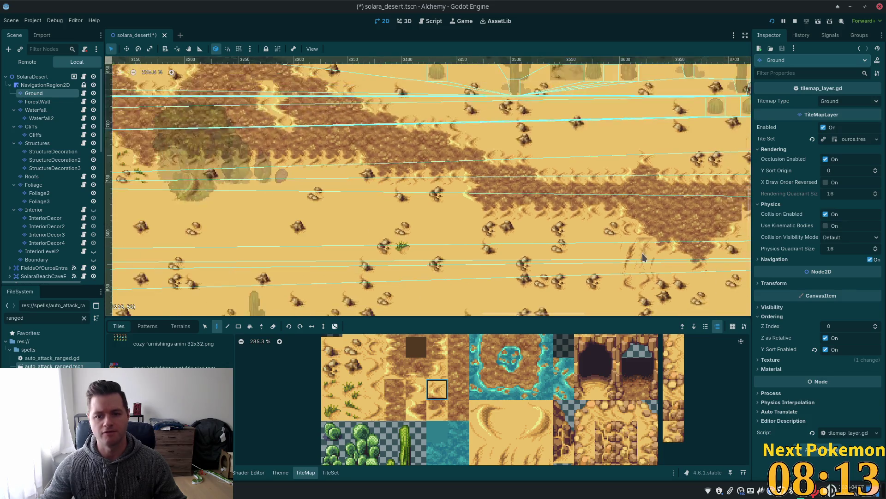
scroll(582, 213, "up", 2)
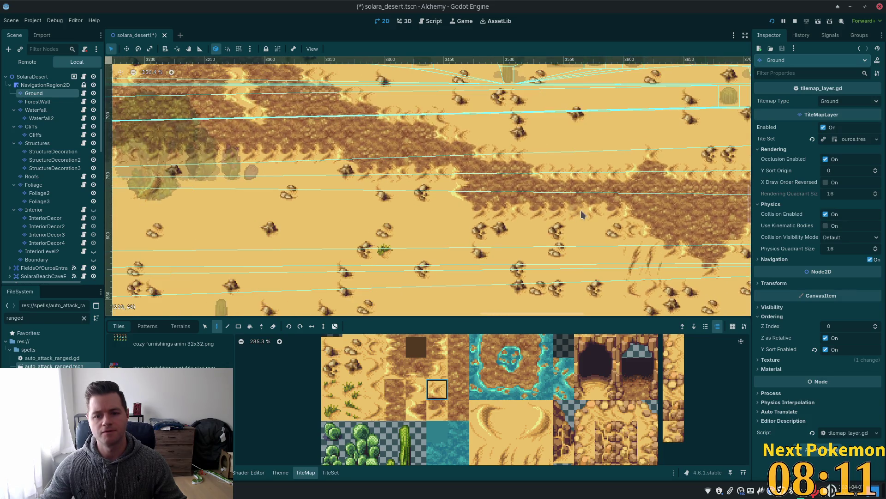
scroll(554, 213, "up", 2)
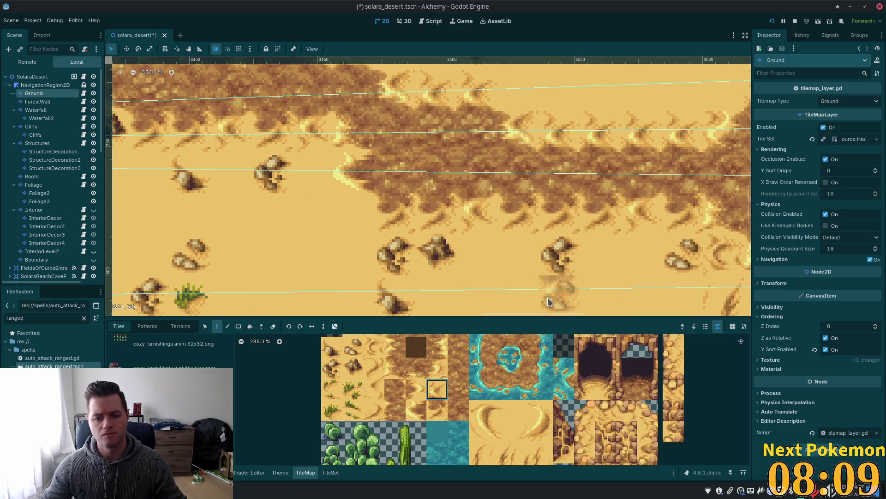
scroll(554, 259, "down", 5)
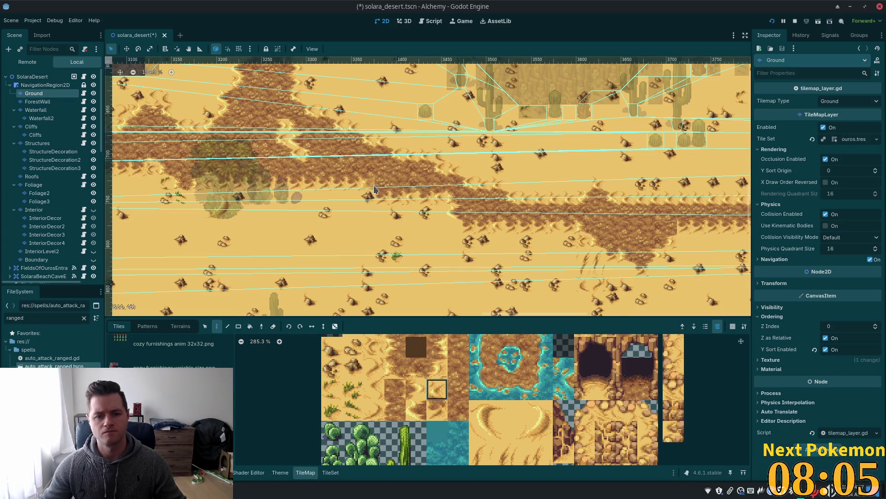
scroll(313, 208, "up", 3)
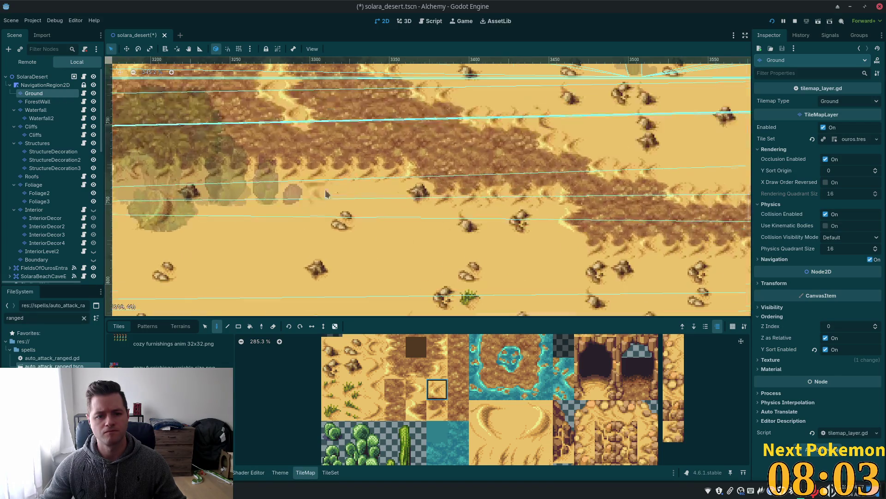
left_click(418, 206)
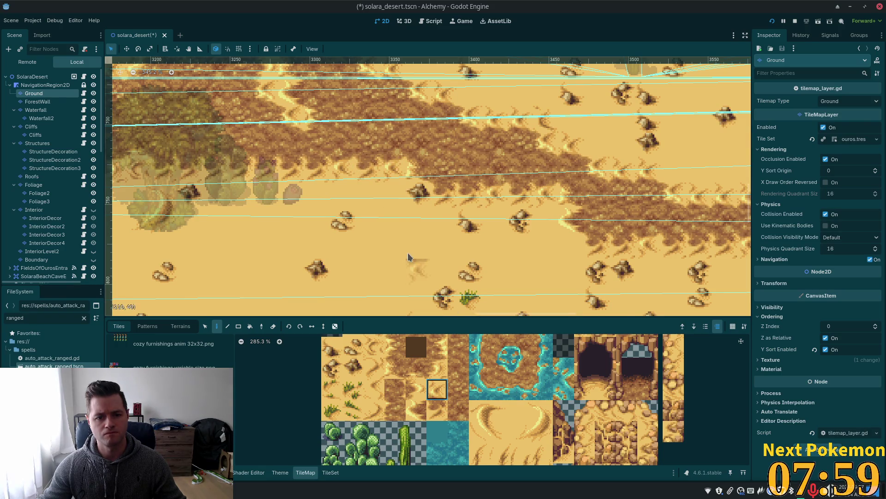
scroll(406, 226, "up", 1)
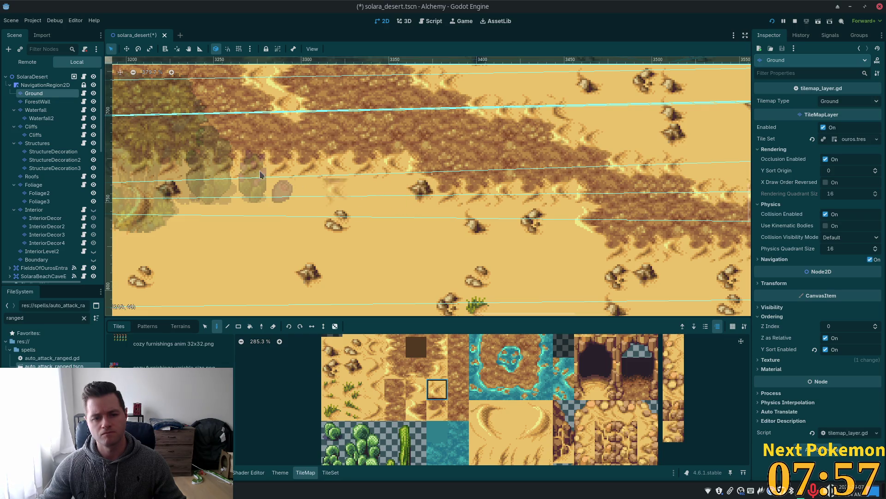
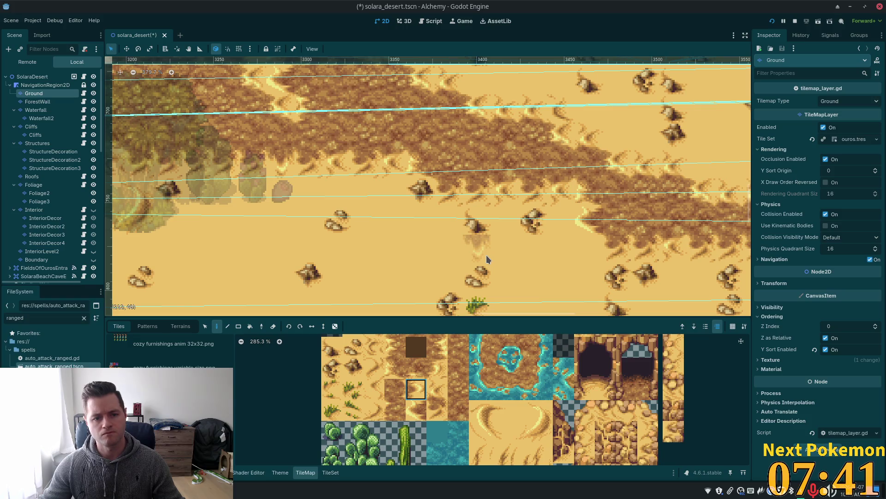
Step: Paint a dune tile on the dirt path's upper edge, then undo it as misplaced
scroll(463, 233, "down", 5)
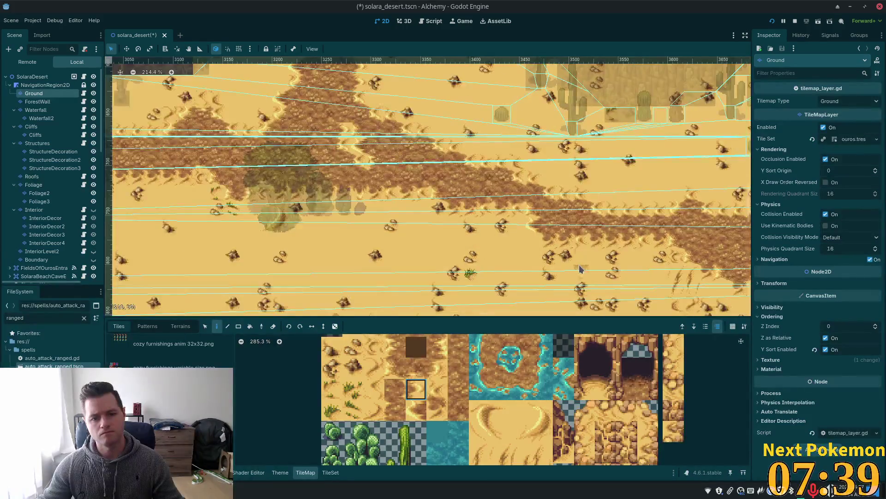
scroll(375, 243, "up", 4)
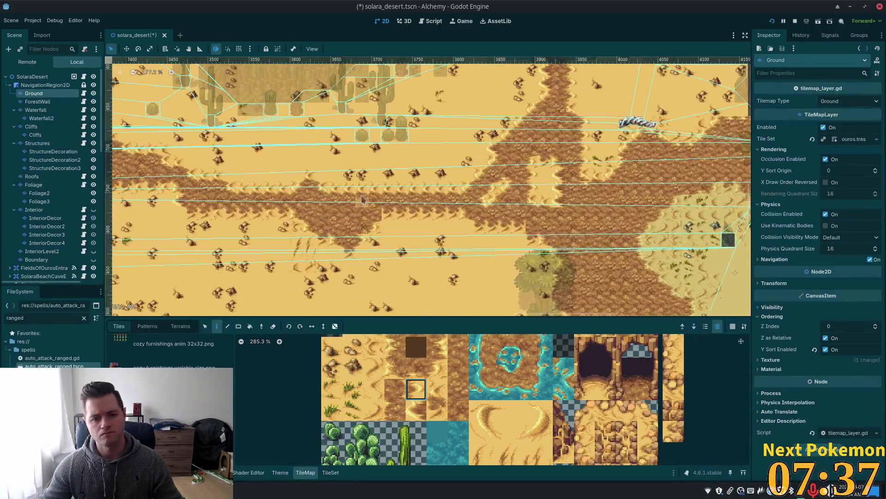
left_click(432, 416)
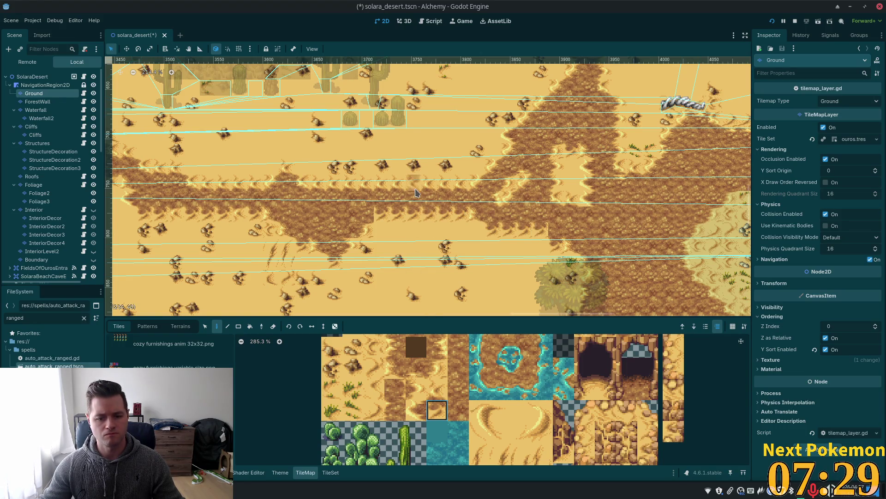
scroll(415, 194, "up", 1)
scroll(467, 227, "up", 4)
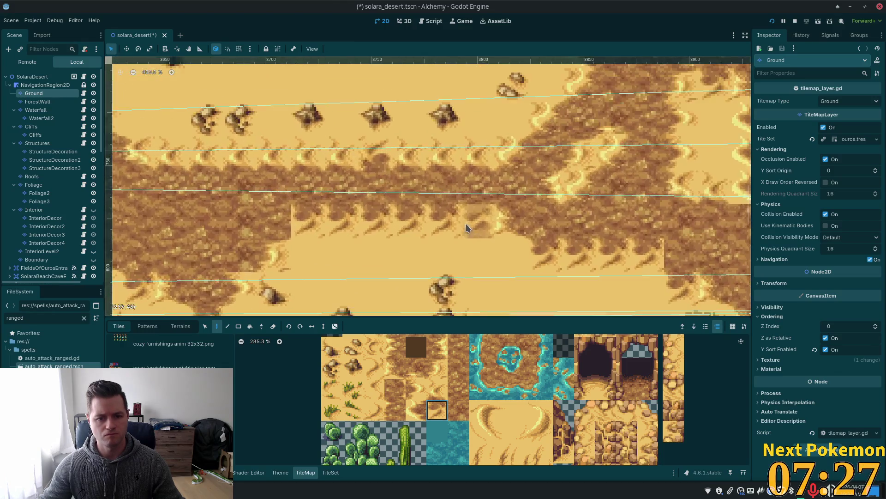
scroll(473, 405, "up", 1)
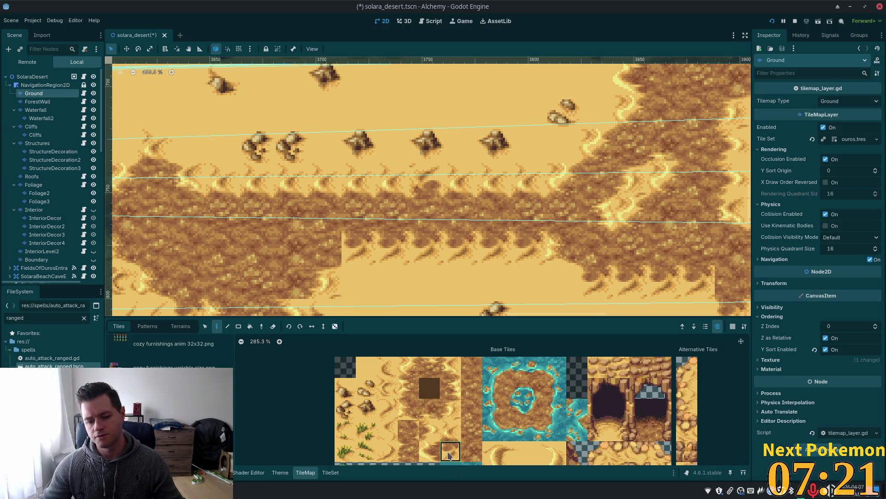
left_click(429, 448)
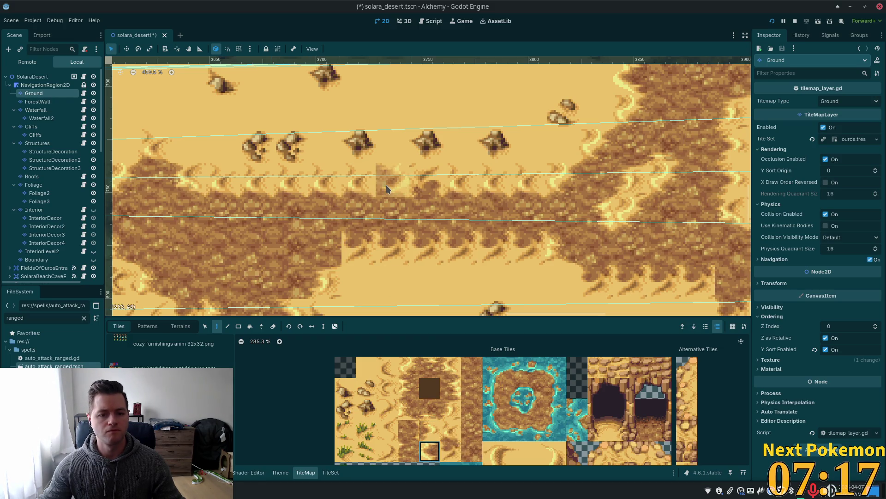
left_click(355, 187)
key("ctrl+z")
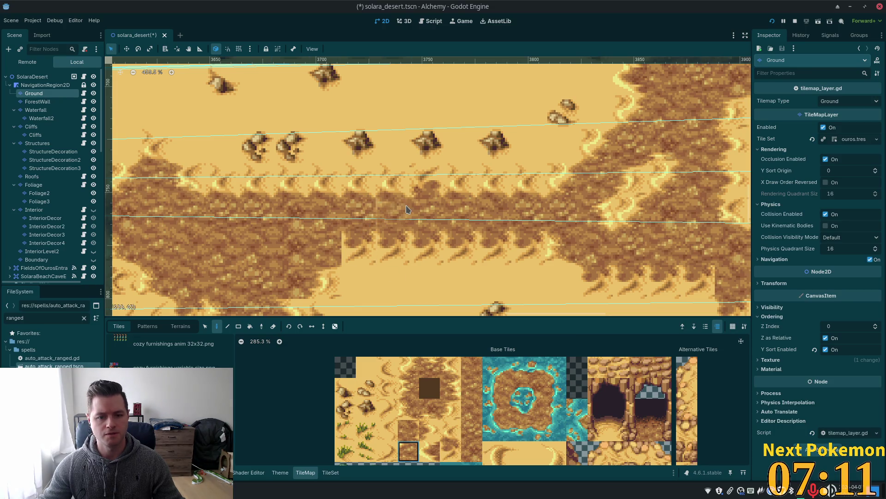
Step: Fill the gap on the path's upper edge with a textured dirt tile
left_click(454, 394)
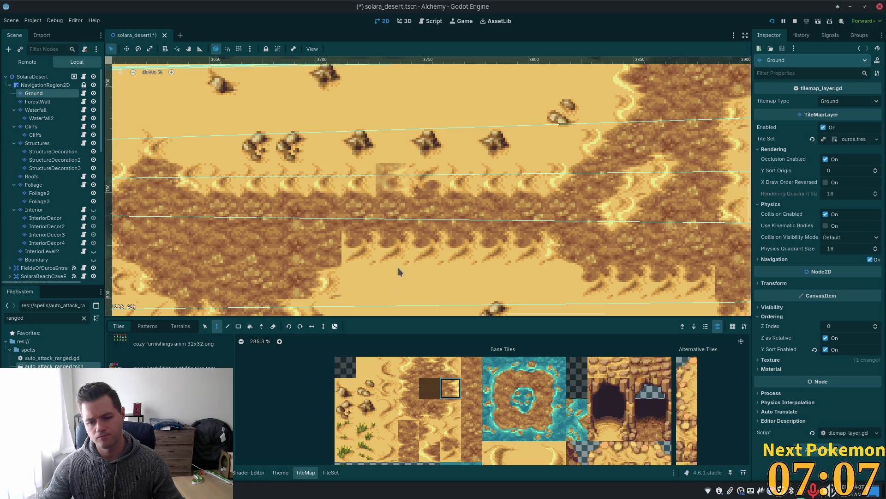
left_click(408, 388)
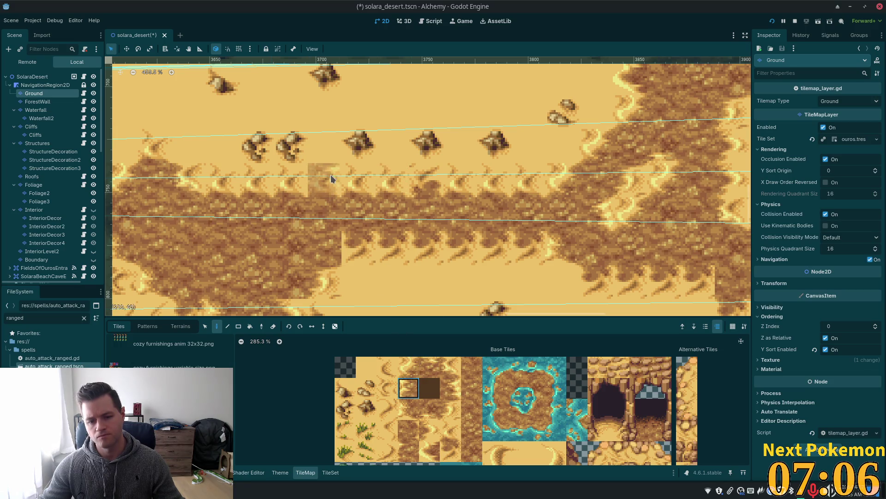
left_click(360, 198)
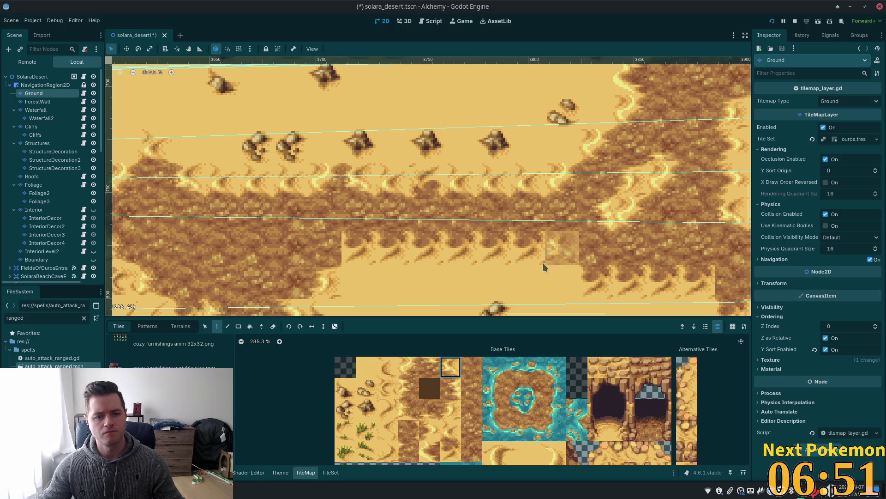
left_click(450, 408)
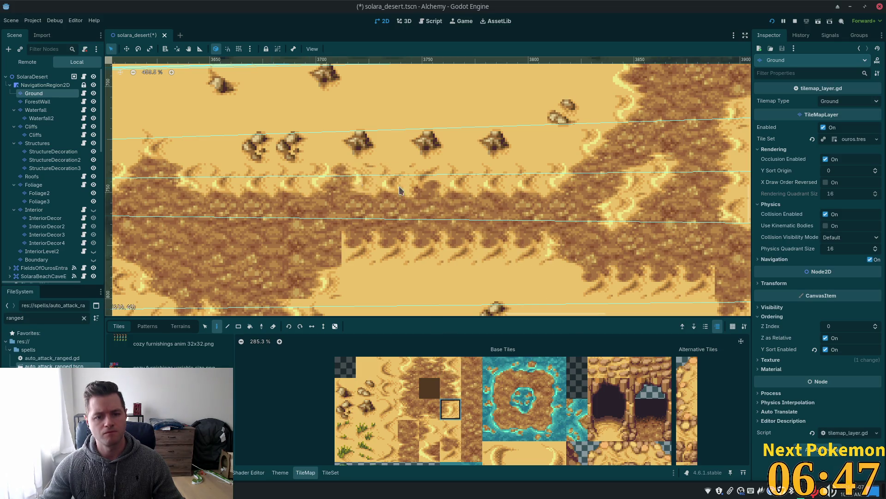
scroll(457, 290, "down", 2)
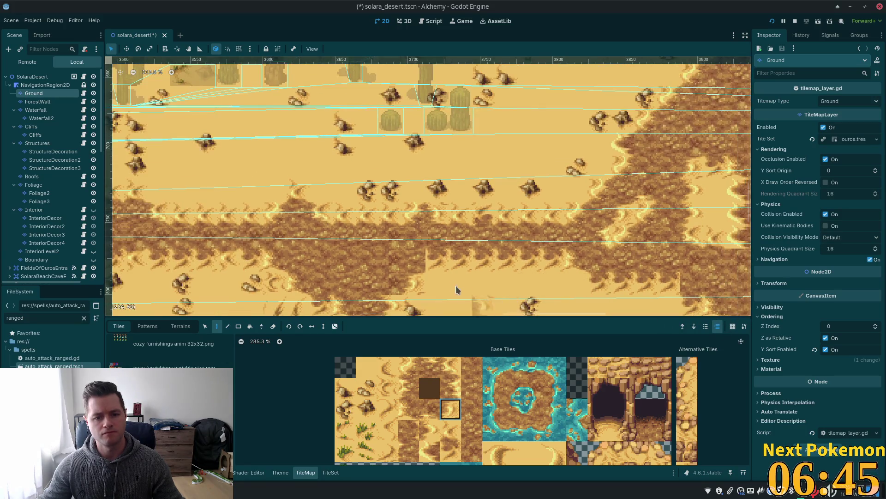
Step: Paint a sand-edge tile where the dirt path meets the sand
scroll(457, 290, "up", 5)
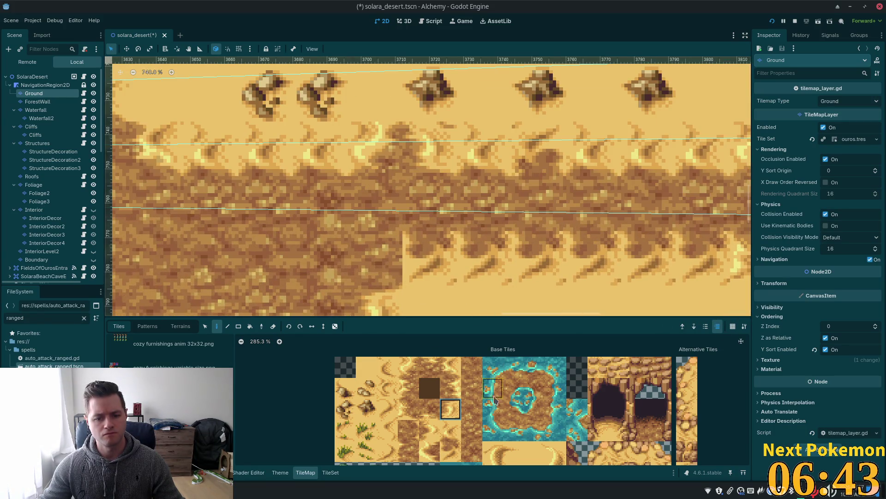
left_click(416, 367)
left_click(408, 408)
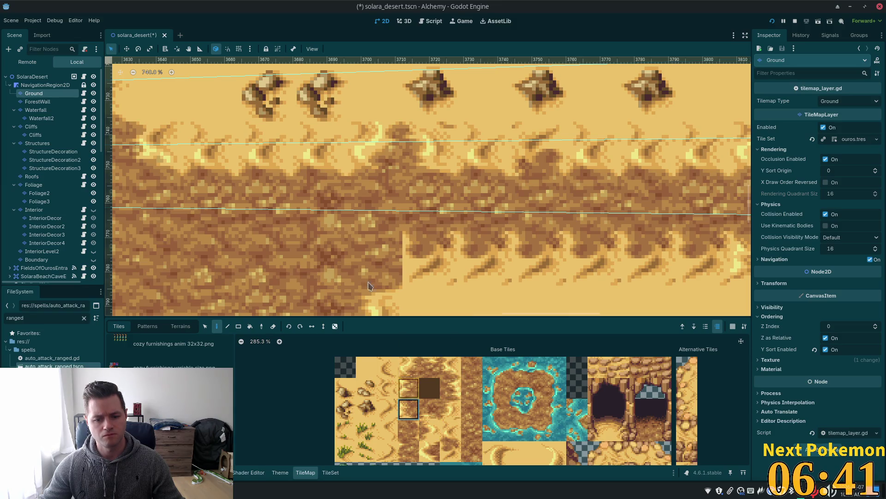
left_click(379, 252)
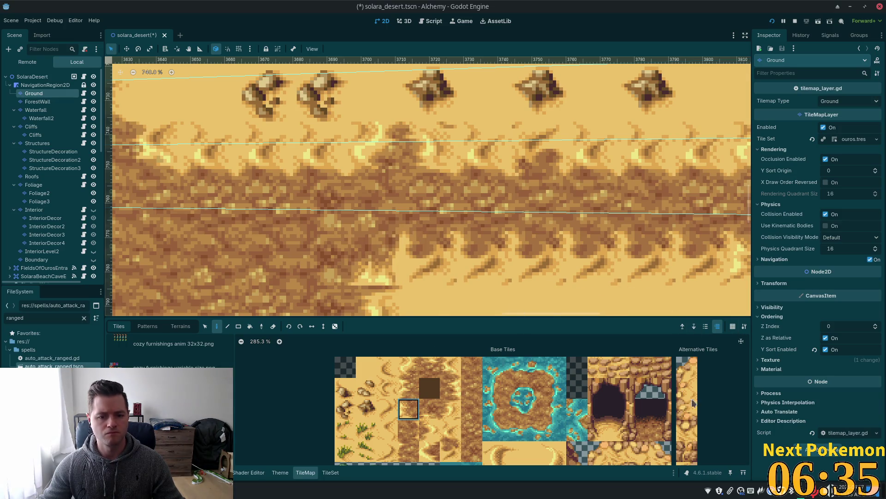
Step: Replace the dark corner tile with a sand-swirl tile so the path tapers into sand
scroll(594, 296, "down", 4)
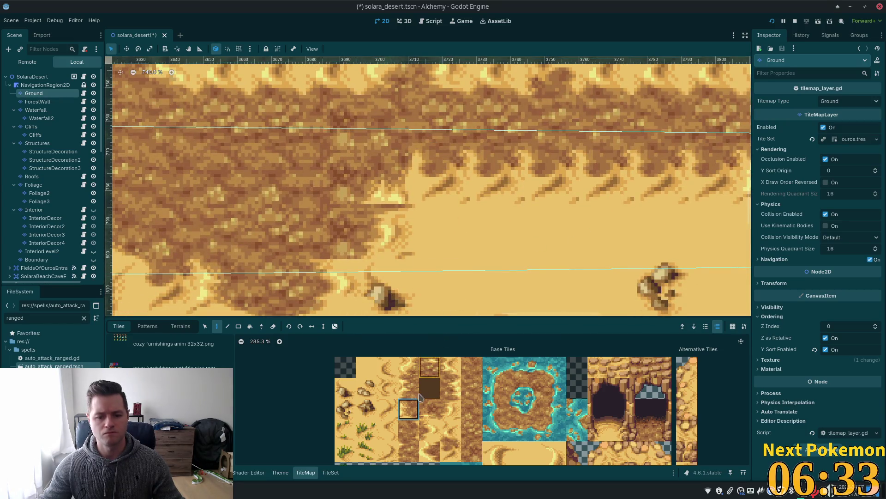
left_click(451, 394)
left_click(388, 231)
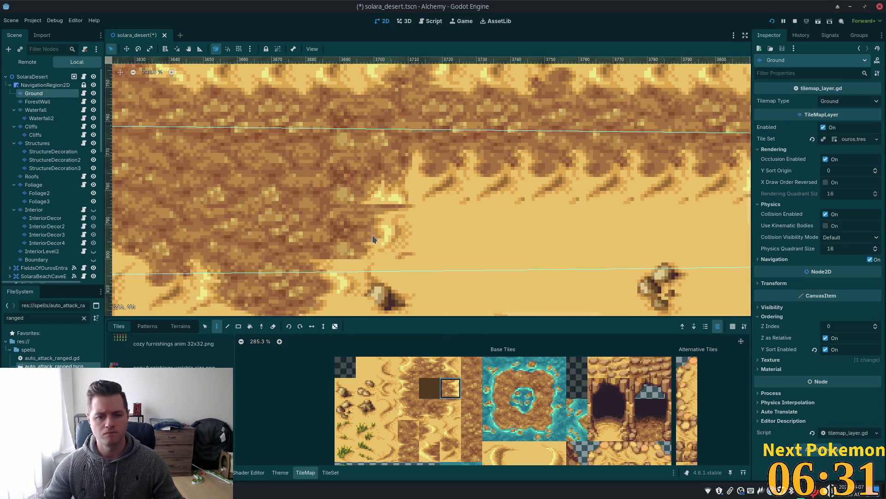
left_click(387, 388)
left_click(387, 231)
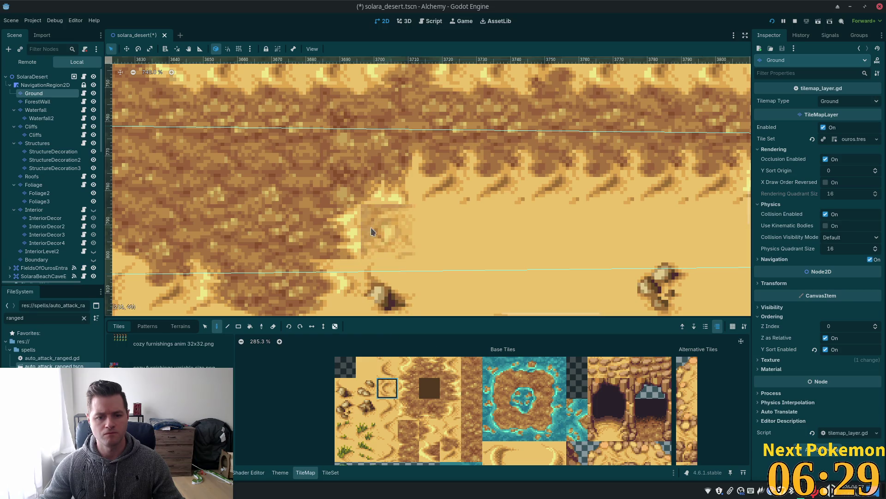
scroll(577, 240, "down", 3)
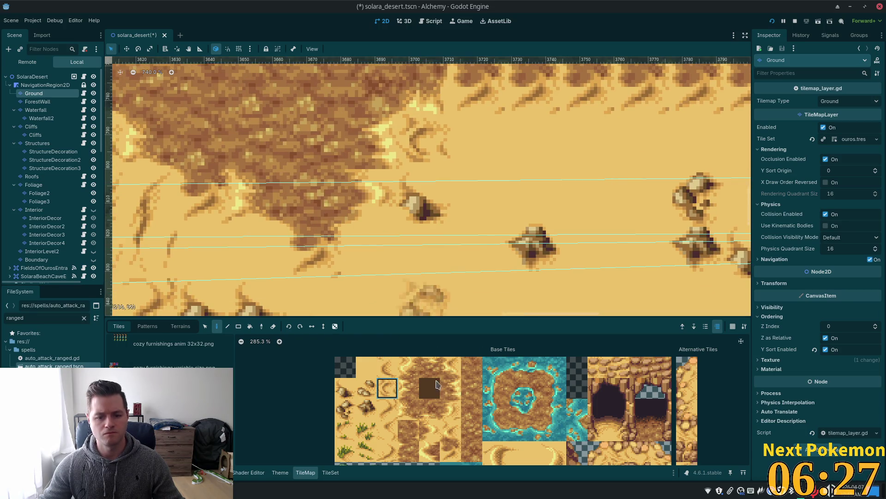
left_click(451, 408)
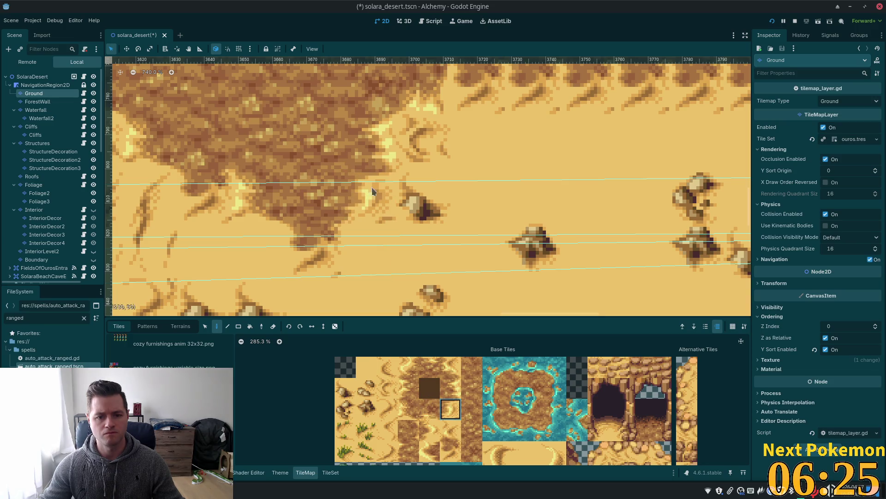
scroll(636, 261, "down", 5)
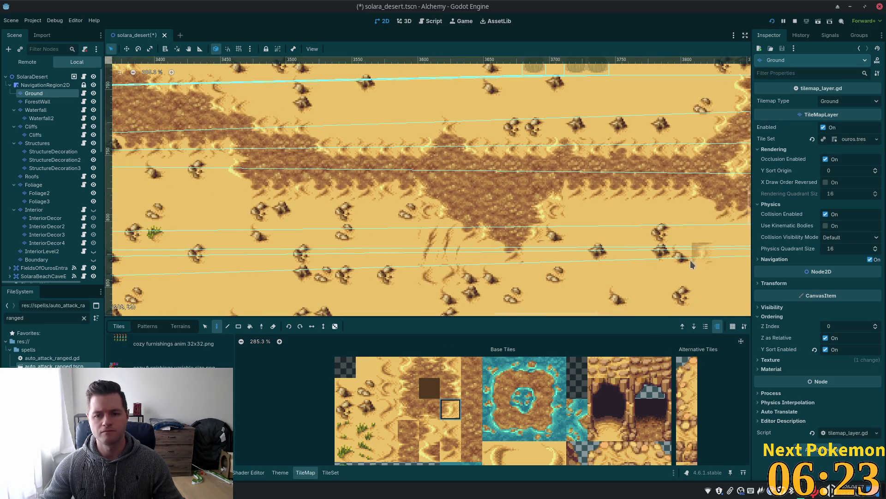
Step: Paint two sand tiles along the dirt patch's lower edge
scroll(602, 205, "up", 5)
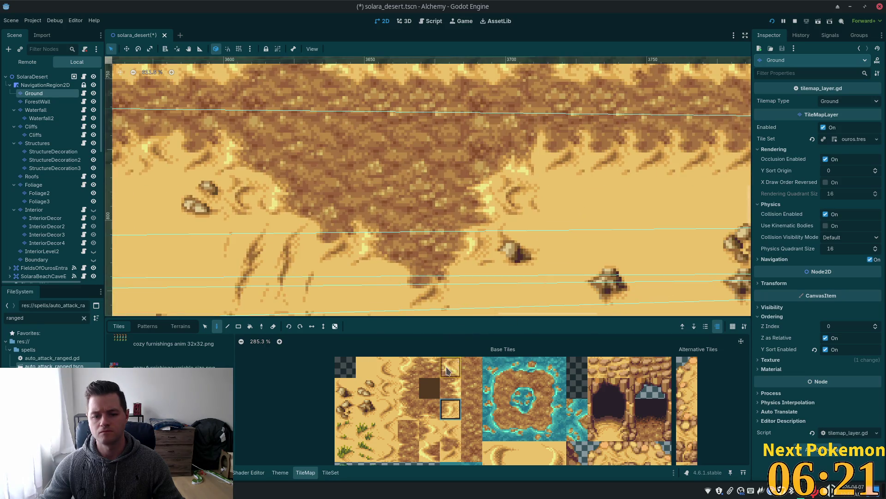
left_click_drag(408, 388, 406, 411)
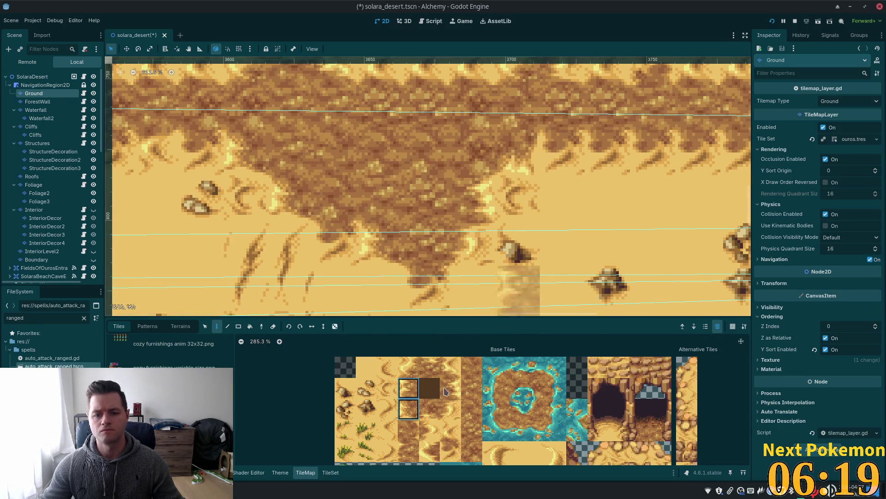
left_click(406, 411)
left_click(564, 153)
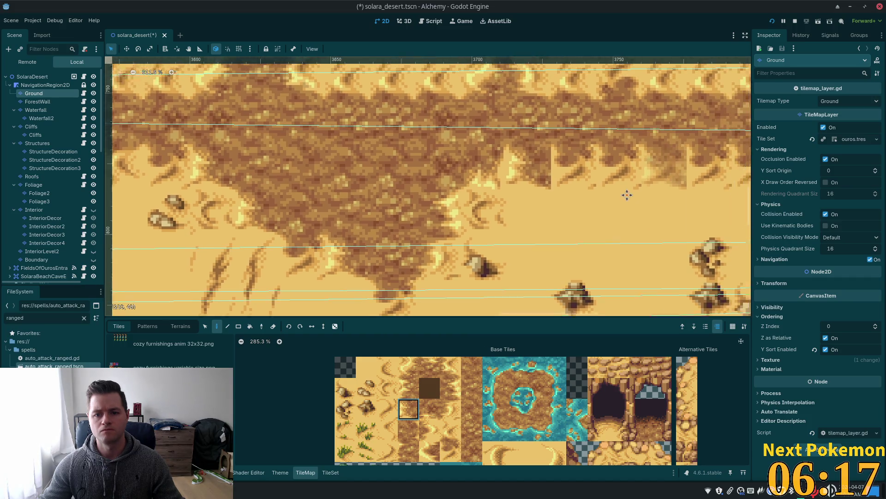
Step: Place a dark dirt tile on the patch edge
left_click(429, 409)
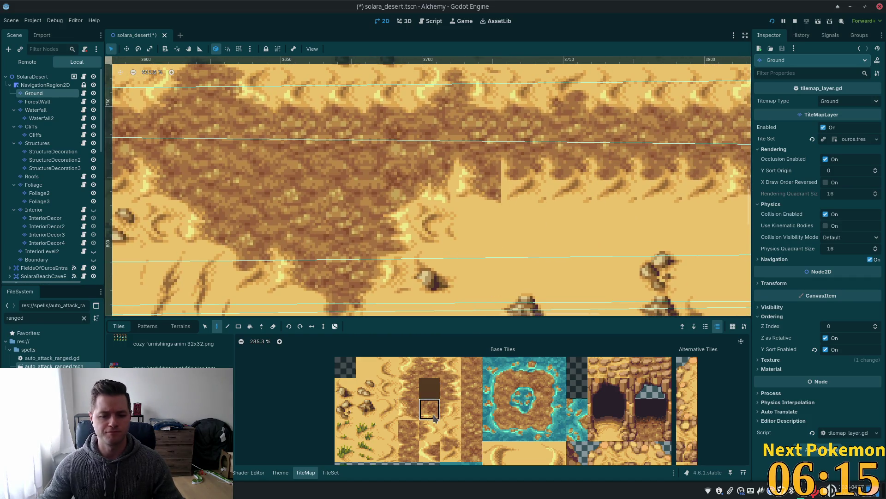
left_click(475, 180)
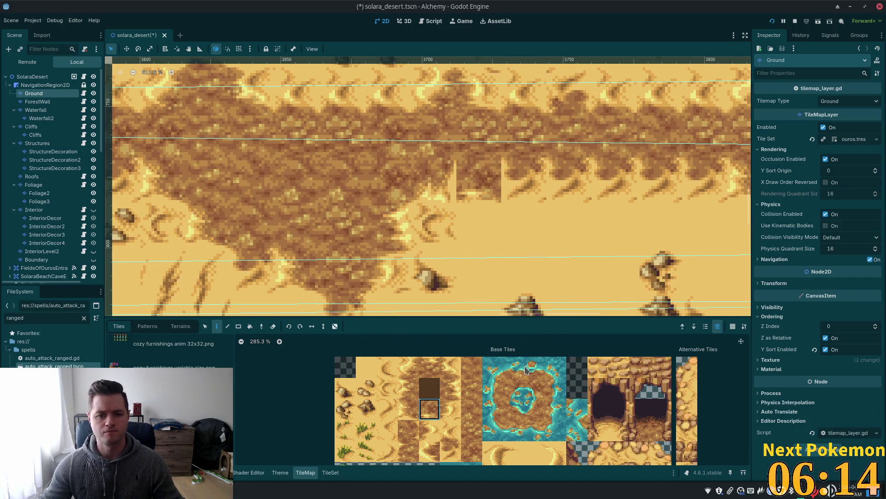
left_click(452, 454)
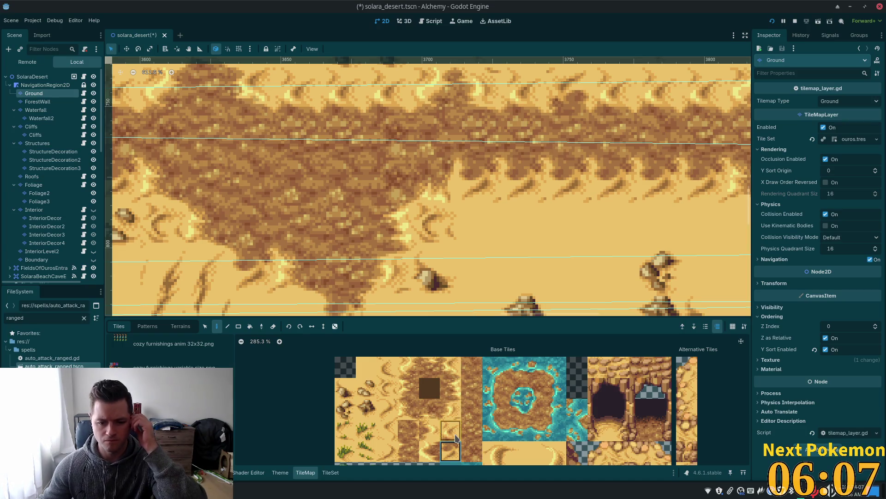
left_click(456, 436)
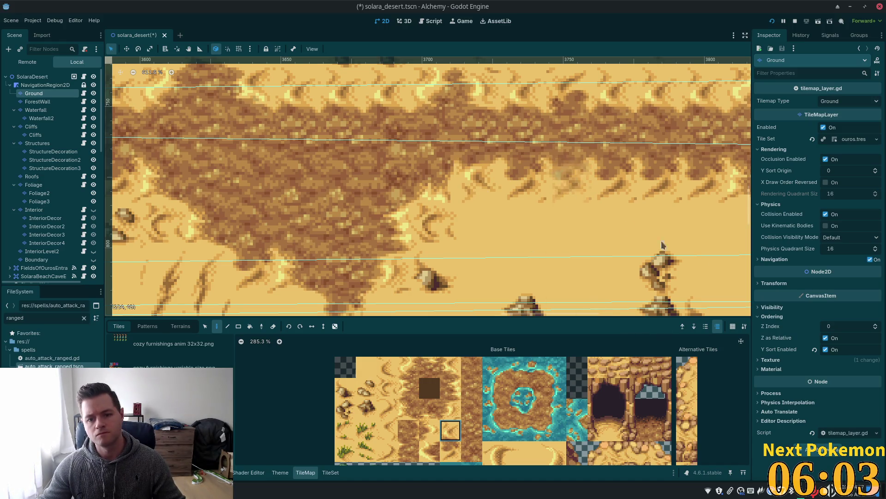
scroll(641, 269, "down", 4)
Step: Save the scene, then add a faint dirt-streak tile on the sand below the patch
key("ctrl+s")
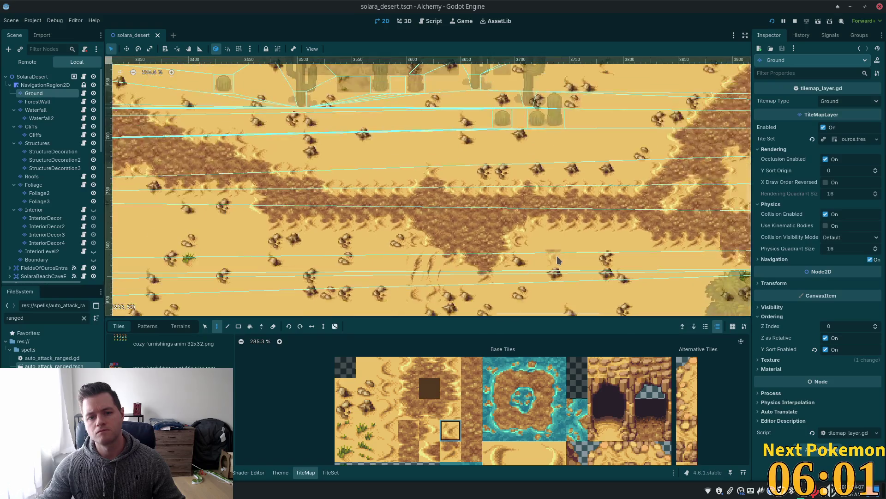
scroll(555, 264, "down", 3)
scroll(427, 221, "up", 4)
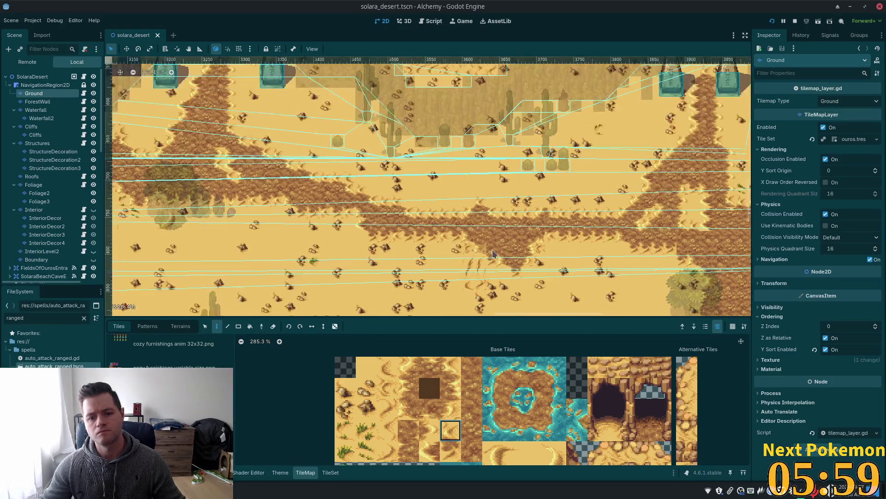
left_click(433, 226)
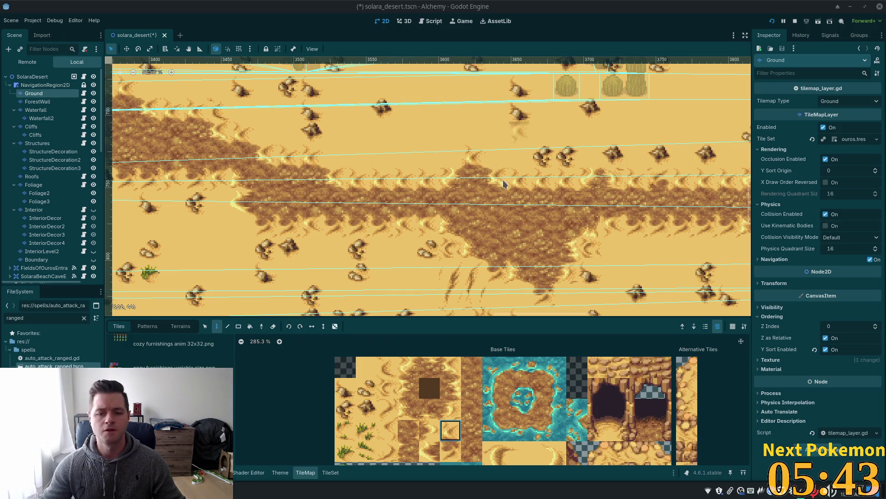
scroll(628, 251, "down", 5)
scroll(628, 252, "down", 4)
scroll(623, 251, "up", 5)
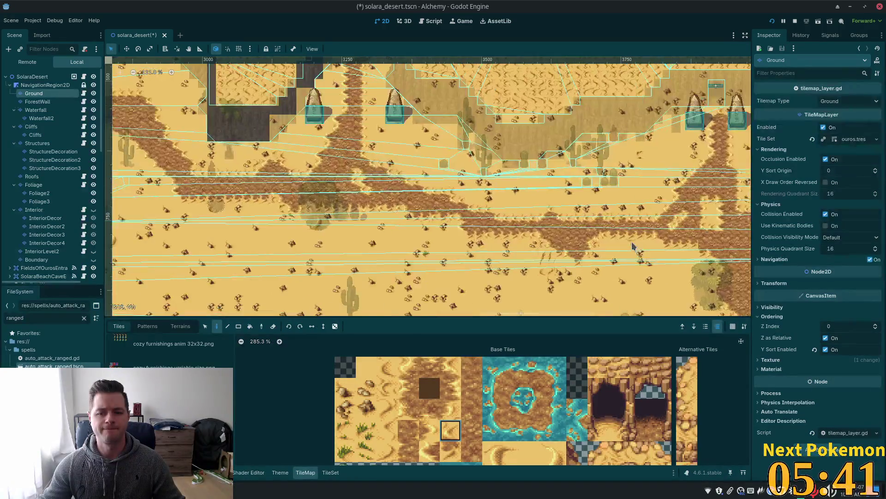
scroll(622, 249, "up", 10)
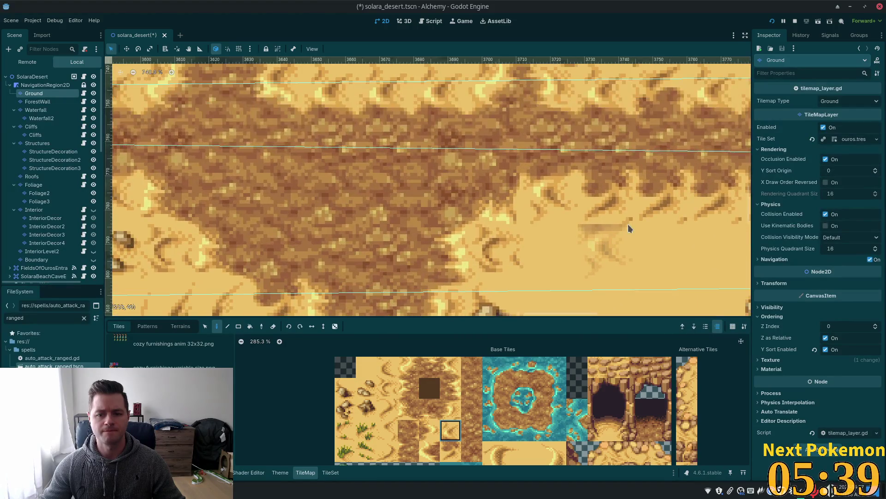
Step: Paint two different grass-tuft tiles on the sand beside the dirt patch
left_click(345, 431)
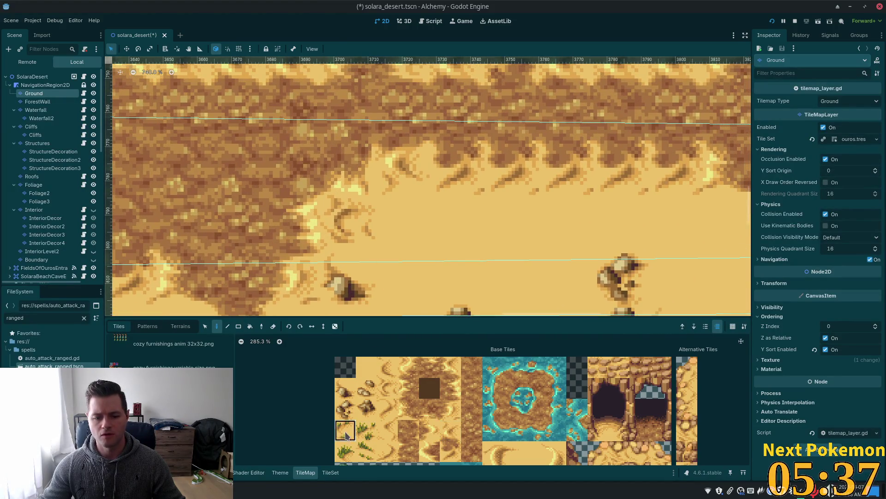
left_click(396, 232)
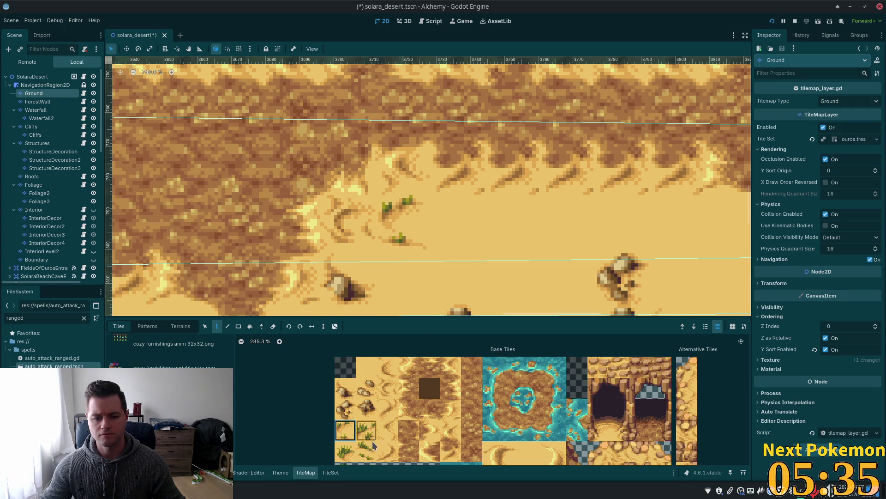
left_click(366, 451)
left_click(444, 293)
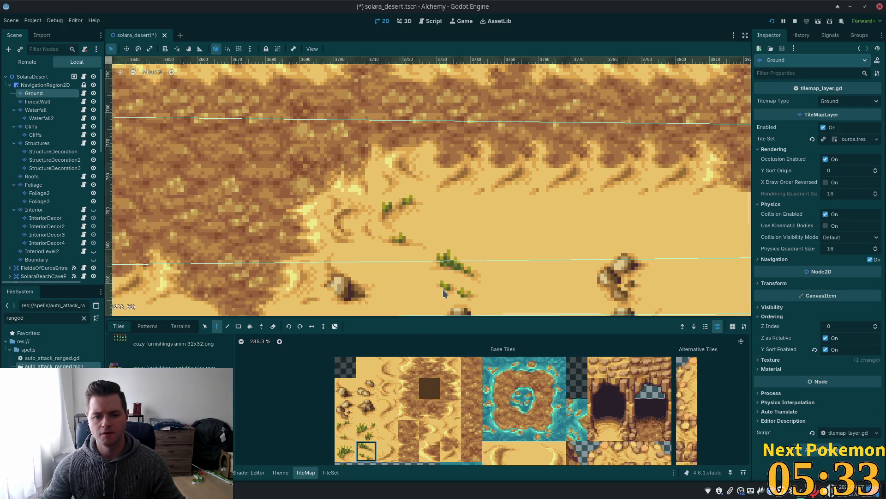
left_click(367, 394)
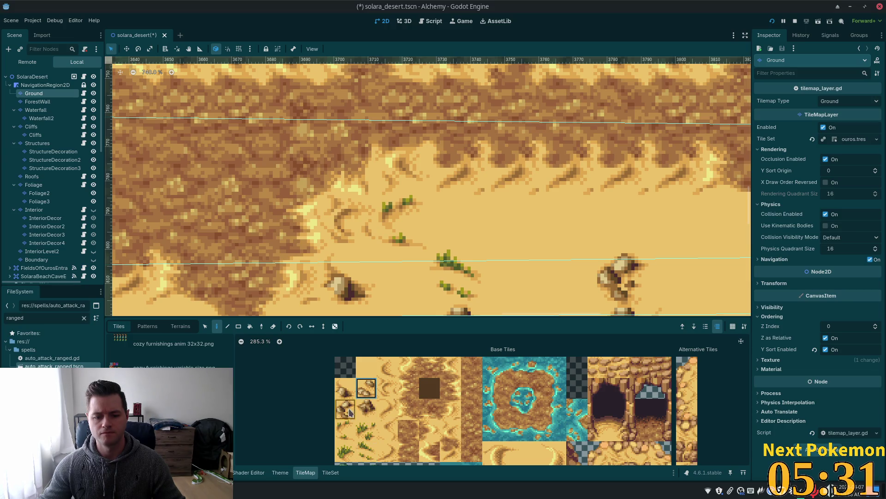
scroll(411, 414, "down", 5)
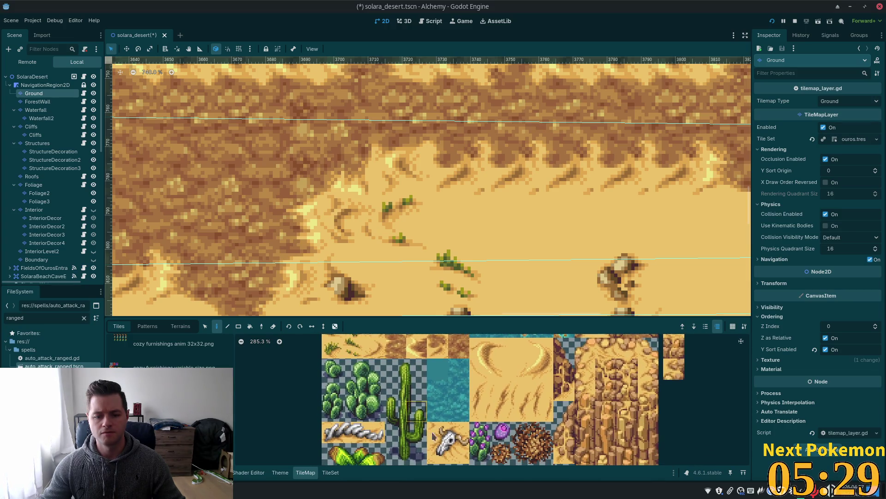
Step: On the Foliage layer, place a tumbleweed on the sand, then undo it
left_click(501, 452)
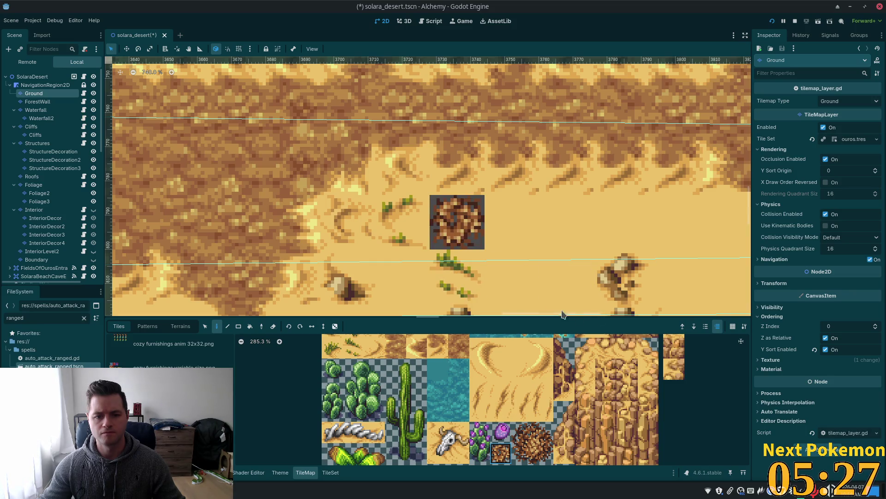
left_click(34, 184)
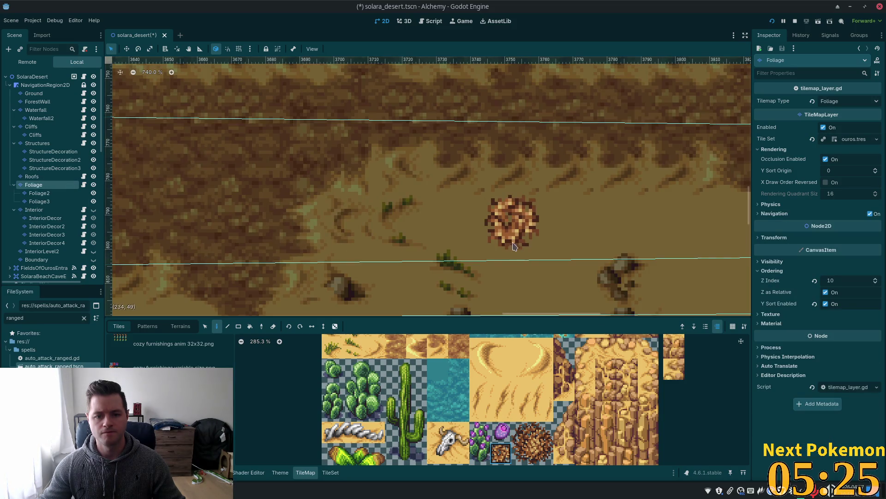
left_click(444, 233)
scroll(572, 265, "down", 3)
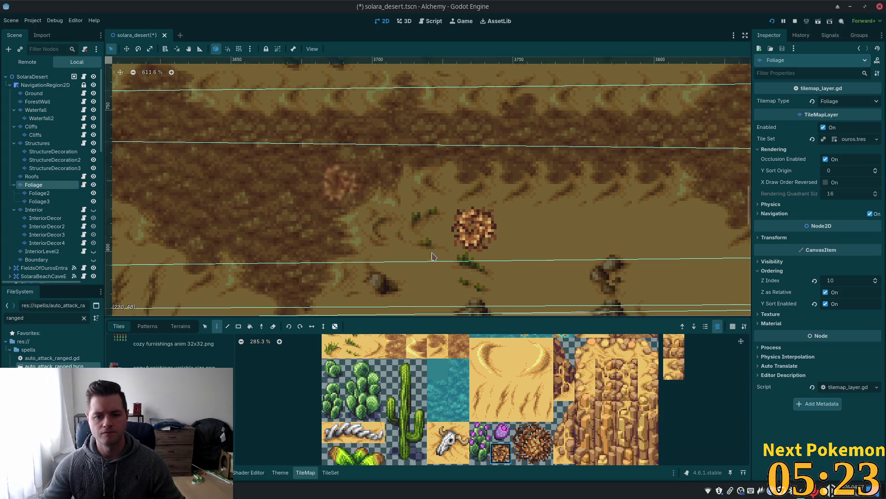
key("ctrl+z")
Step: Place a barrel cactus on the sand beside the grass sprigs, then select the scene root
scroll(354, 421, "down", 3)
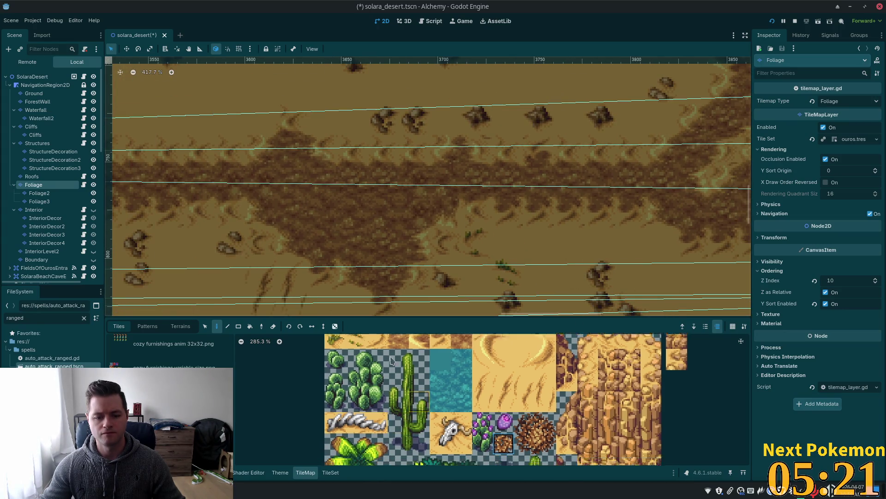
scroll(354, 421, "up", 3)
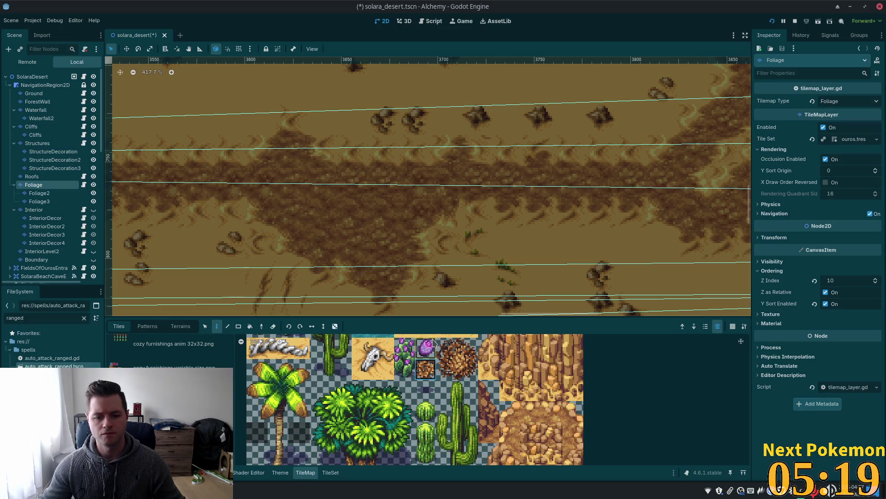
left_click(429, 412)
left_click(508, 243)
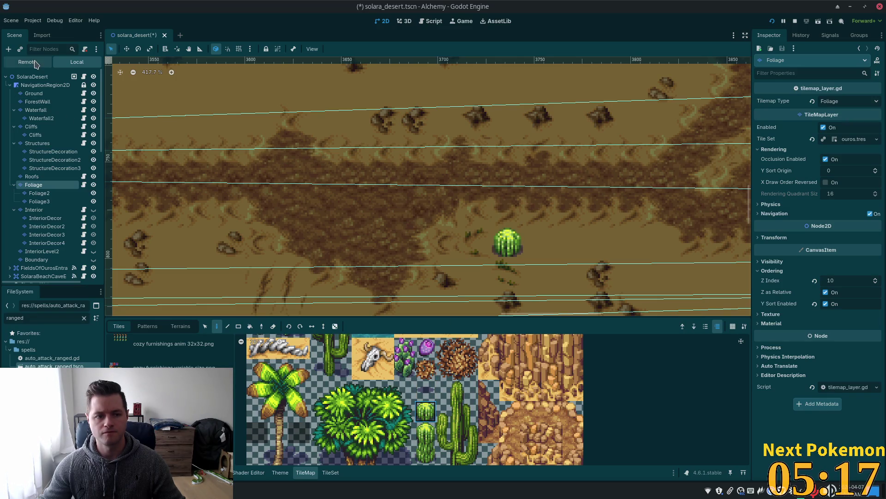
left_click(31, 77)
scroll(508, 242, "down", 2)
scroll(464, 276, "right", 3)
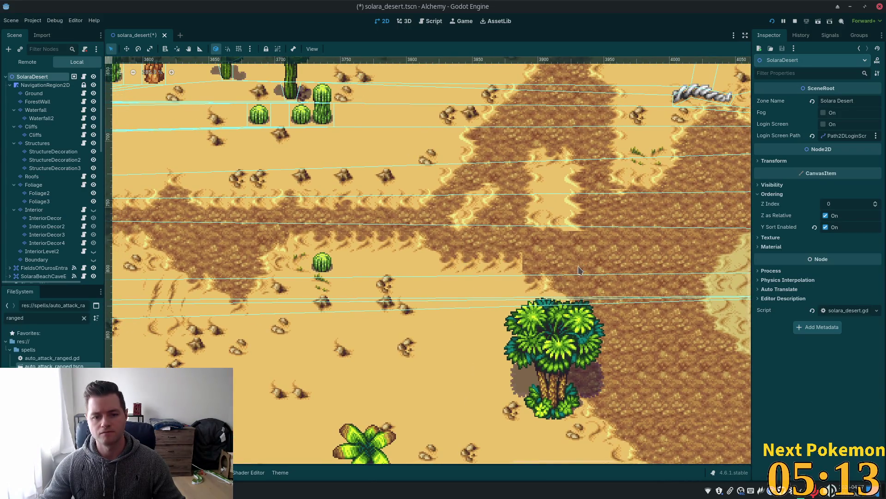
scroll(504, 268, "down", 5)
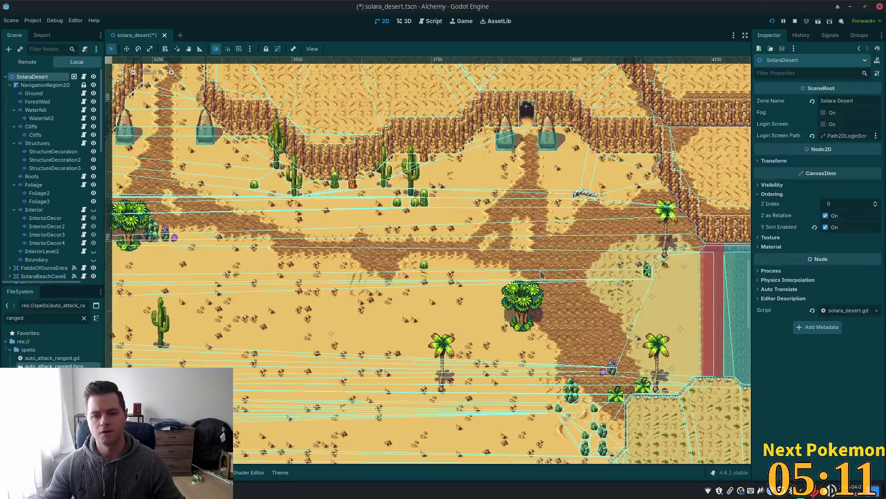
scroll(463, 274, "right", 3)
scroll(349, 253, "up", 6)
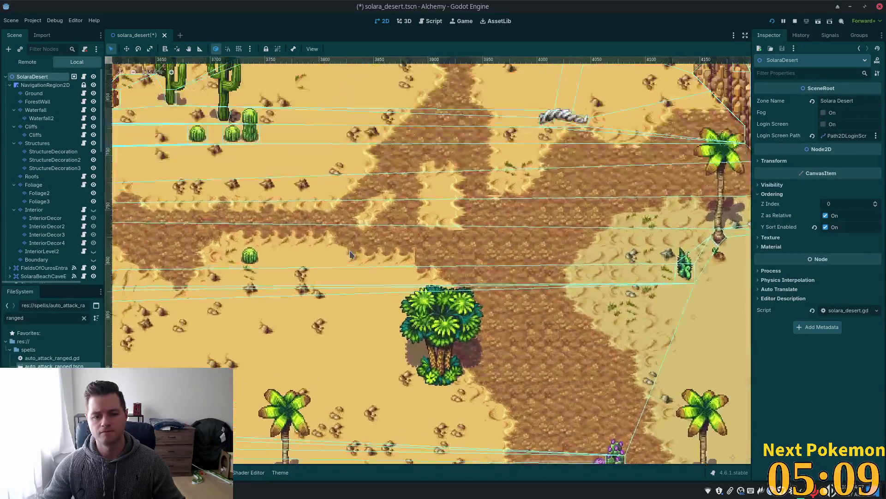
scroll(350, 253, "up", 2)
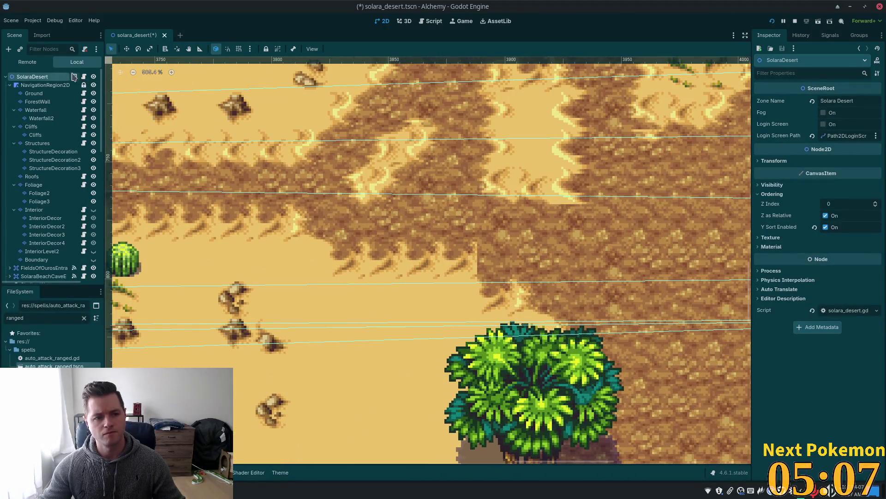
Step: On the Ground layer, paint plain sand over a stray dirt cell
left_click(245, 177)
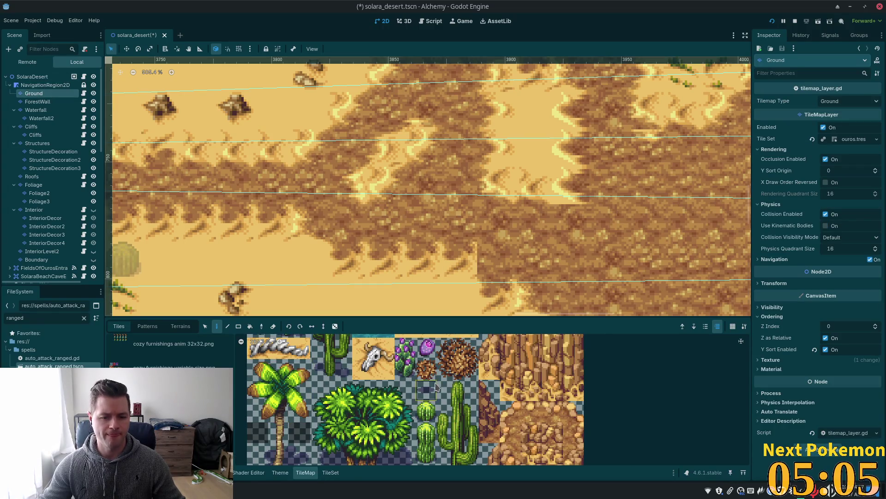
scroll(337, 405, "up", 5)
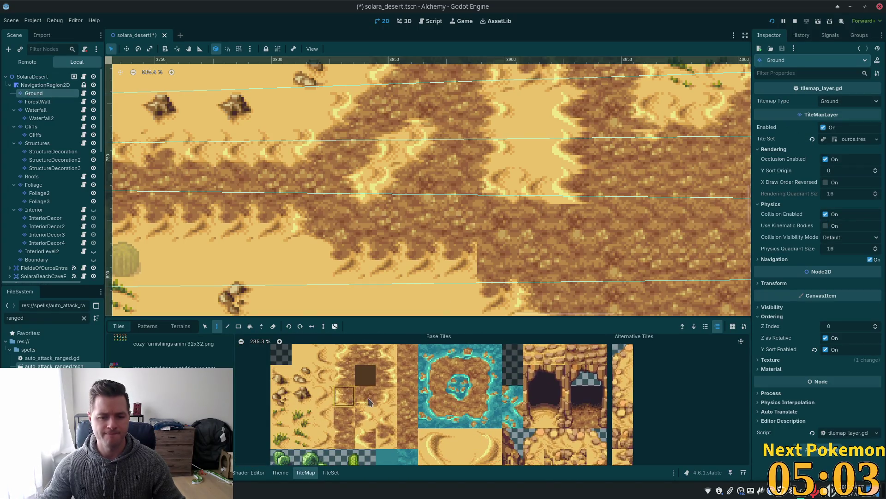
left_click(386, 417)
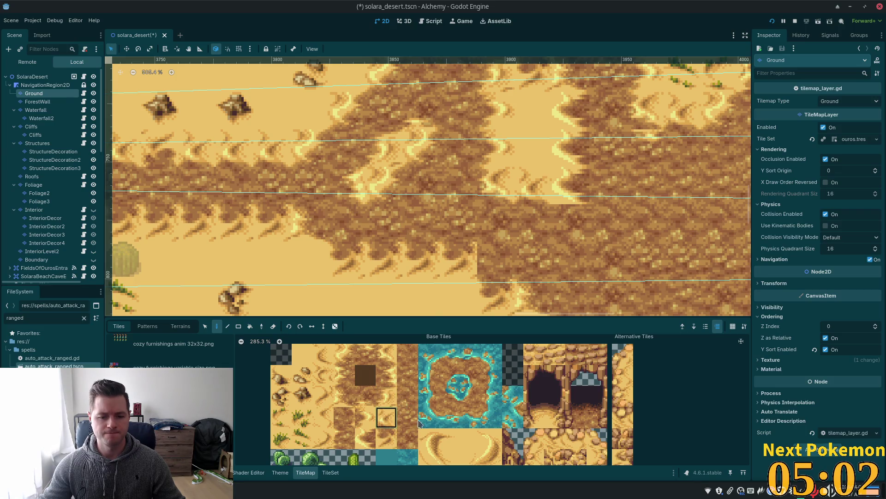
left_click(454, 259)
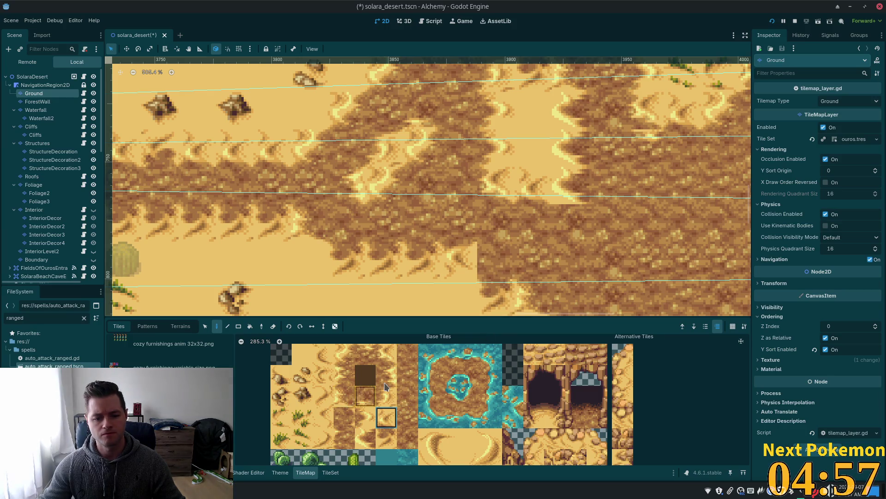
Step: Paint a dirt-edge tile onto the patch border and save the scene
left_click(341, 380)
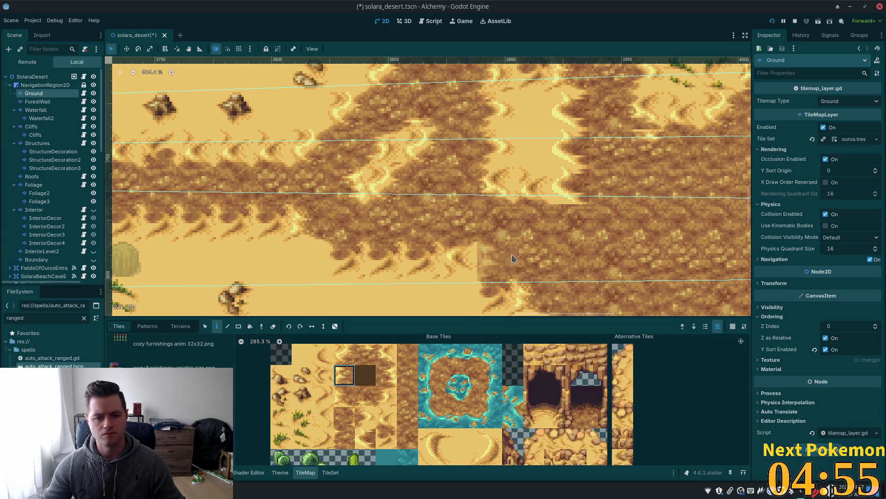
left_click(495, 259)
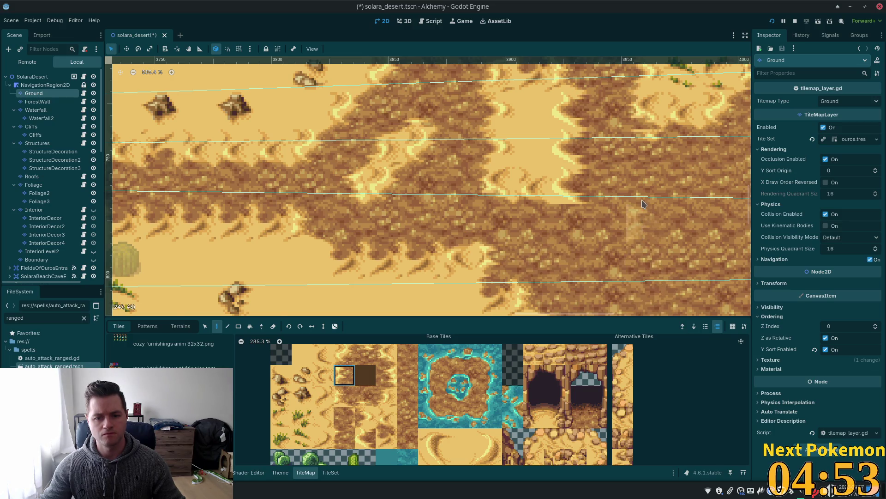
scroll(601, 259, "down", 5)
scroll(517, 232, "up", 2)
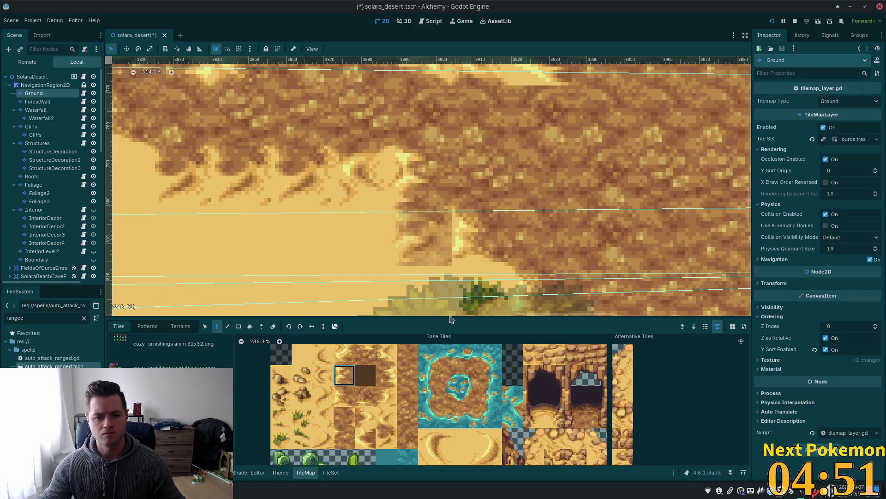
left_click(343, 396)
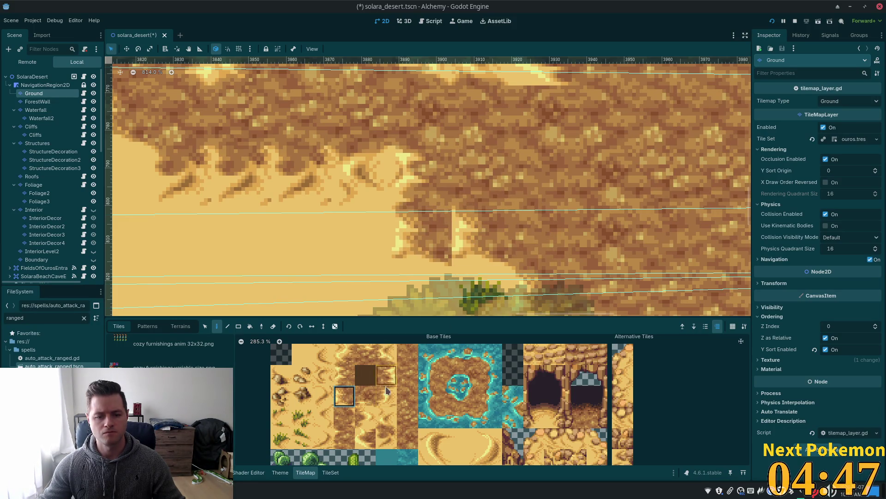
scroll(665, 231, "down", 4)
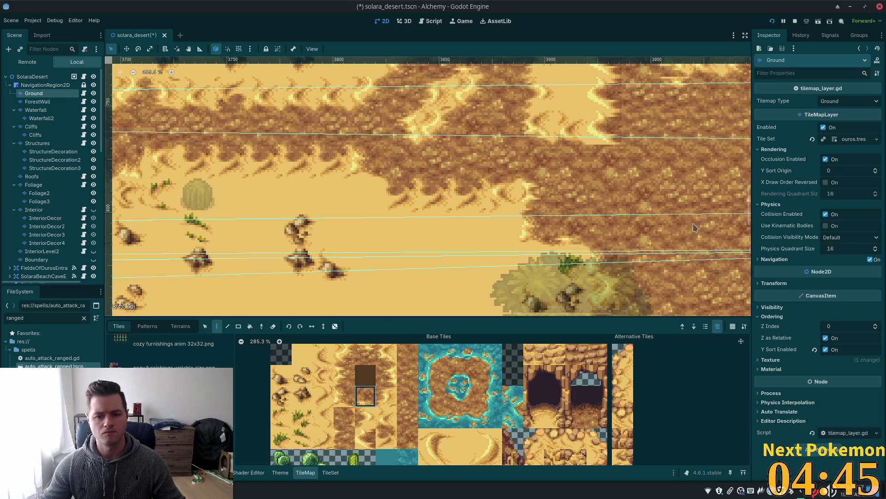
key("ctrl+s")
scroll(677, 222, "down", 2)
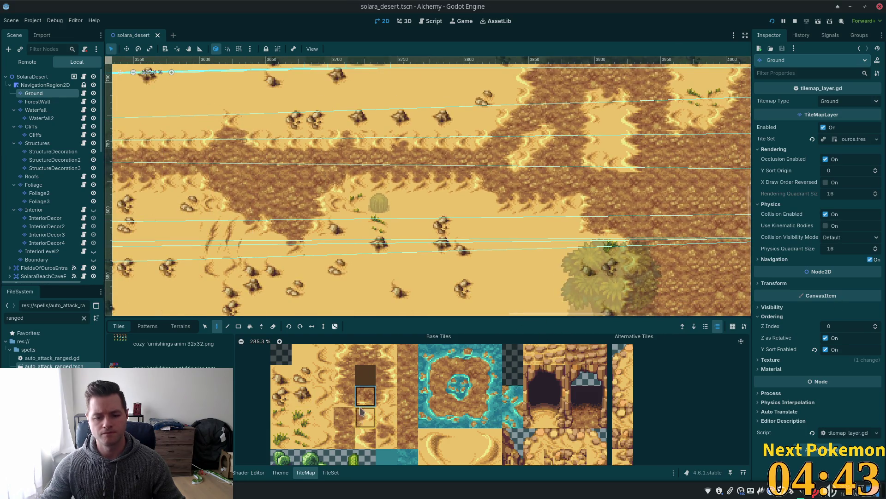
Step: Paint a tile onto the sand near the dirt patch and save
scroll(508, 429, "down", 5)
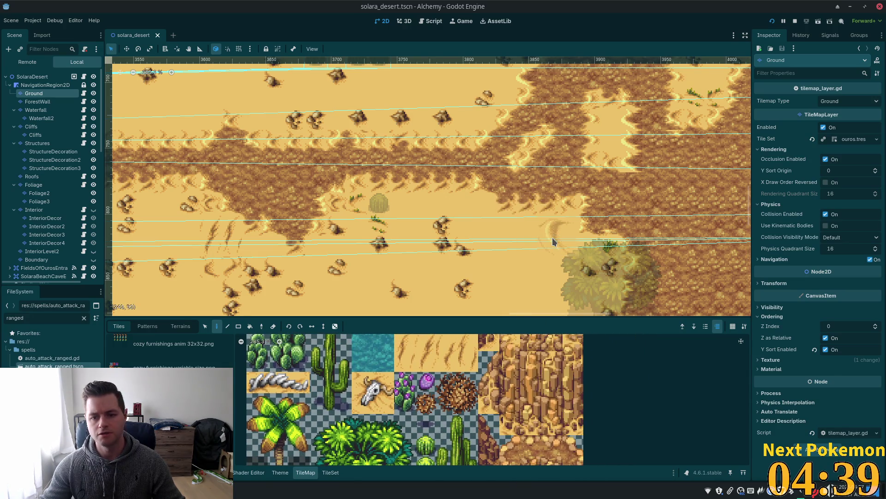
left_click(571, 262)
key("ctrl+s")
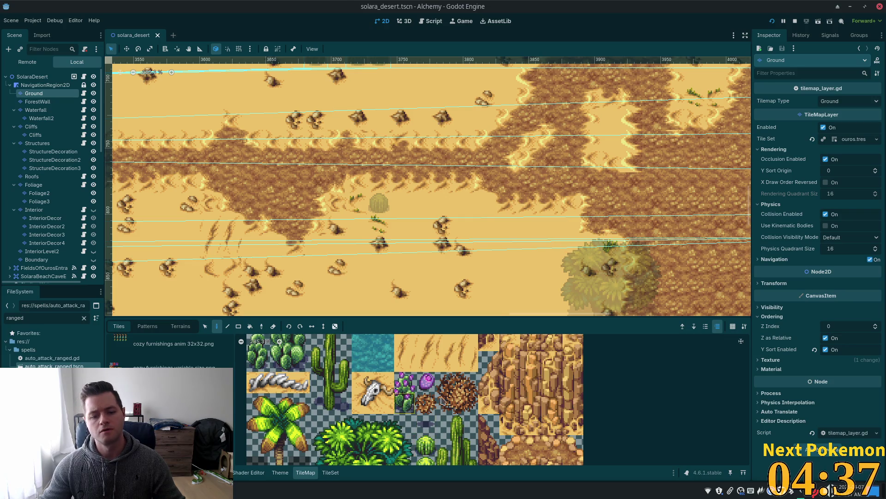
Step: Paint a 2x2 block of cracked-sand tiles beside the dirt patch and save
scroll(415, 437, "down", 2)
scroll(379, 430, "up", 5)
left_click_drag(355, 384, 380, 421)
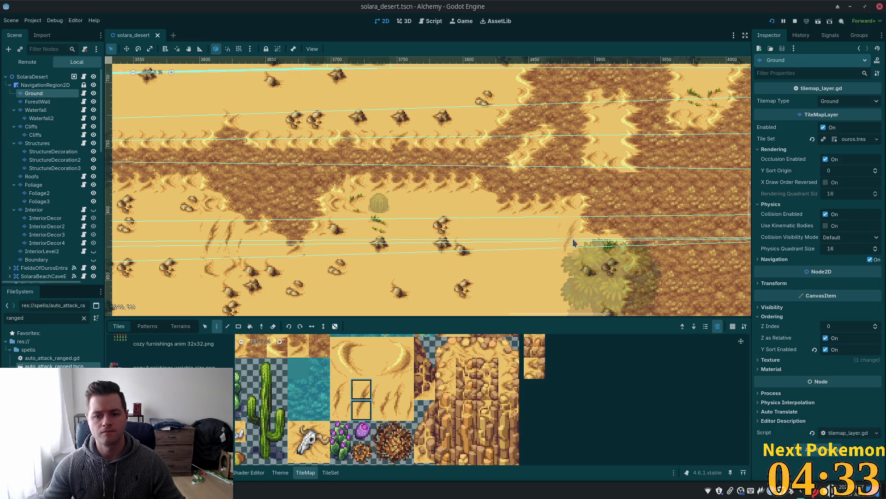
left_click(573, 242)
key("ctrl+s")
scroll(551, 148, "down", 4)
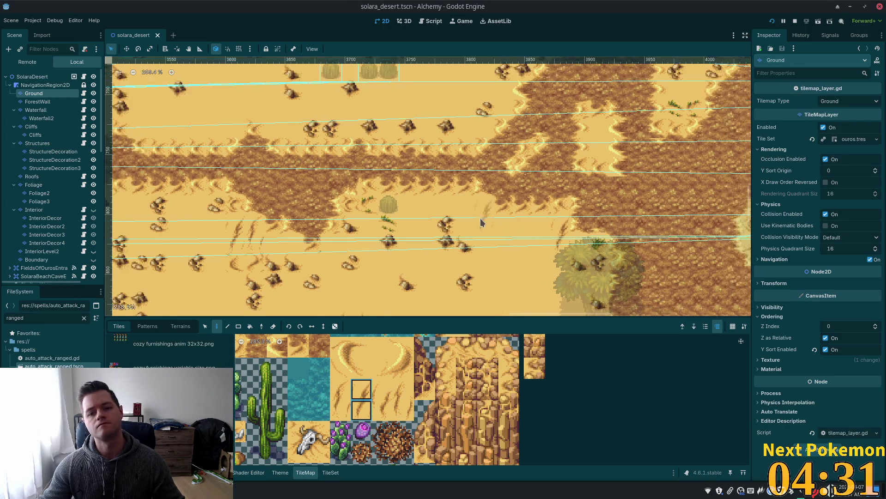
scroll(552, 148, "down", 5)
scroll(552, 148, "left", 5)
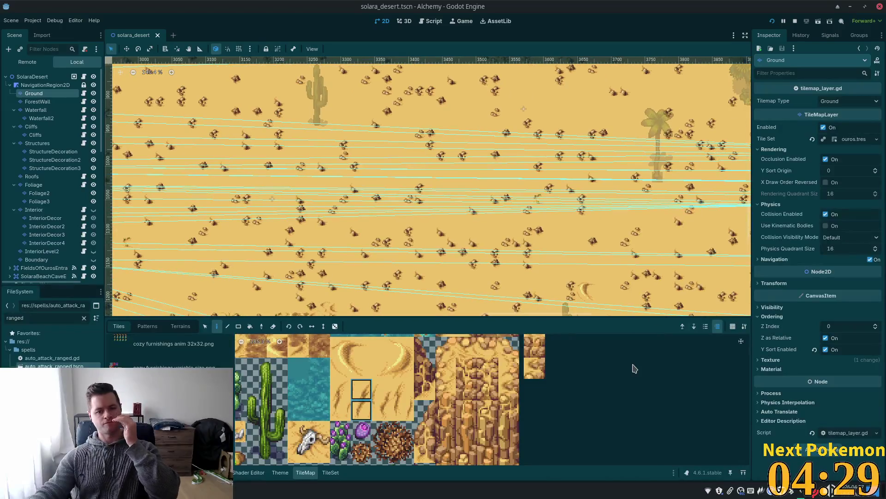
scroll(372, 183, "down", 4)
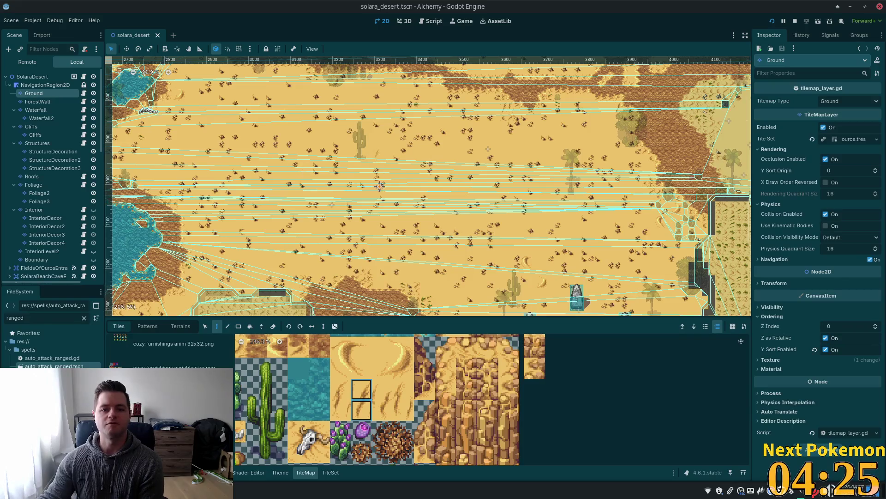
scroll(379, 186, "up", 8)
scroll(380, 186, "left", 1)
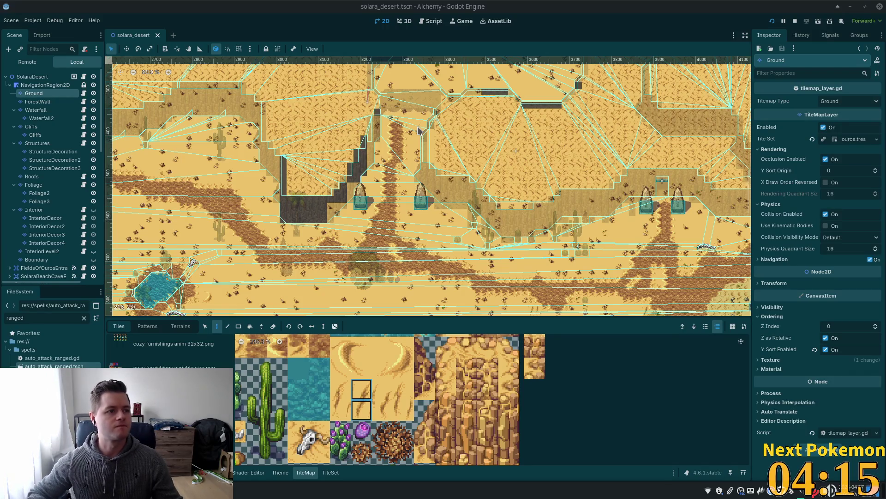
scroll(414, 165, "down", 5)
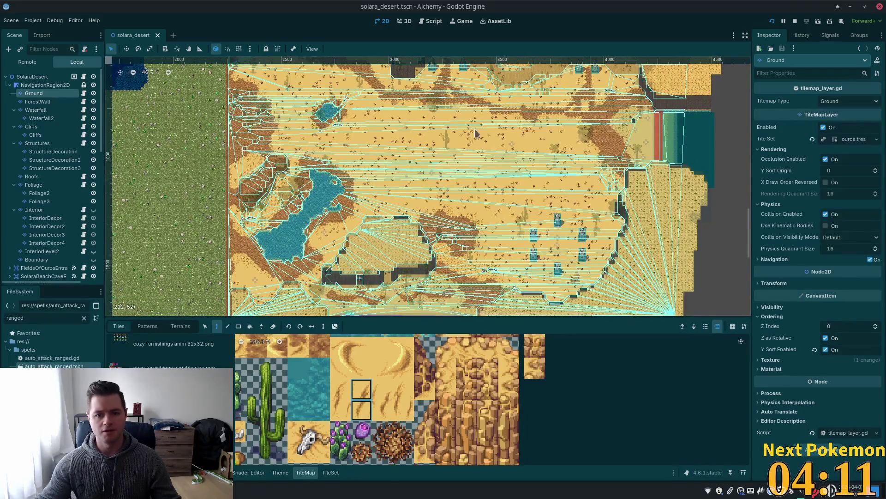
scroll(475, 132, "up", 5)
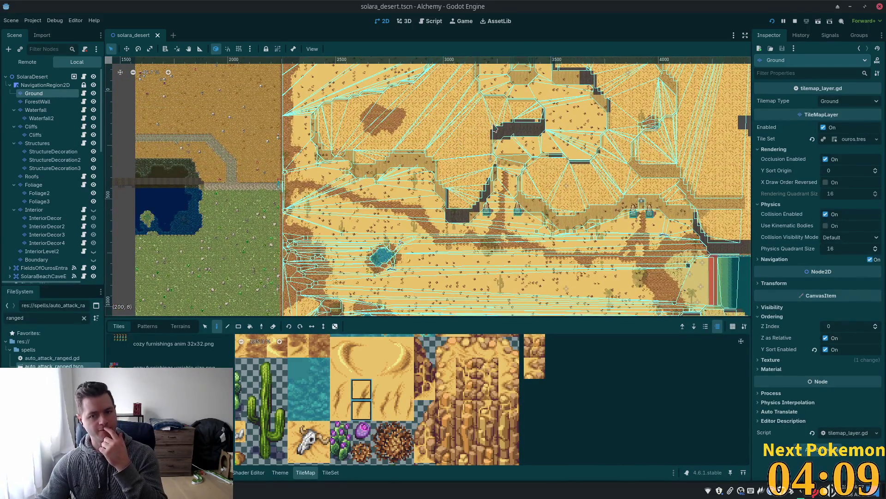
scroll(456, 144, "up", 5)
scroll(475, 274, "down", 1)
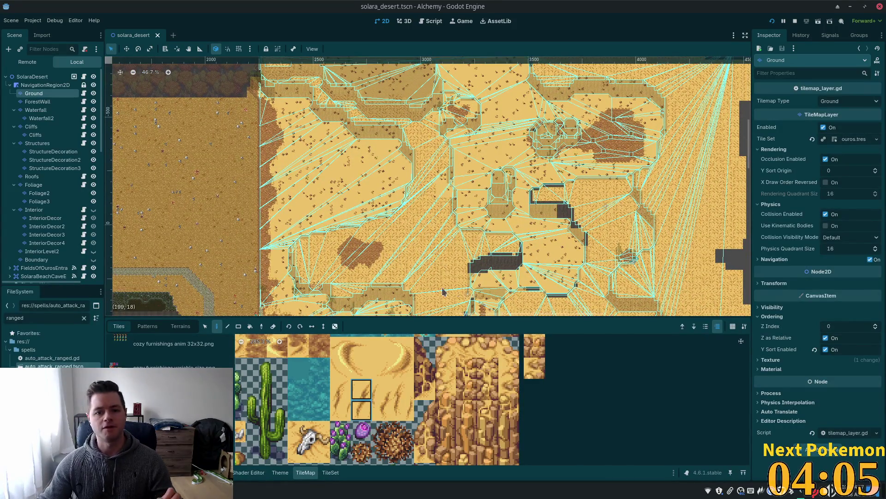
scroll(443, 291, "up", 2)
scroll(426, 286, "up", 2)
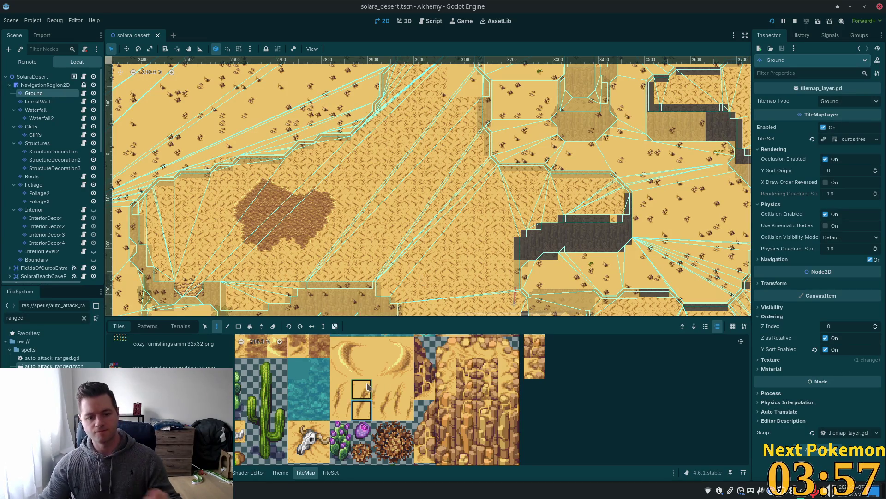
scroll(469, 382, "down", 3)
scroll(522, 393, "down", 3)
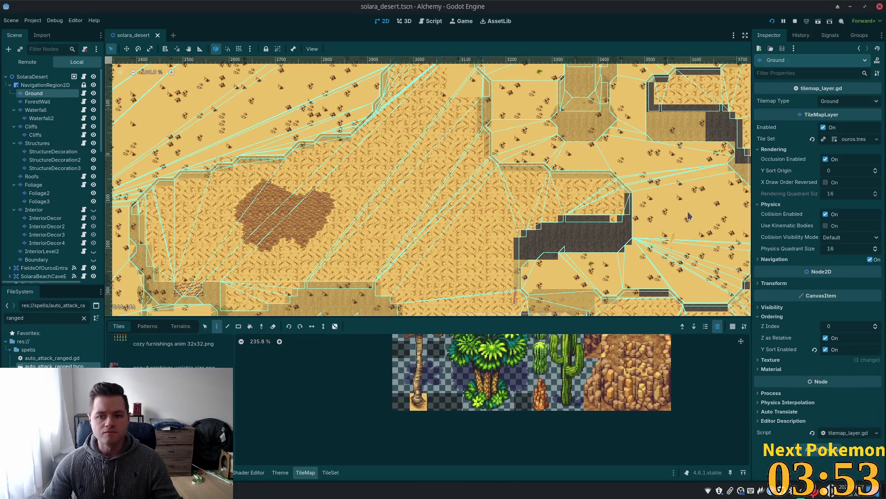
scroll(484, 212, "right", 10)
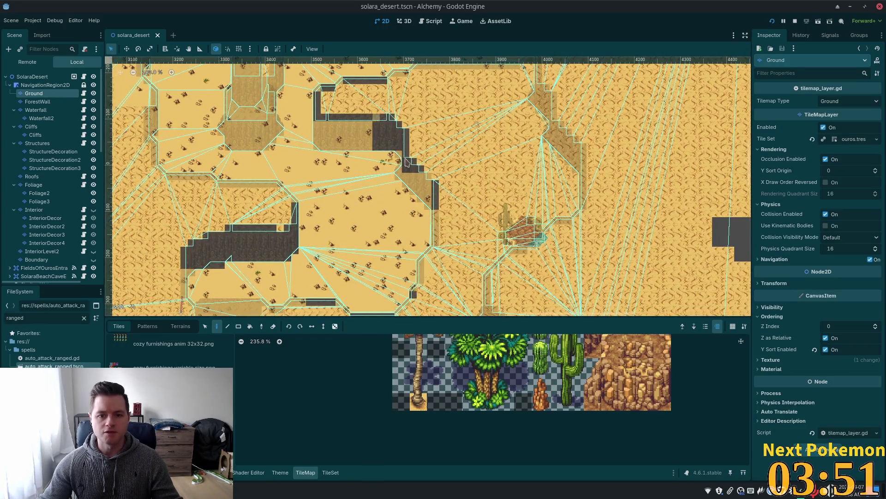
scroll(336, 238, "up", 10)
scroll(336, 238, "right", 3)
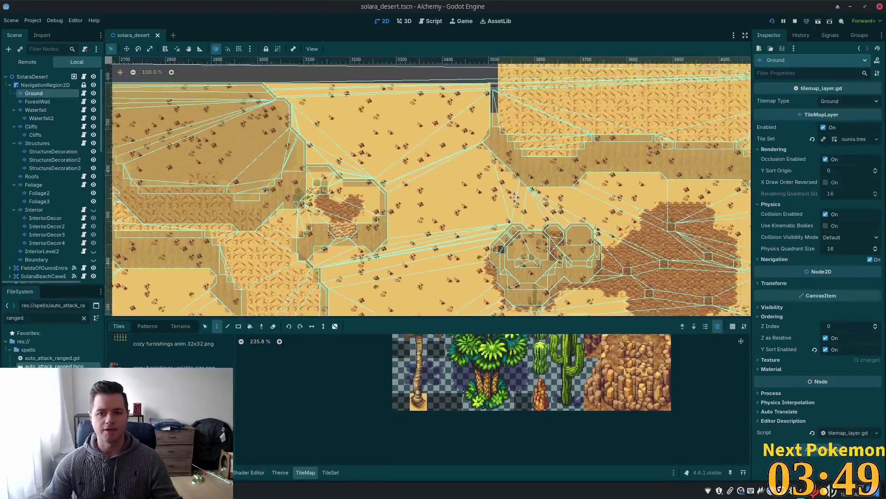
scroll(335, 238, "down", 12)
scroll(335, 238, "left", 15)
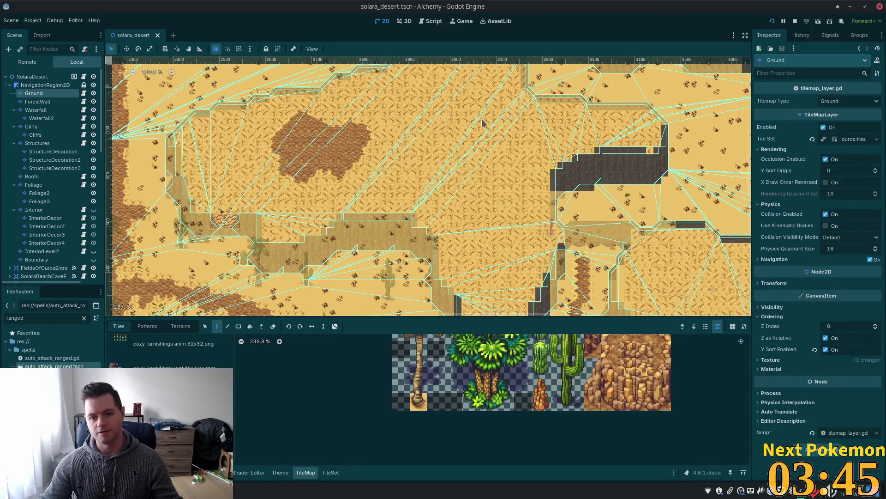
scroll(519, 179, "down", 2)
scroll(519, 179, "right", 5)
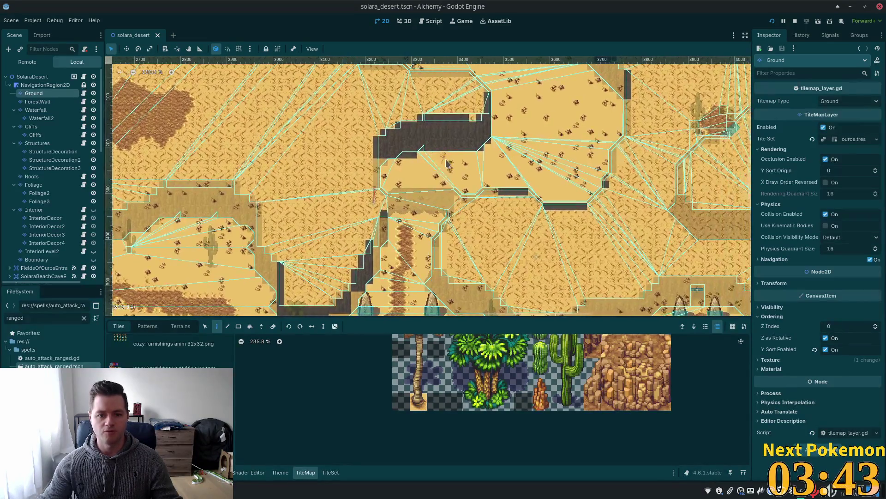
scroll(434, 174, "down", 1, "ctrl")
scroll(516, 179, "left", 2)
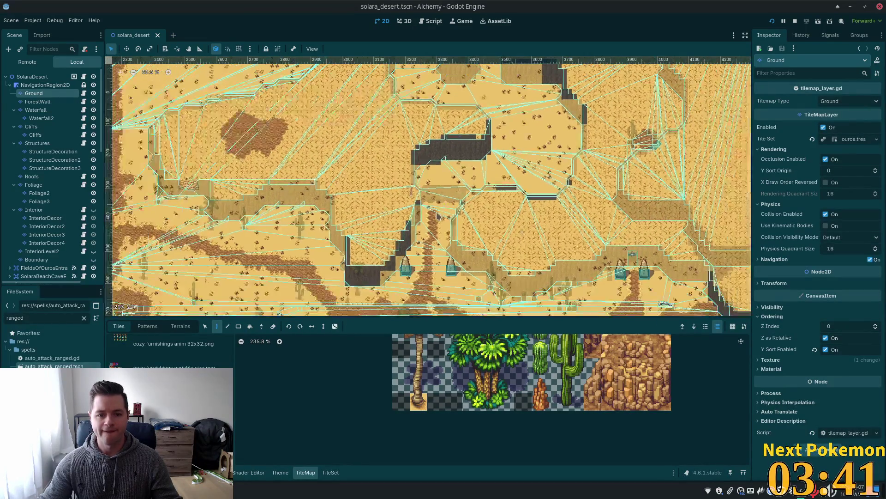
scroll(382, 187, "up", 2, "ctrl")
scroll(387, 180, "up", 6)
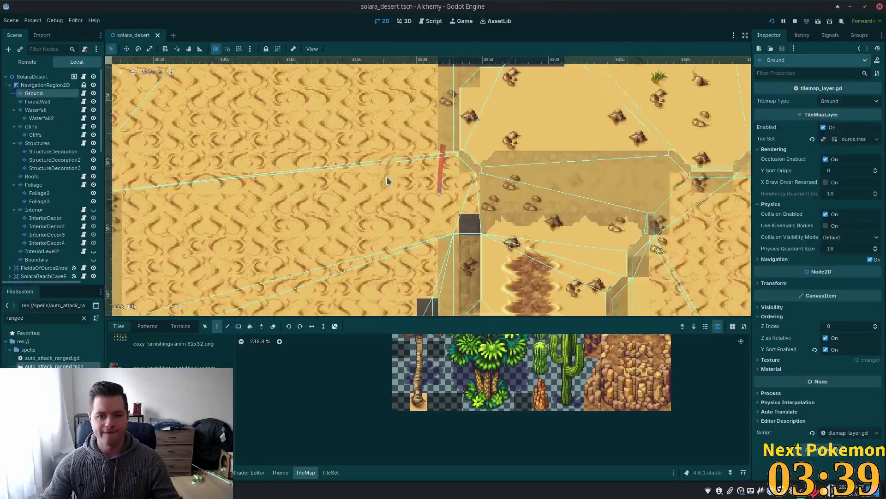
scroll(387, 180, "down", 1)
left_click_drag(387, 180, 300, 185)
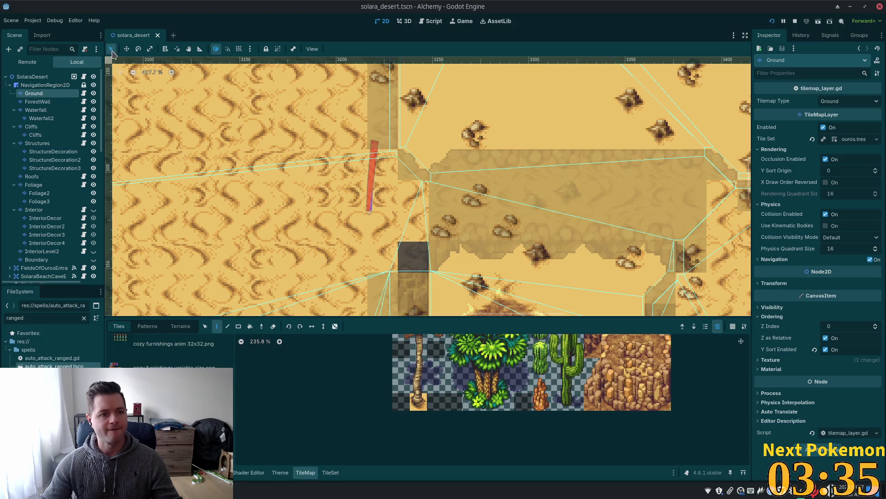
left_click(33, 77)
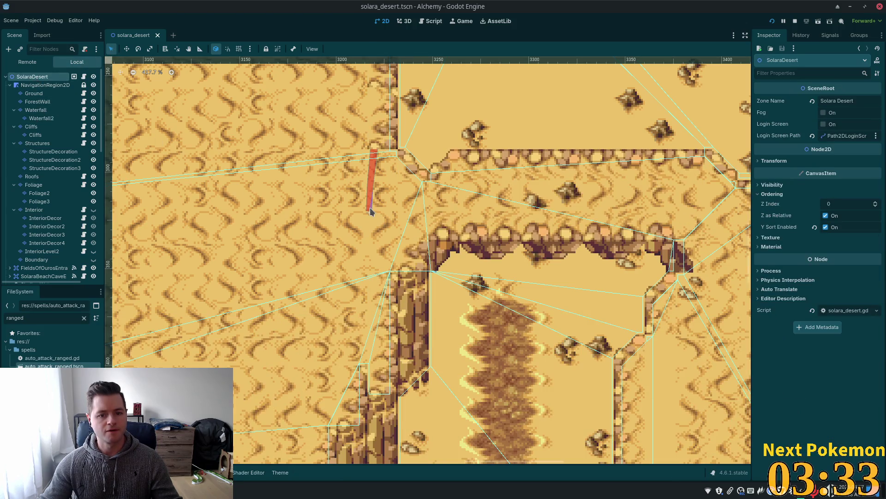
left_click(371, 212)
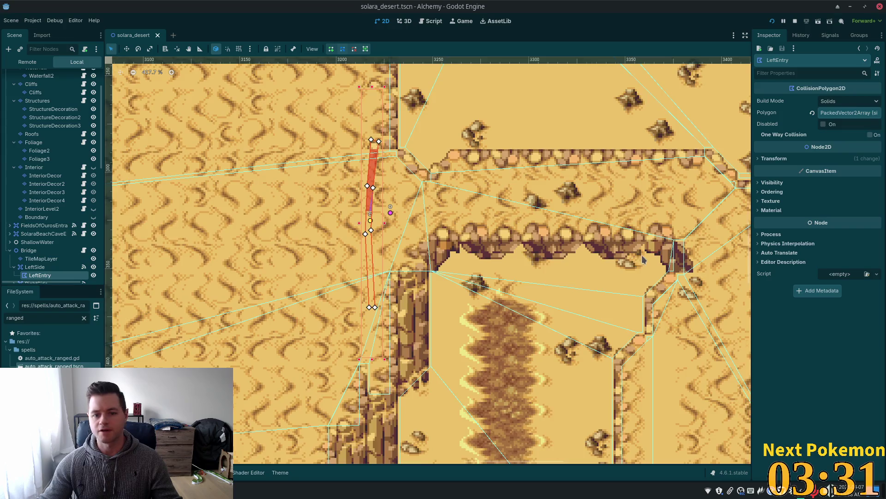
scroll(644, 259, "down", 10)
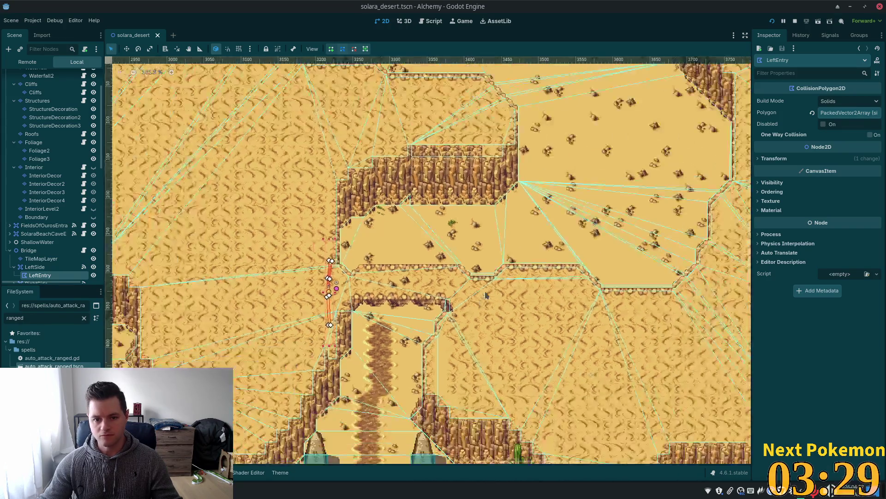
scroll(579, 258, "down", 4)
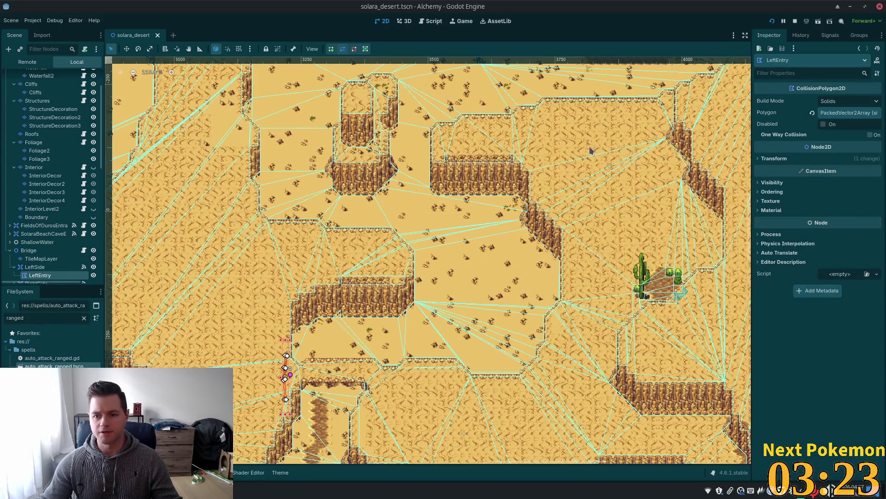
scroll(591, 151, "up", 4)
scroll(585, 146, "right", 10)
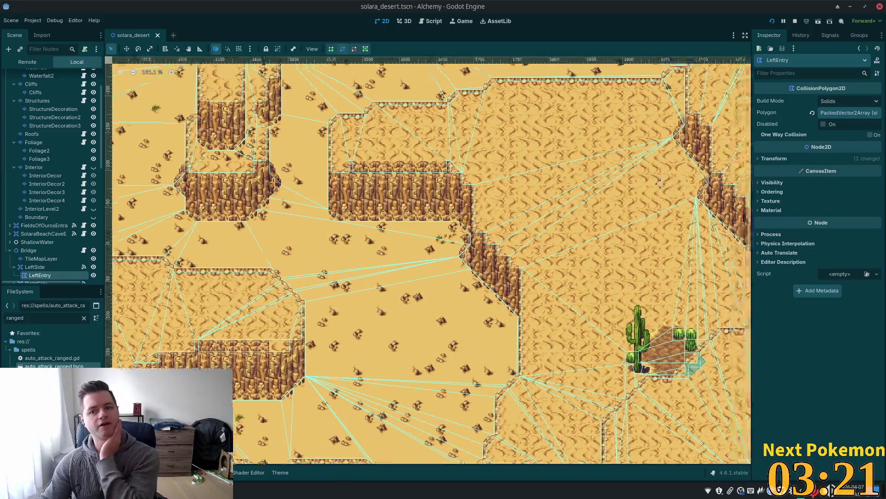
scroll(429, 258, "left", 10)
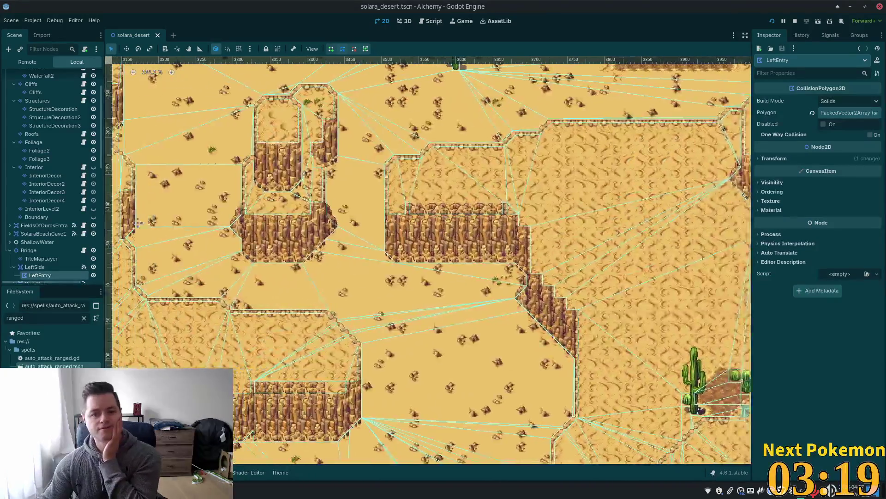
scroll(429, 258, "down", 5)
scroll(429, 258, "left", 15)
scroll(429, 259, "up", 8)
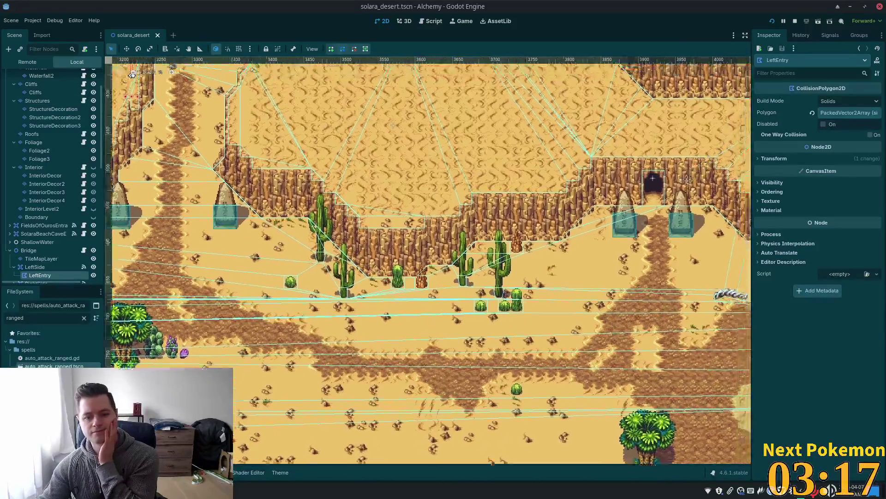
scroll(666, 392, "left", 6)
scroll(667, 392, "up", 4)
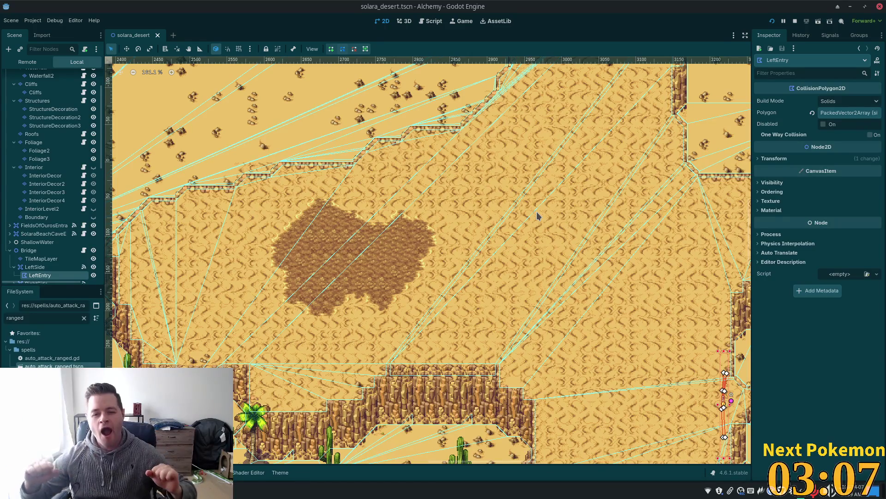
scroll(552, 386, "down", 4)
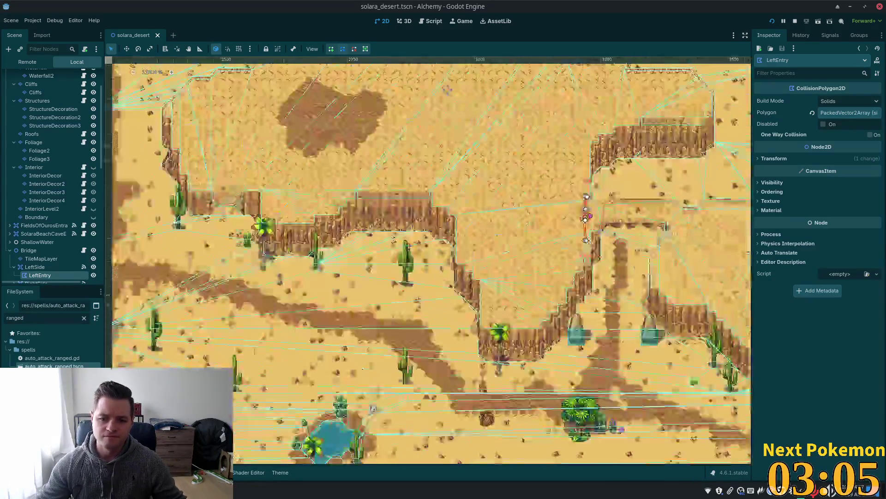
left_click_drag(656, 462, 299, 427)
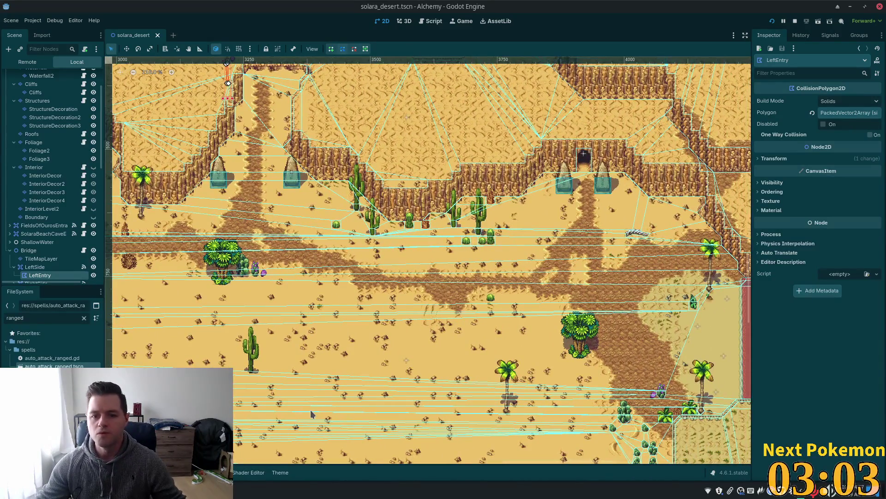
scroll(412, 290, "down", 1)
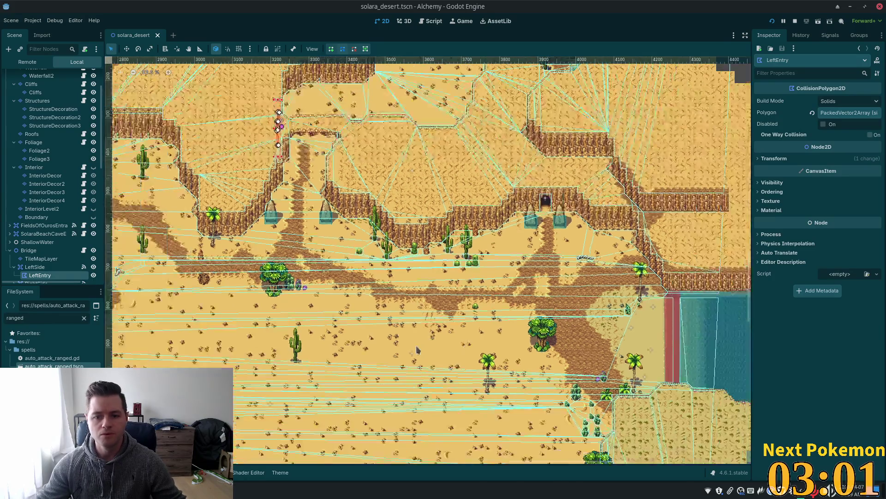
left_click_drag(412, 291, 402, 168)
left_click_drag(392, 213, 497, 266)
scroll(497, 266, "down", 2)
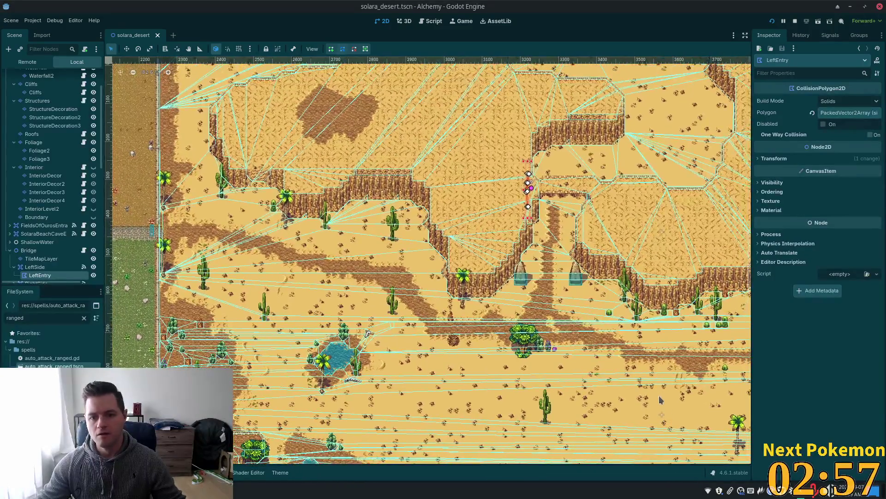
scroll(644, 376, "up", 1)
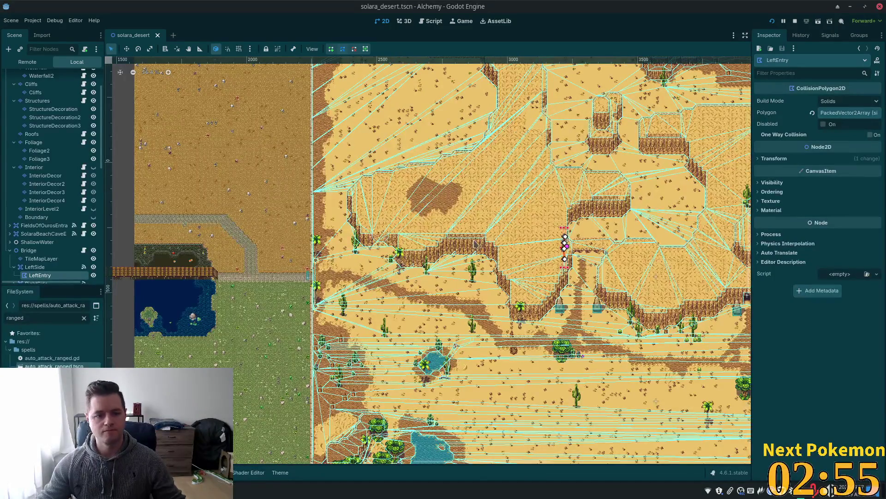
scroll(475, 243, "down", 2)
scroll(516, 253, "up", 3)
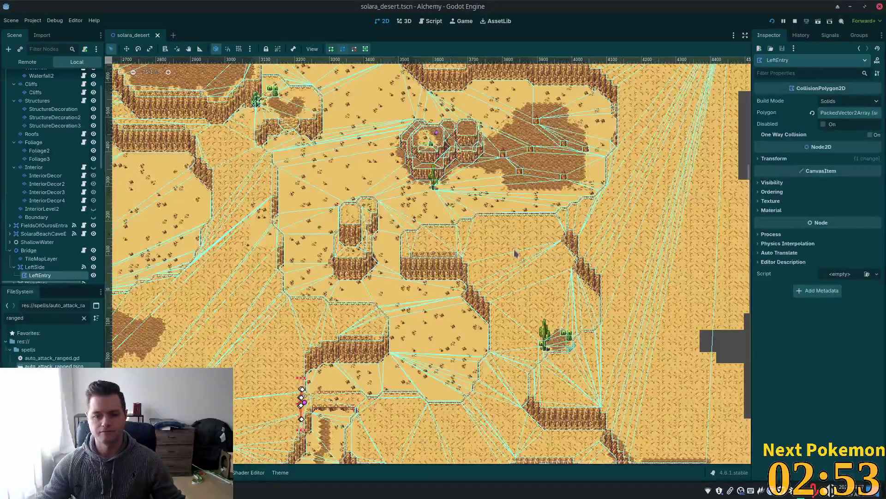
scroll(516, 253, "up", 4)
scroll(538, 270, "up", 2)
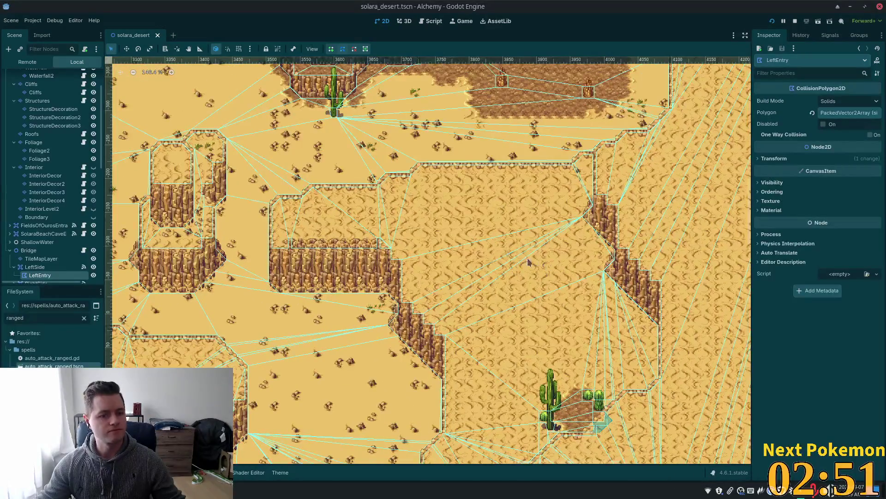
scroll(528, 261, "up", 1)
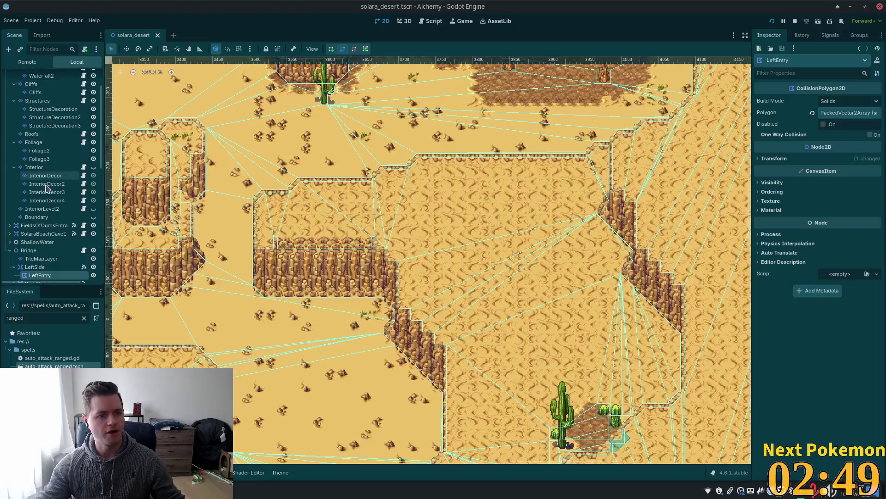
scroll(46, 185, "up", 3)
left_click(33, 94)
scroll(504, 277, "up", 1)
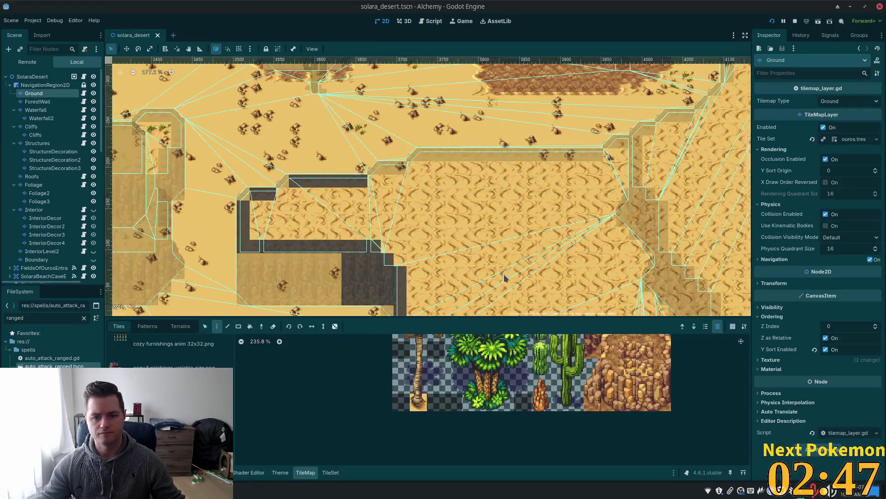
left_click_drag(505, 277, 341, 184)
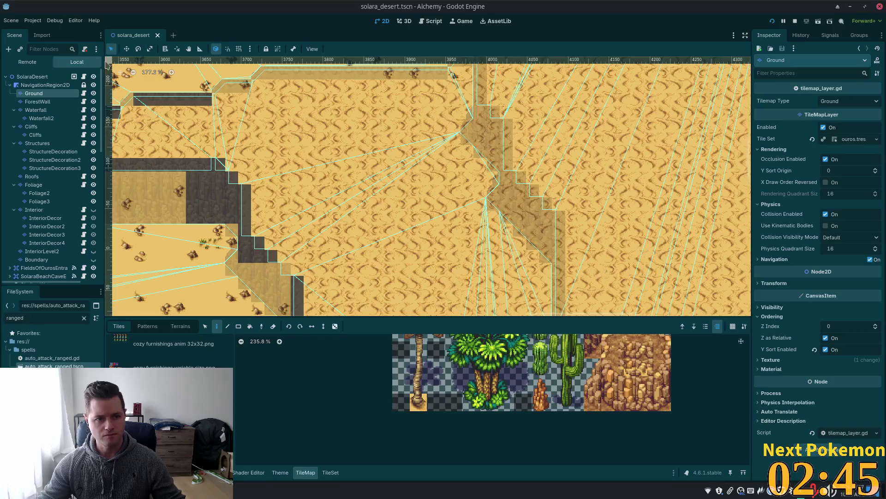
scroll(323, 208, "left", 1)
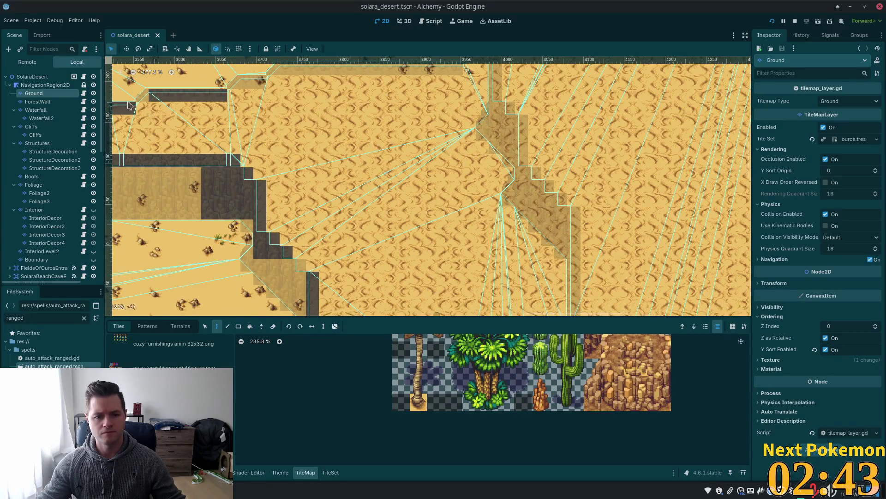
left_click(34, 84)
left_click(34, 93)
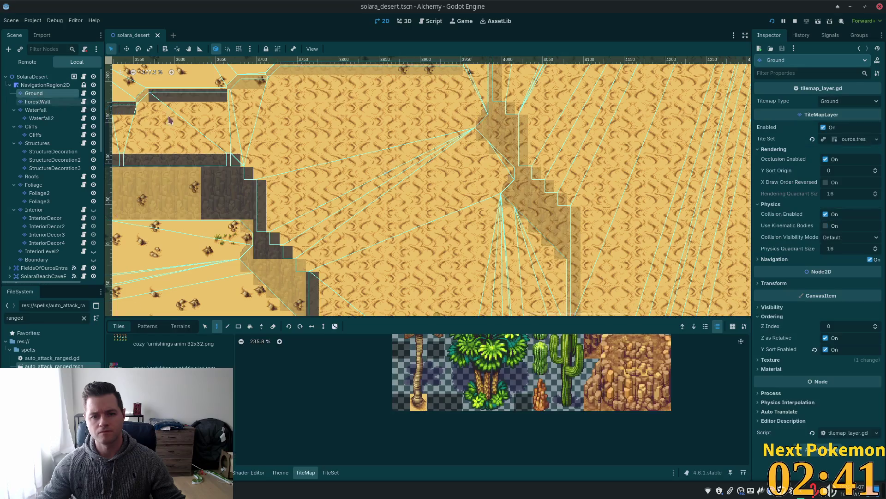
scroll(356, 122, "up", 2)
scroll(485, 231, "up", 3)
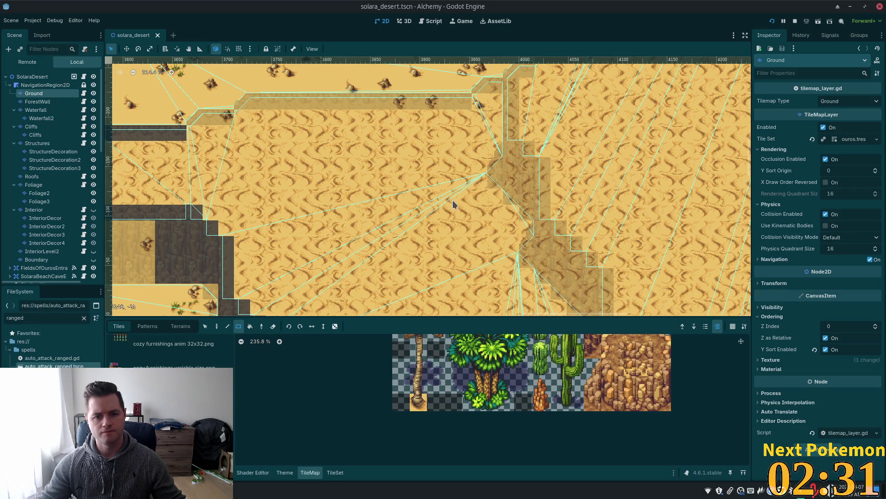
Step: Show the Terrains list and trial mud rectangles on the sand, undoing them
left_click(180, 327)
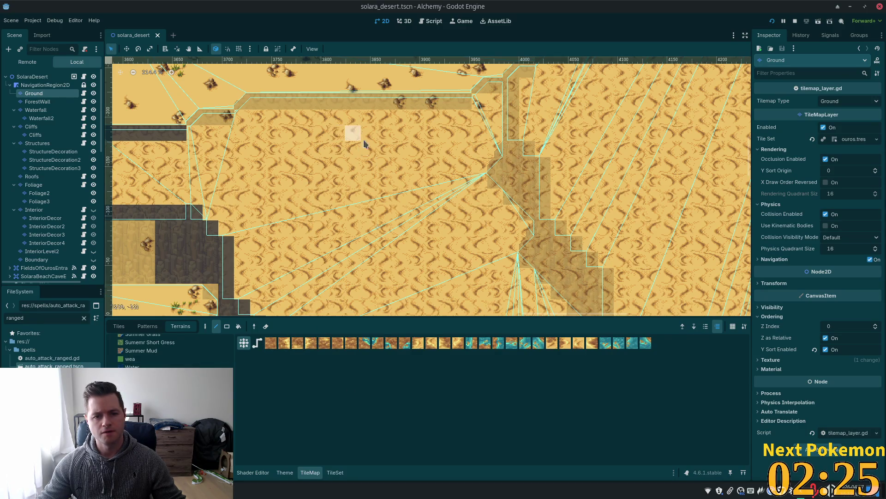
scroll(389, 188, "down", 5)
mouse_move(306, 98)
left_mouse_down()
mouse_move(443, 237)
mouse_move(354, 256)
left_mouse_up()
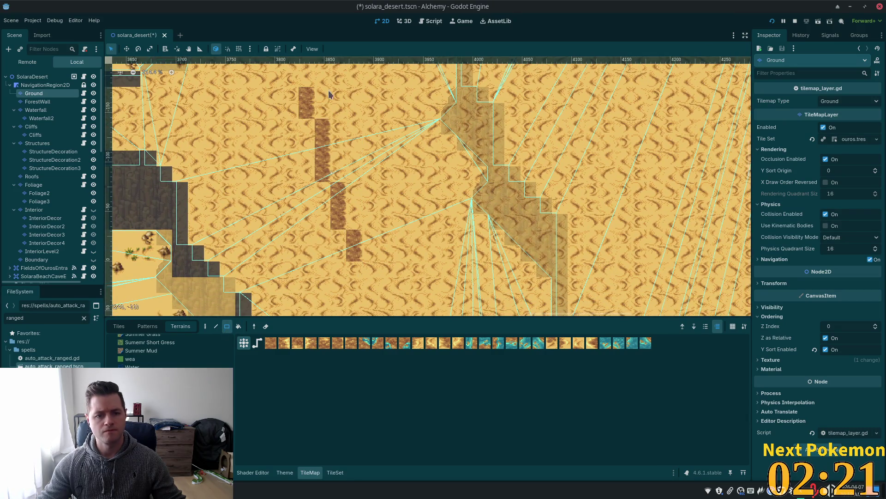
mouse_move(291, 94)
left_mouse_down()
mouse_move(361, 196)
mouse_move(500, 271)
mouse_move(393, 174)
mouse_move(451, 181)
mouse_move(453, 196)
left_mouse_up()
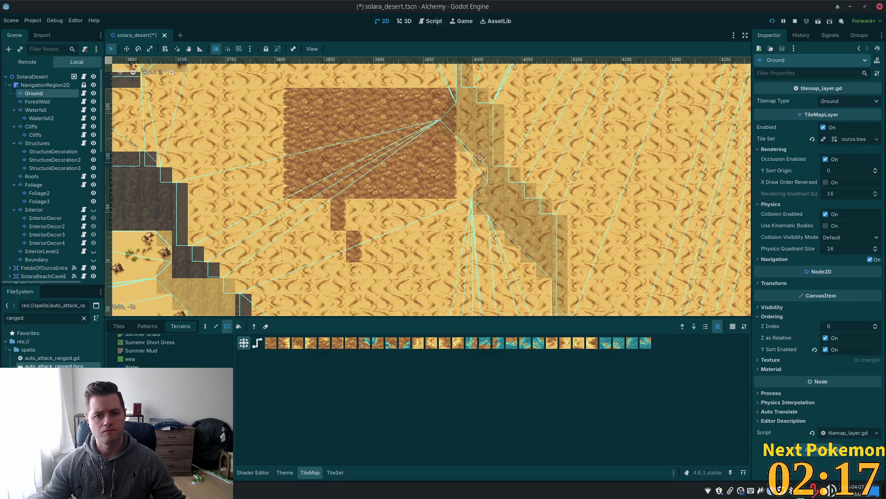
scroll(362, 142, "up", 5)
left_click_drag(351, 139, 416, 168)
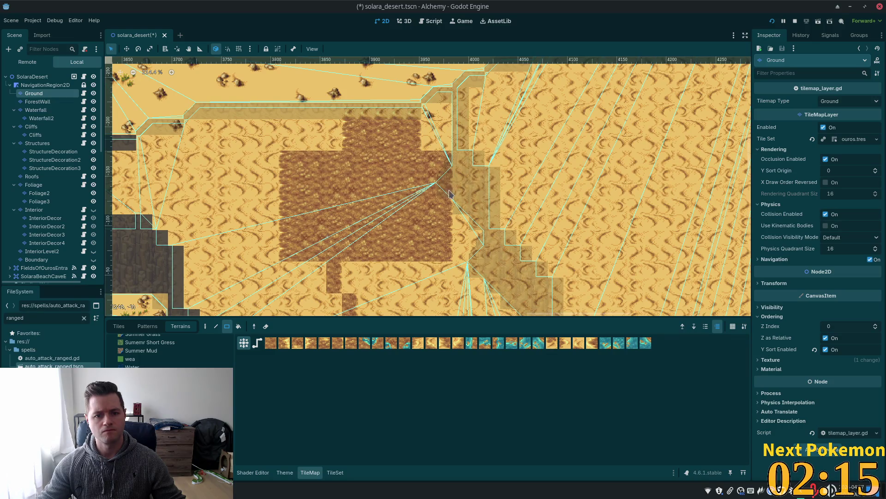
key("ctrl+z")
mouse_move(347, 129)
left_mouse_down()
mouse_move(388, 179)
mouse_move(402, 180)
left_mouse_up()
key("ctrl+z")
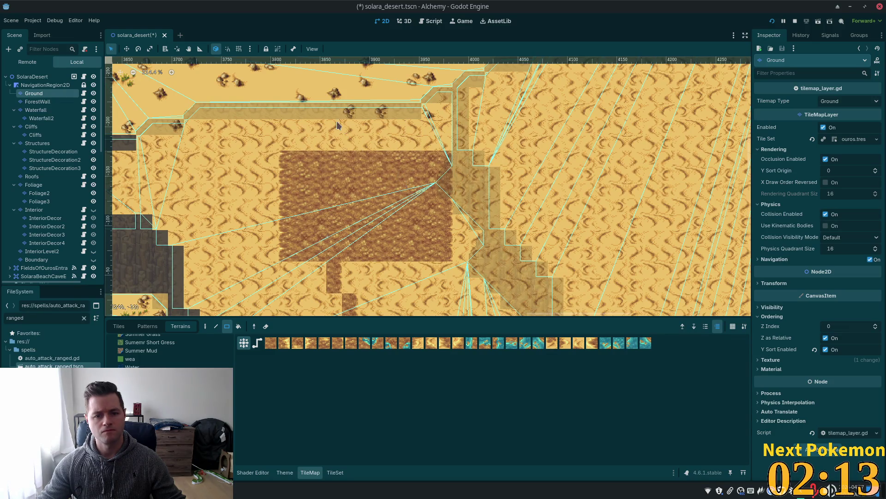
Step: Paint larger mud rectangles below the patch, then undo all the mud
left_click_drag(351, 141, 418, 200)
scroll(445, 222, "down", 3)
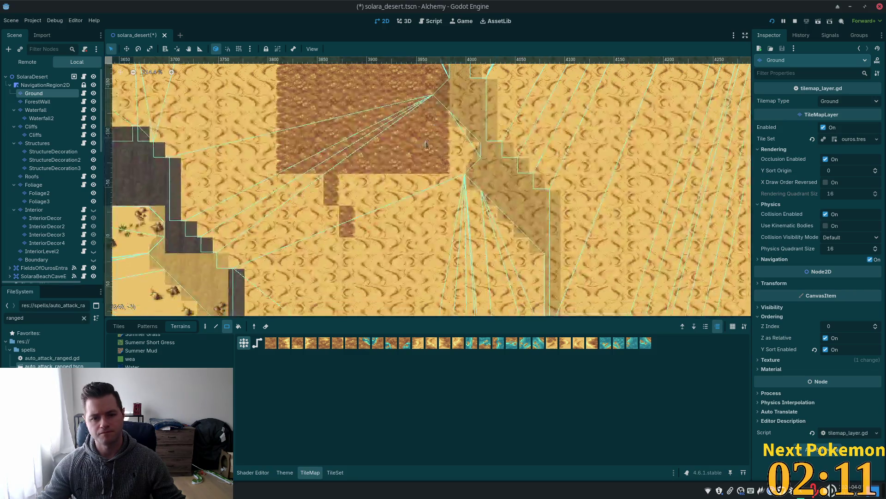
mouse_move(331, 140)
left_mouse_down()
mouse_move(475, 231)
mouse_move(496, 229)
left_mouse_up()
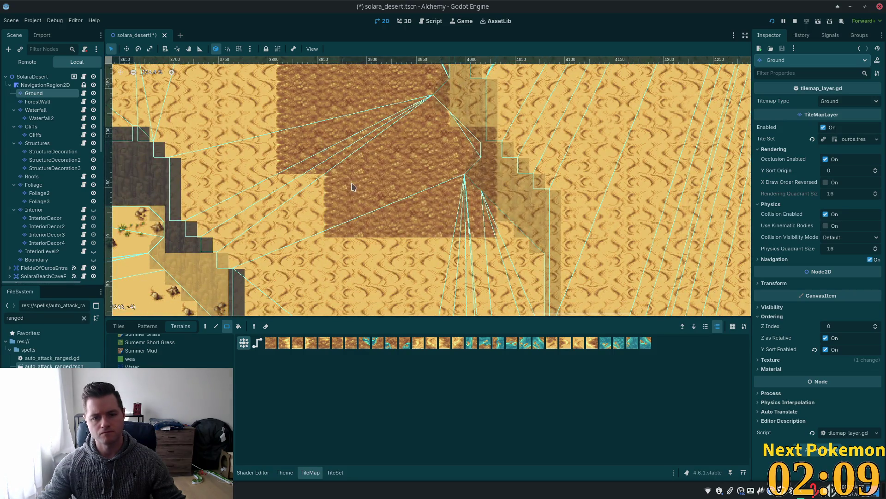
mouse_move(287, 152)
left_mouse_down()
mouse_move(367, 233)
mouse_move(420, 252)
mouse_move(525, 263)
mouse_move(531, 272)
left_mouse_up()
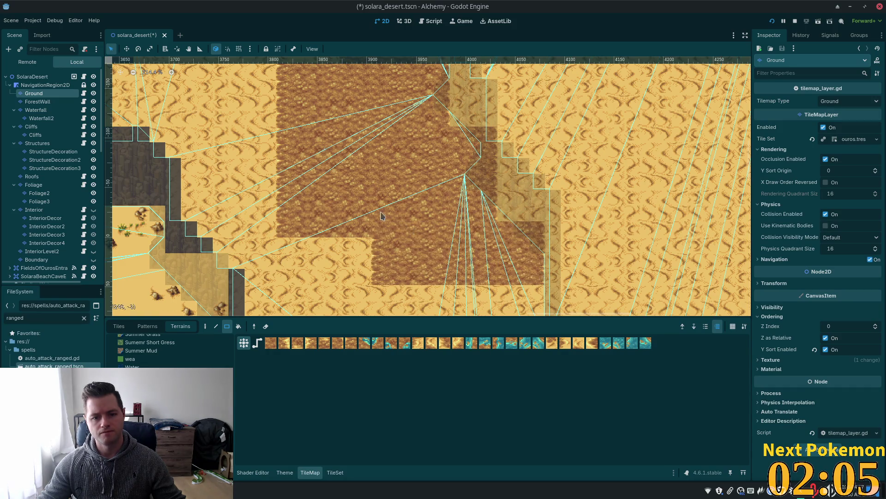
scroll(381, 215, "down", 3)
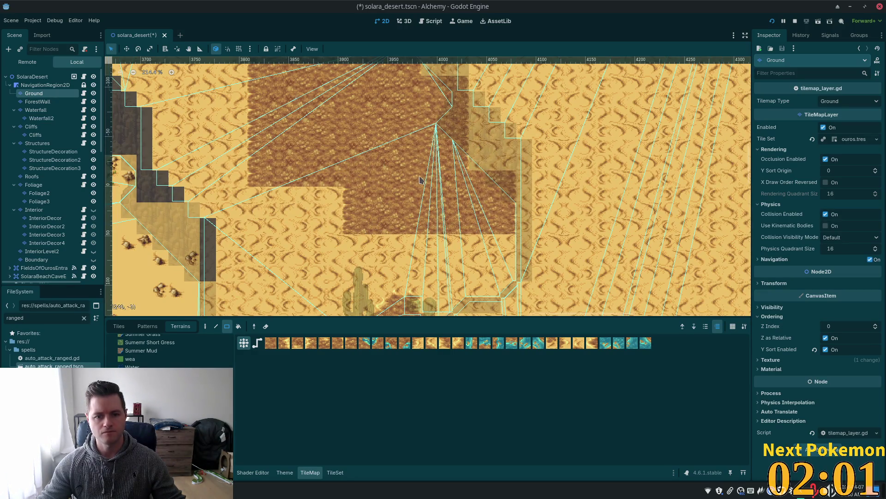
key("ctrl+z")
key("ctrl+z")
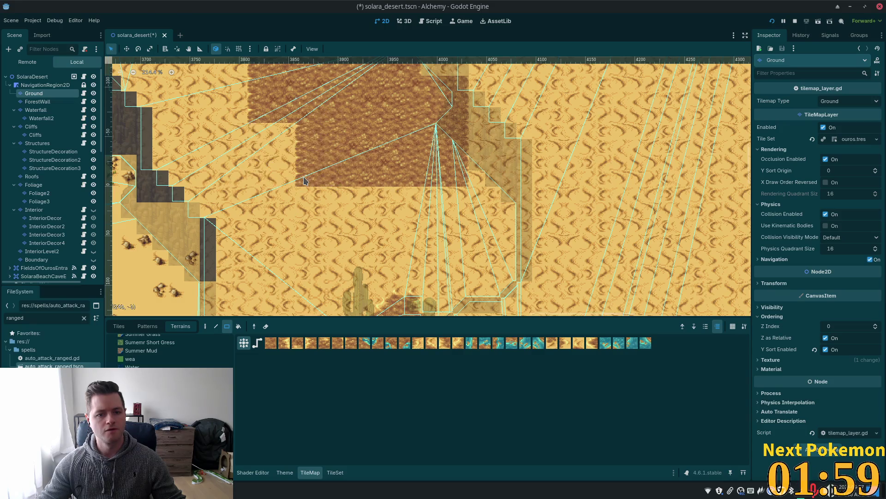
scroll(359, 267, "up", 5)
key("ctrl+z")
key("ctrl+z")
key("ctrl+z")
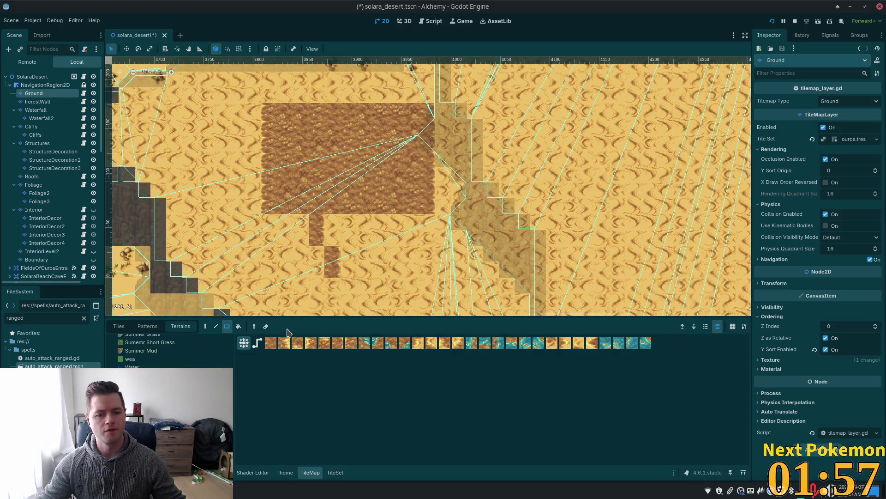
key("ctrl+z")
Step: Draw stepped Summer Mud lines across the sand with the terrain Line tool
key("l")
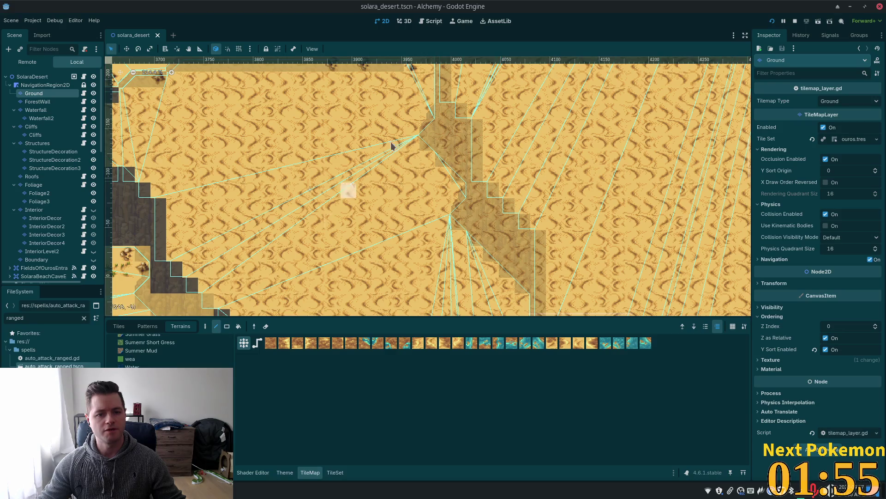
mouse_move(429, 119)
left_mouse_down()
mouse_move(360, 98)
mouse_move(264, 142)
mouse_move(287, 193)
mouse_move(336, 250)
mouse_move(322, 266)
mouse_move(319, 252)
mouse_move(273, 237)
left_mouse_up()
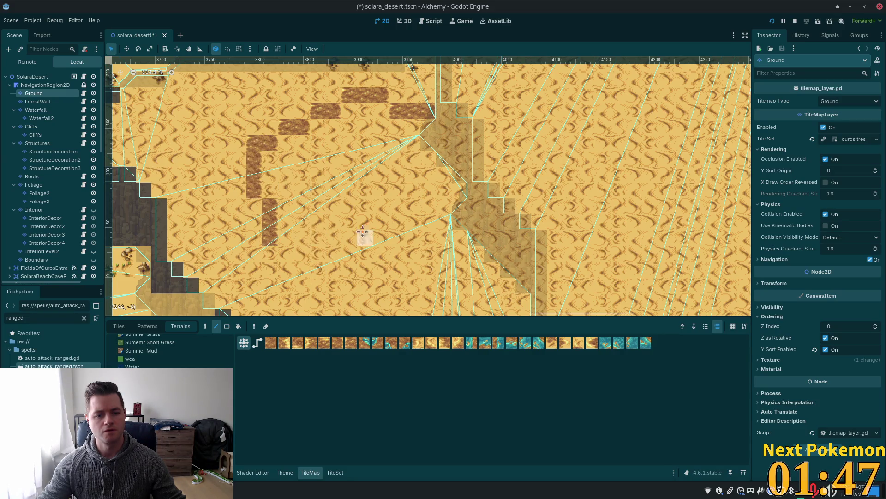
scroll(332, 194, "down", 4)
mouse_move(271, 158)
left_mouse_down()
mouse_move(346, 167)
mouse_move(350, 160)
mouse_move(346, 215)
mouse_move(397, 190)
left_mouse_up()
mouse_move(397, 191)
left_mouse_down()
mouse_move(348, 222)
mouse_move(383, 256)
mouse_move(465, 287)
mouse_move(462, 261)
mouse_move(436, 243)
mouse_move(466, 279)
mouse_move(422, 253)
mouse_move(508, 210)
left_mouse_up()
Step: Bring the cactus area into view and draw a diagonal mud line on the outline's right side
scroll(518, 239, "down", 2)
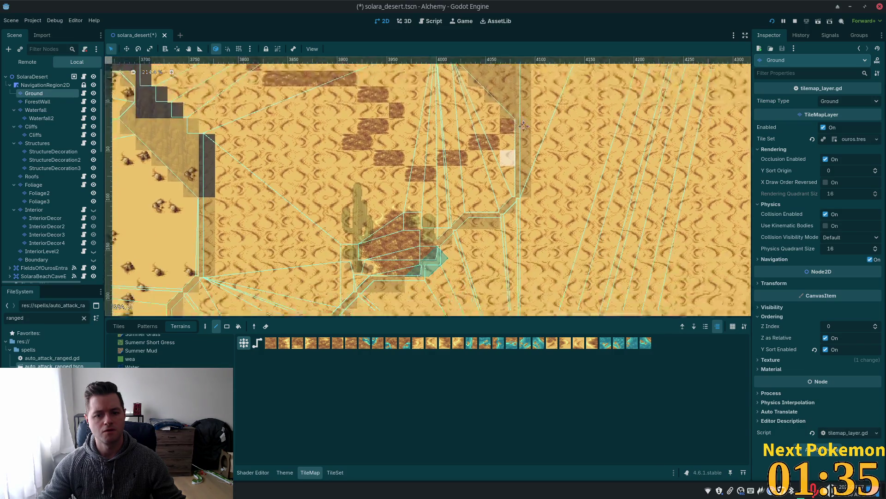
scroll(490, 263, "up", 2)
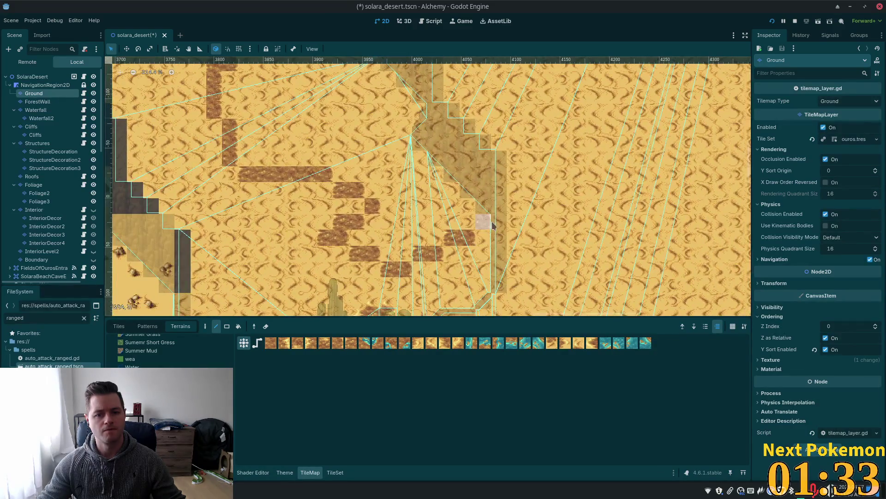
mouse_move(489, 262)
left_mouse_down()
mouse_move(488, 89)
mouse_move(489, 223)
mouse_move(480, 223)
mouse_move(480, 115)
mouse_move(514, 234)
left_mouse_up()
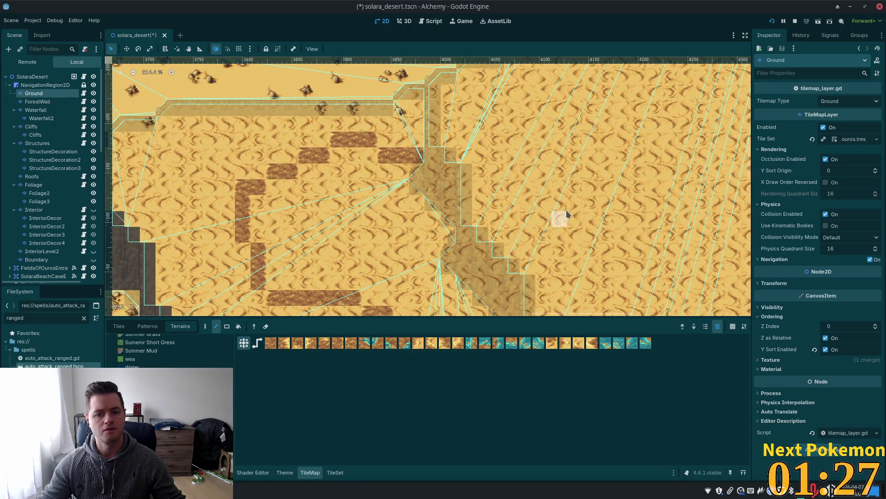
left_click_drag(560, 214, 544, 135)
left_click_drag(487, 222, 403, 90)
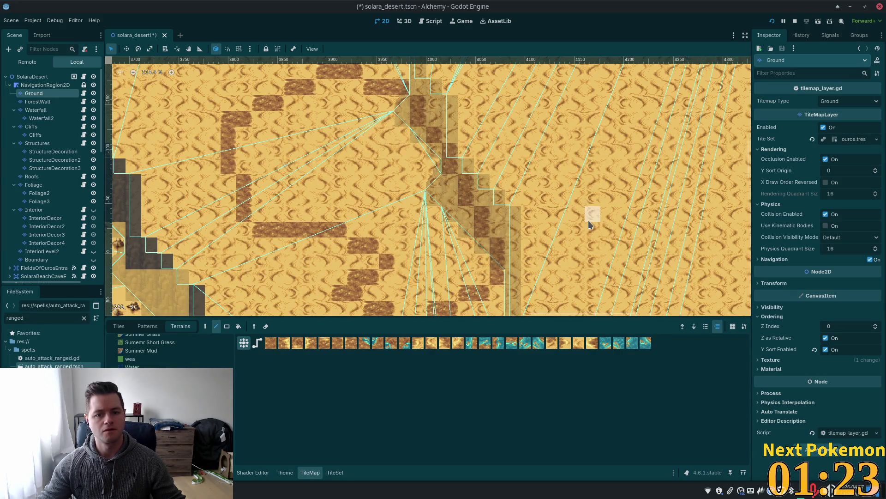
left_click(239, 326)
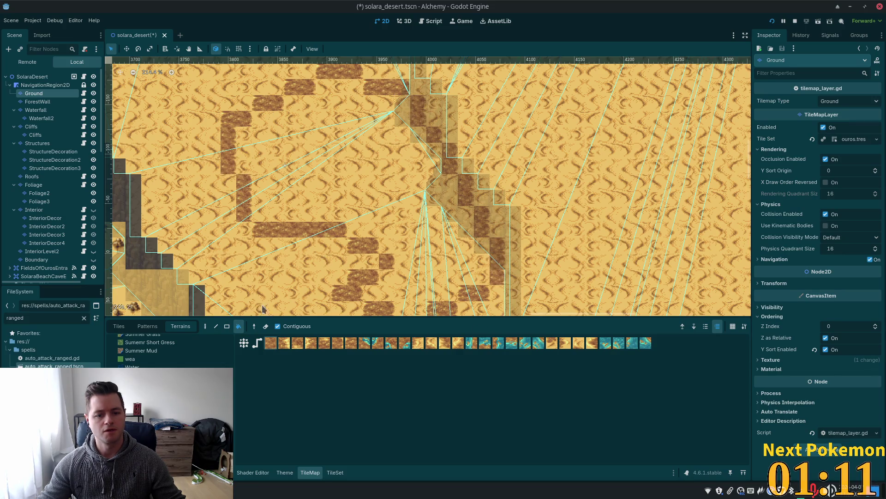
Step: Select the mud terrain and fill the upper-left interior of the outline with mud rectangles
left_click(269, 342)
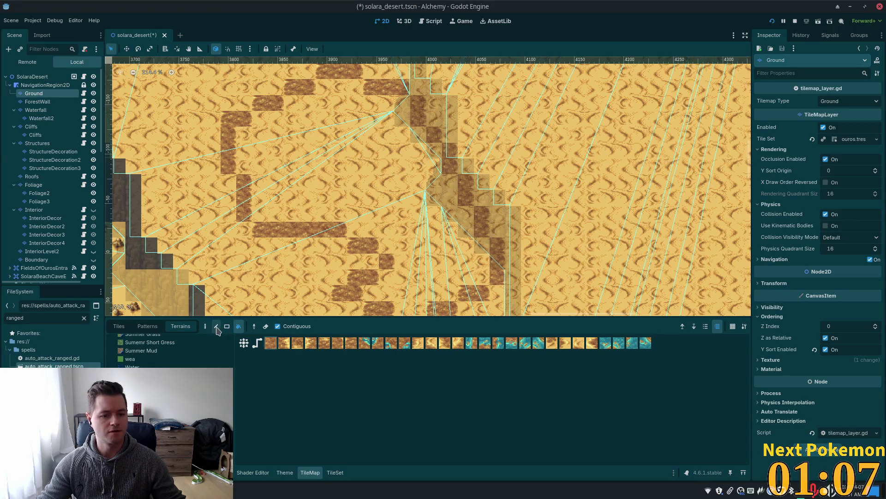
mouse_move(242, 132)
left_mouse_down()
mouse_move(293, 165)
mouse_move(317, 166)
left_mouse_up()
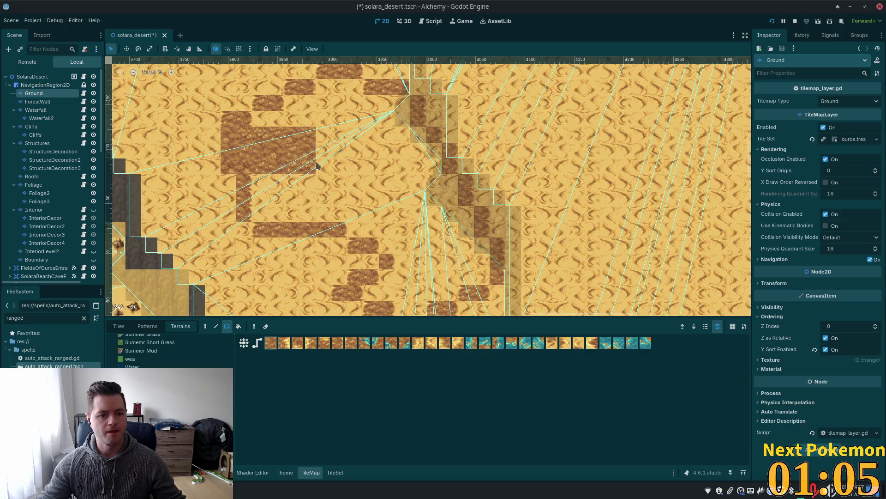
left_click_drag(262, 120, 336, 124)
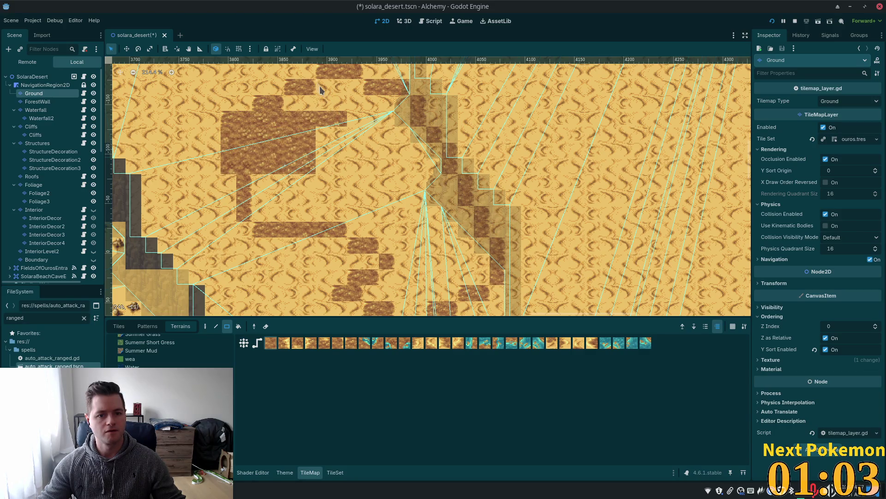
left_click_drag(321, 89, 363, 216)
left_click_drag(289, 103, 312, 103)
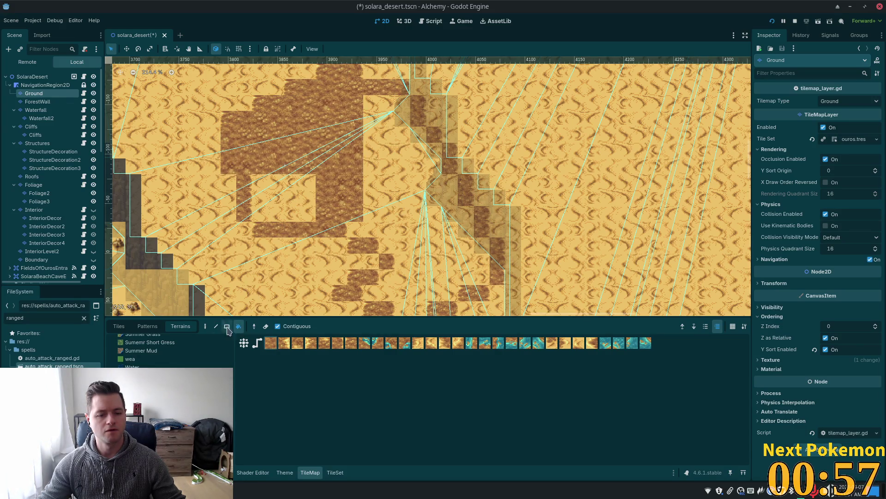
mouse_move(244, 181)
left_mouse_down()
mouse_move(276, 198)
mouse_move(293, 192)
mouse_move(308, 209)
left_mouse_up()
Step: Fill the right and lower parts of the outline with more mud rectangles and rows
left_click_drag(353, 99, 407, 188)
left_click_drag(381, 146, 441, 235)
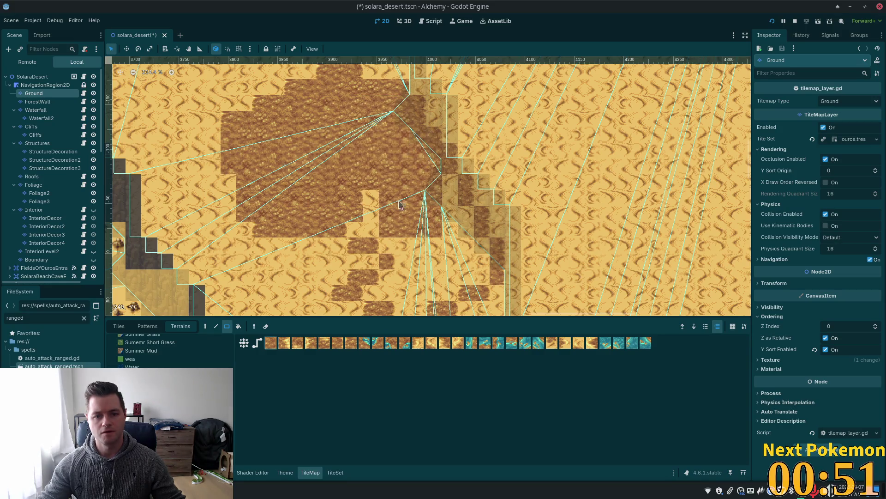
mouse_move(369, 203)
left_mouse_down()
mouse_move(364, 229)
mouse_move(457, 248)
left_mouse_up()
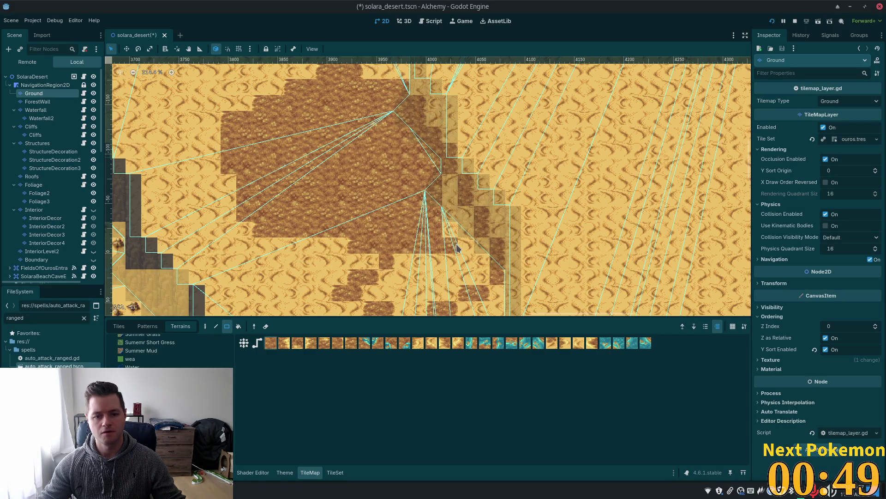
scroll(455, 245, "down", 3)
left_click_drag(381, 183, 460, 162)
mouse_move(461, 198)
left_mouse_down()
mouse_move(375, 200)
mouse_move(450, 210)
mouse_move(364, 227)
left_mouse_up()
scroll(381, 180, "left", 3)
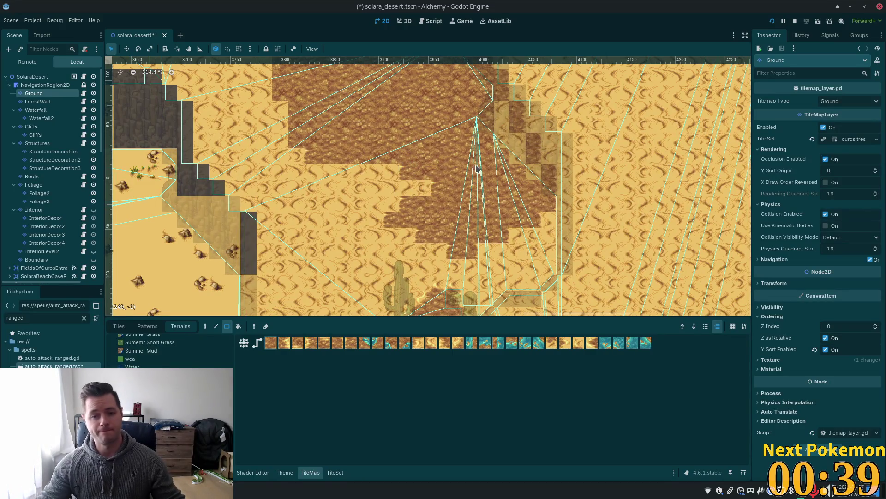
Step: Select the Cliffs tilemap layer and pan the view toward the cliffs
left_click(33, 76)
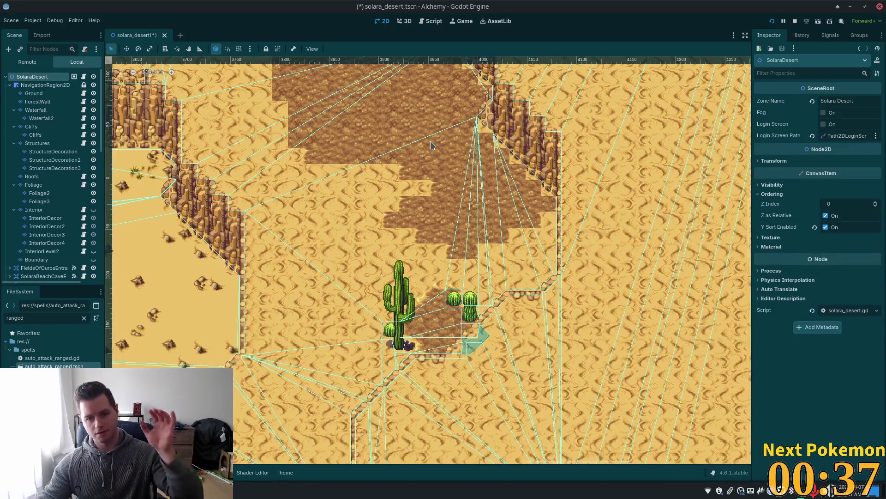
scroll(433, 214, "up", 2)
scroll(433, 214, "up", 5)
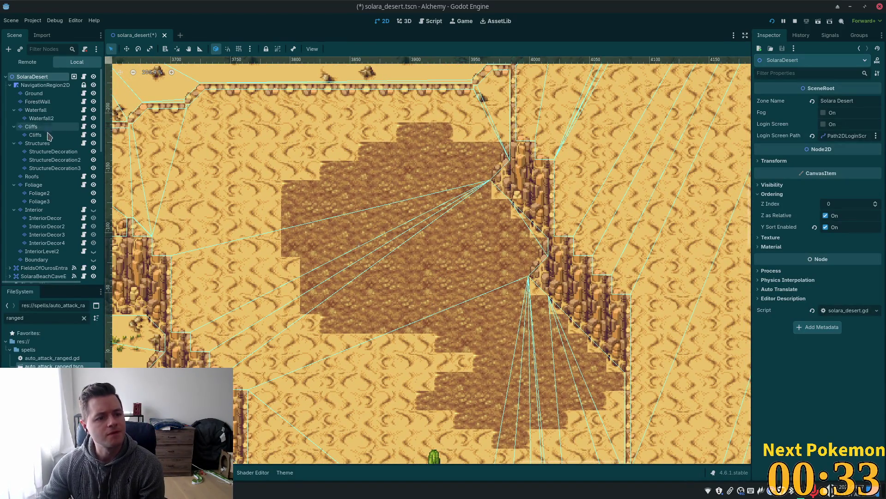
left_click(31, 127)
left_click_drag(359, 241, 233, 149)
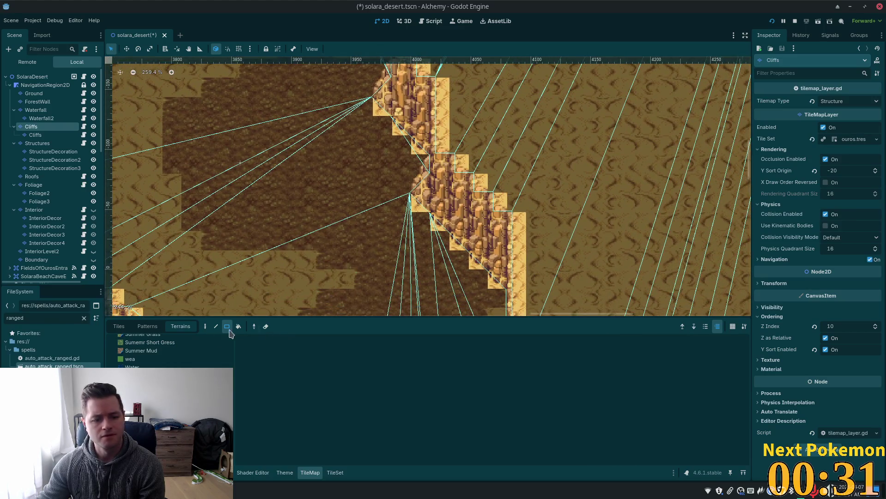
Step: Pick the three-tile cliff column from the atlas and paint it along the dirt patch edge
left_click(119, 326)
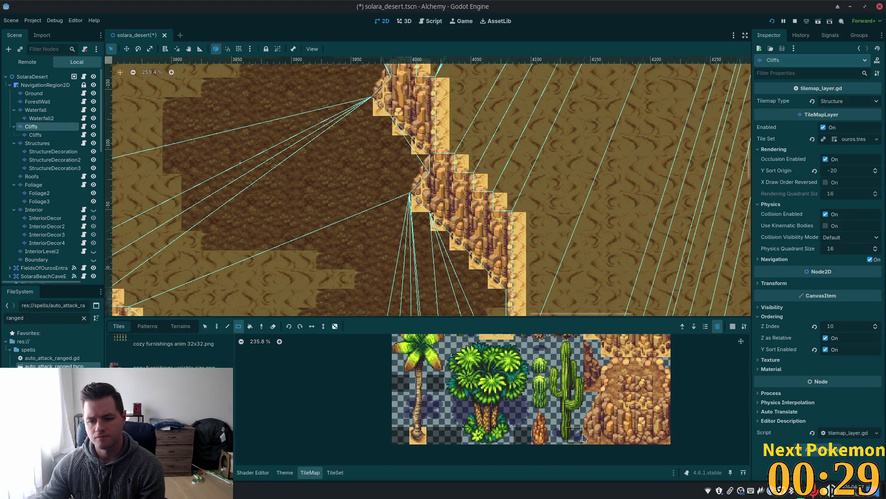
scroll(587, 424, "down", 1)
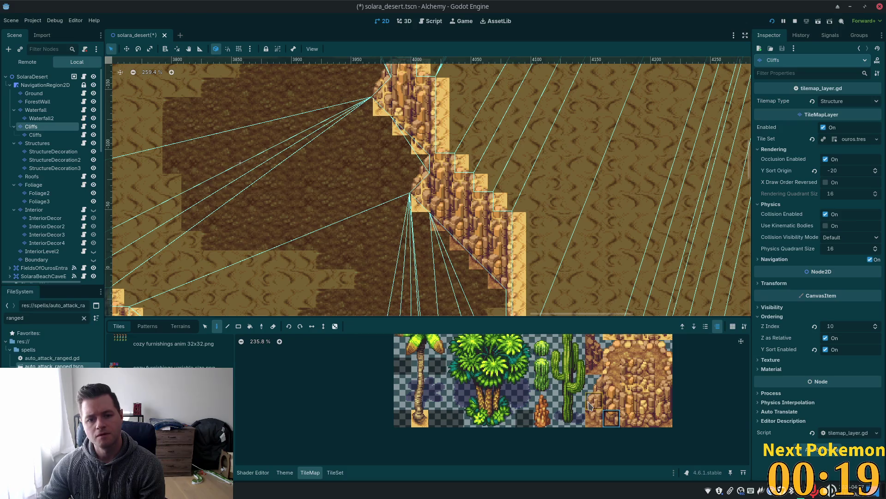
left_click_drag(594, 384, 594, 418)
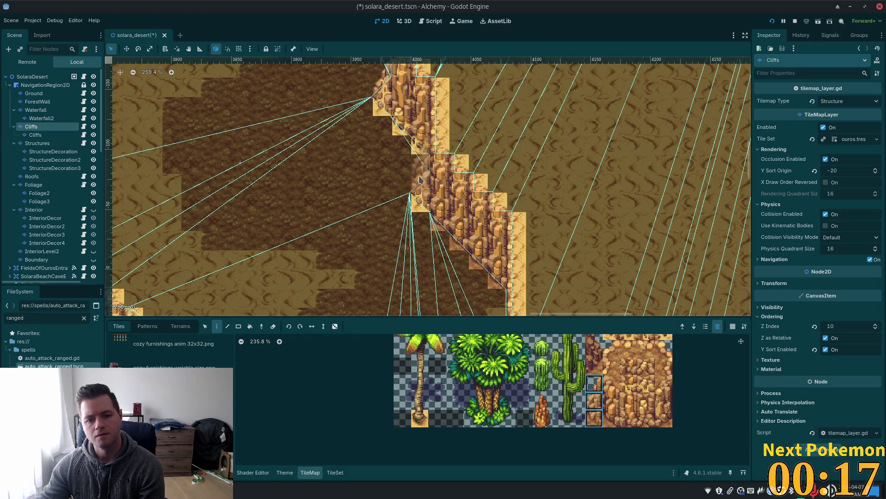
scroll(461, 194, "up", 5)
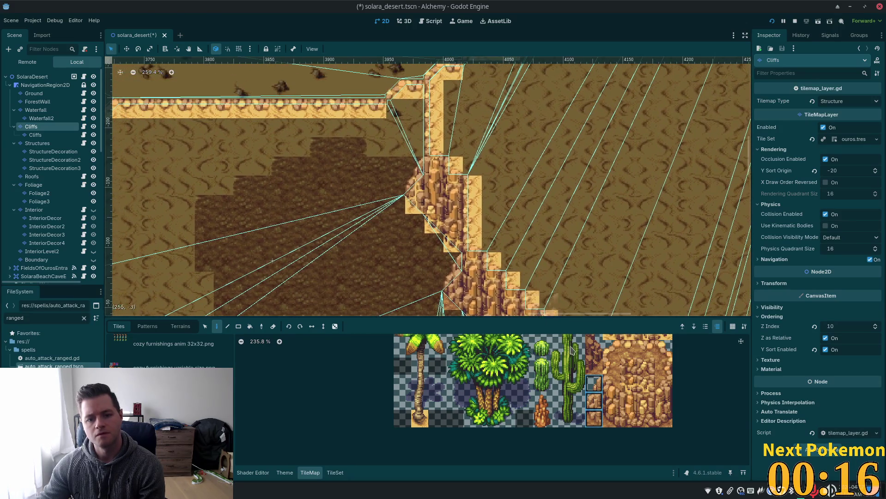
left_click(611, 418)
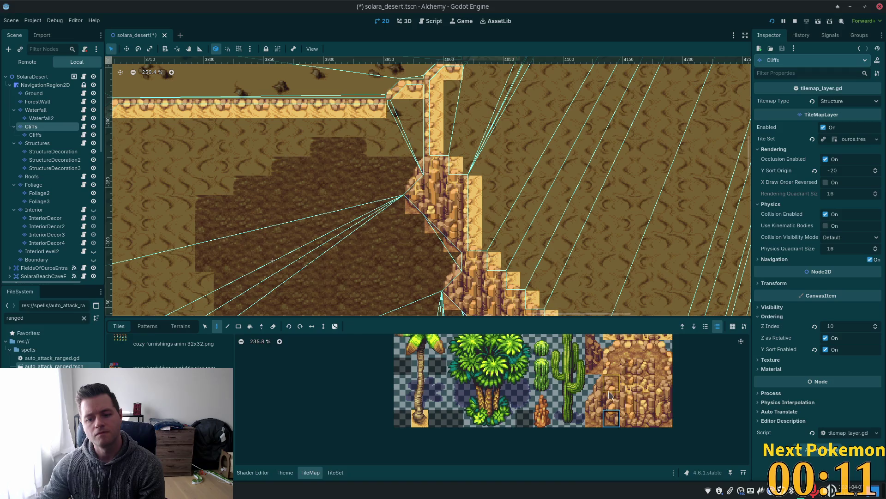
scroll(602, 415, "up", 3)
scroll(602, 443, "down", 3)
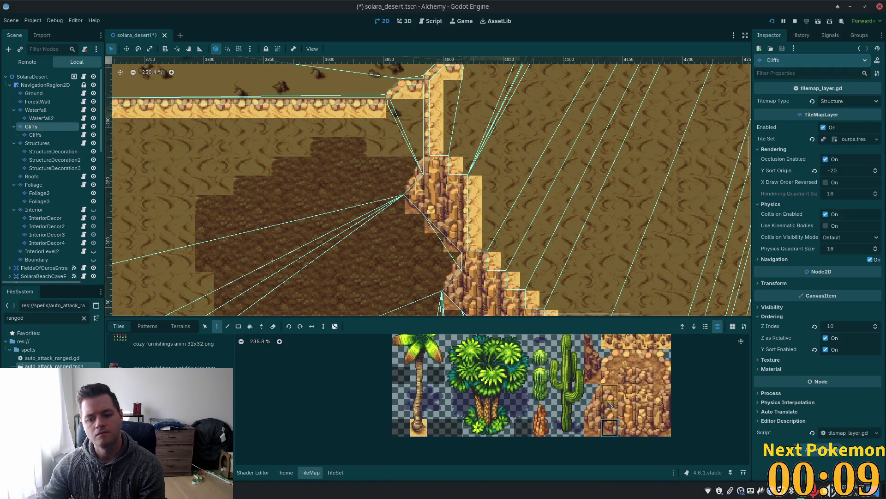
left_click_drag(592, 392, 593, 427)
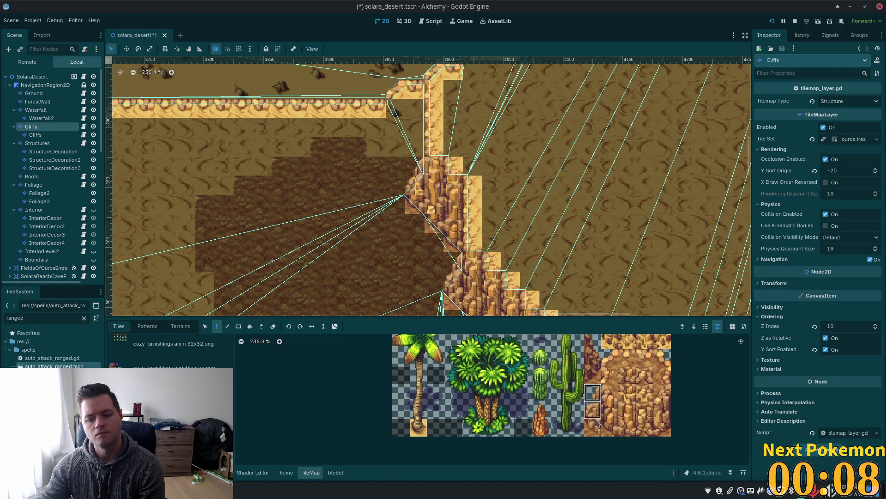
left_click(415, 181)
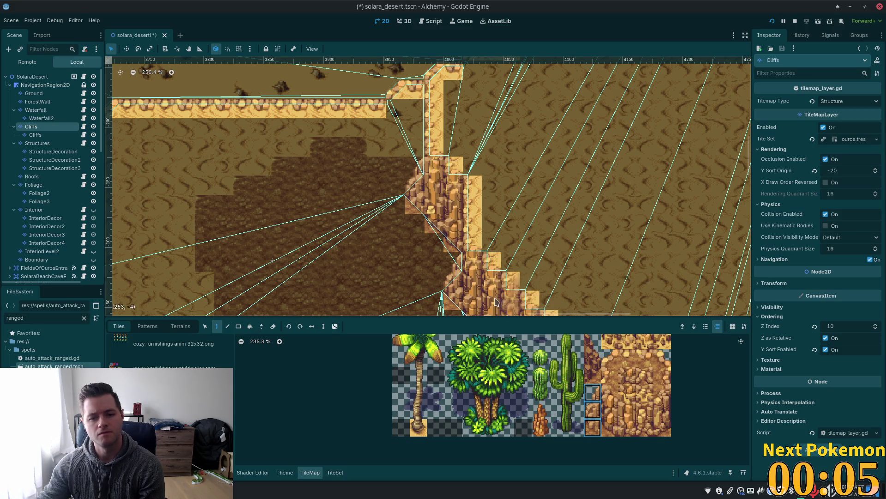
Step: Select the NavigationRegion2D node and frame the dirt patch and cliffs
scroll(508, 231, "down", 5)
scroll(481, 110, "down", 2)
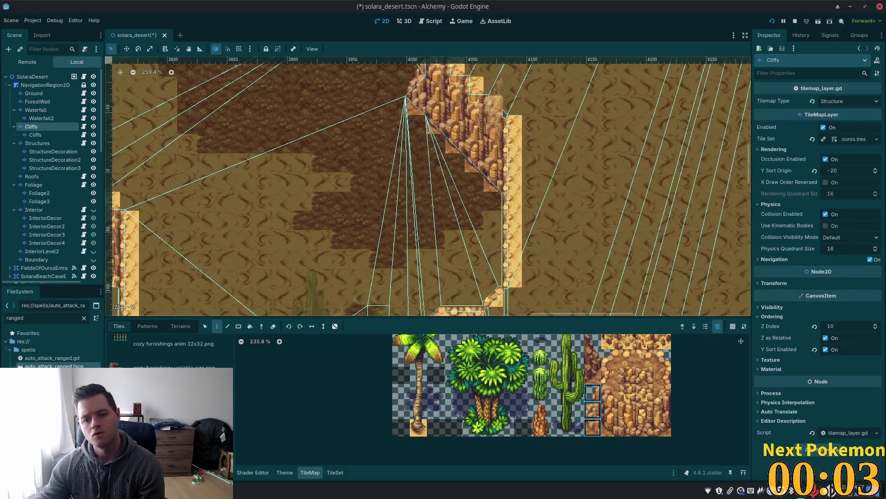
left_click(46, 85)
mouse_move(464, 143)
left_mouse_down()
mouse_move(536, 277)
mouse_move(631, 308)
left_mouse_up()
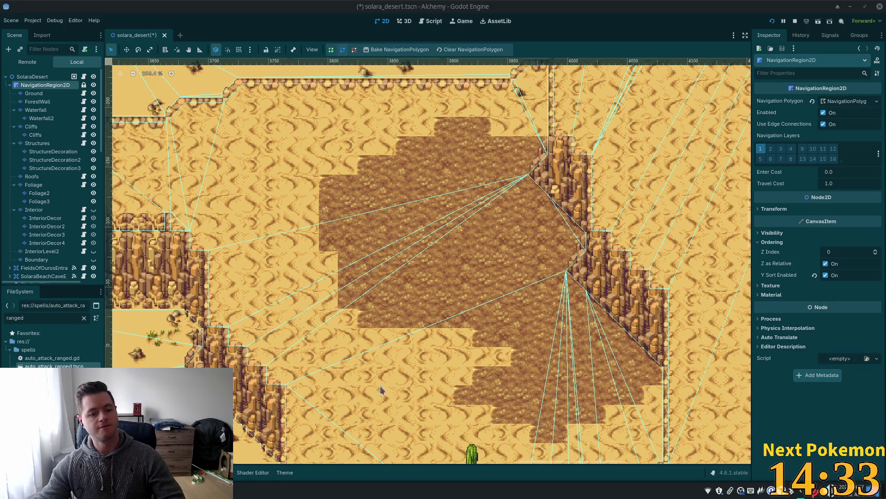
key("ctrl+shift+space")
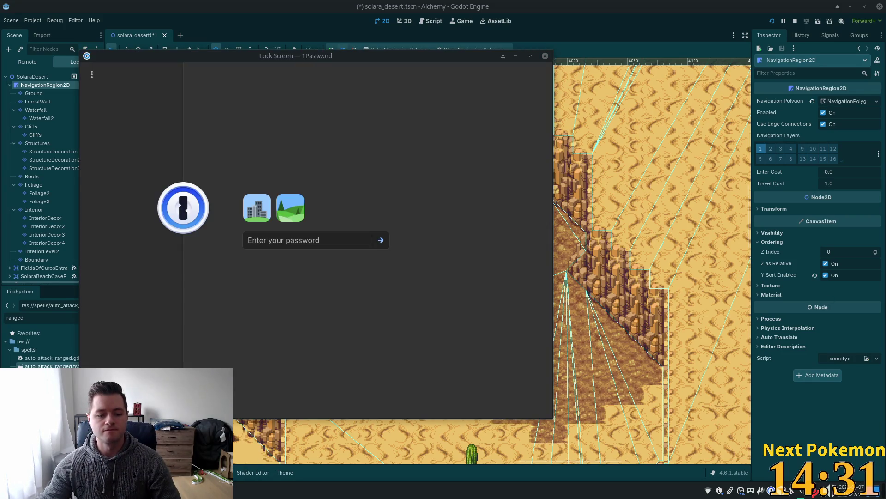
left_click(546, 56)
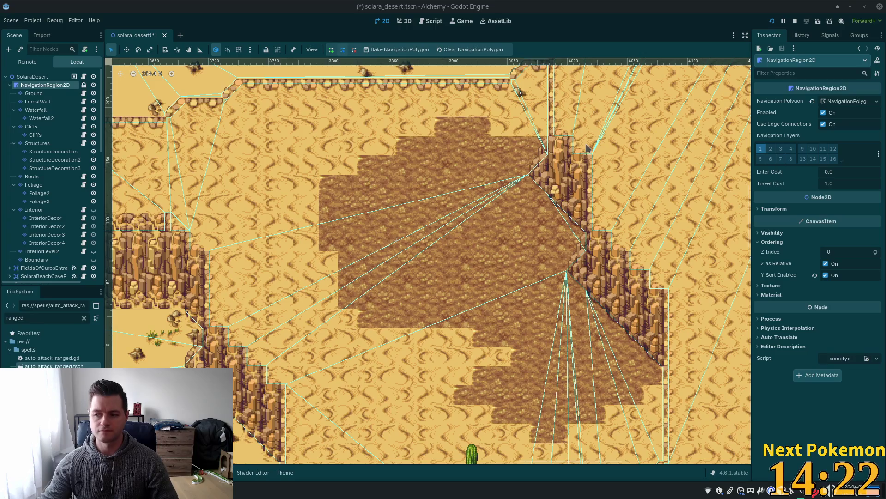
scroll(588, 198, "down", 3)
scroll(587, 199, "down", 3)
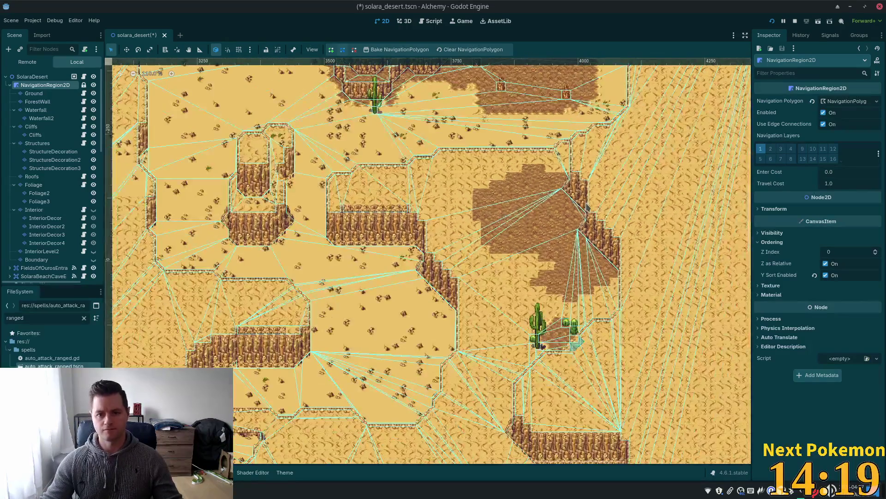
scroll(588, 198, "up", 1)
scroll(482, 137, "down", 5)
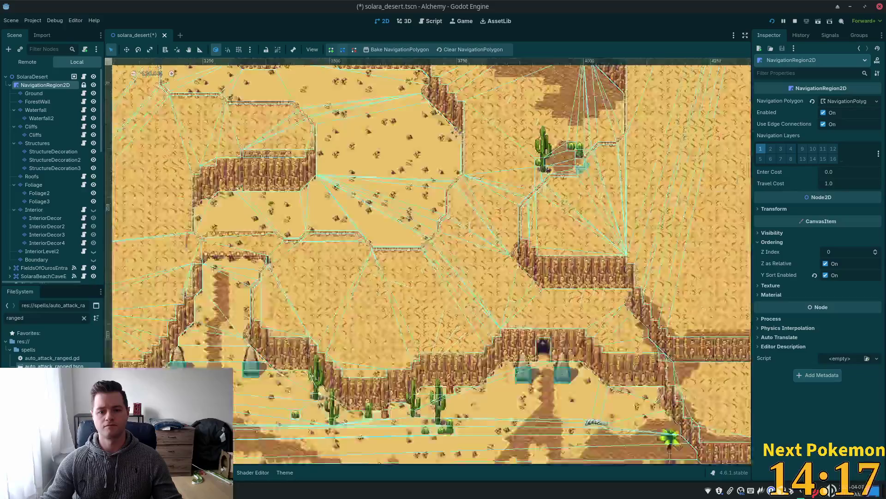
scroll(482, 138, "down", 4)
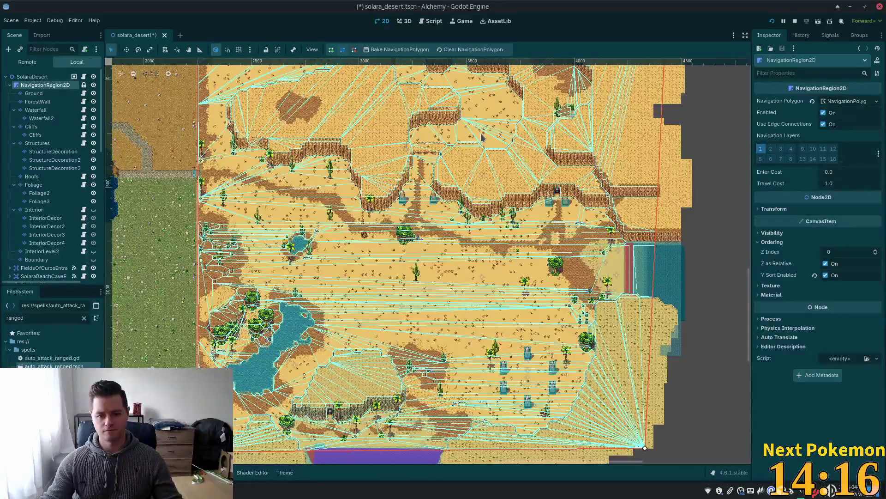
scroll(446, 244, "up", 1)
scroll(446, 245, "up", 3)
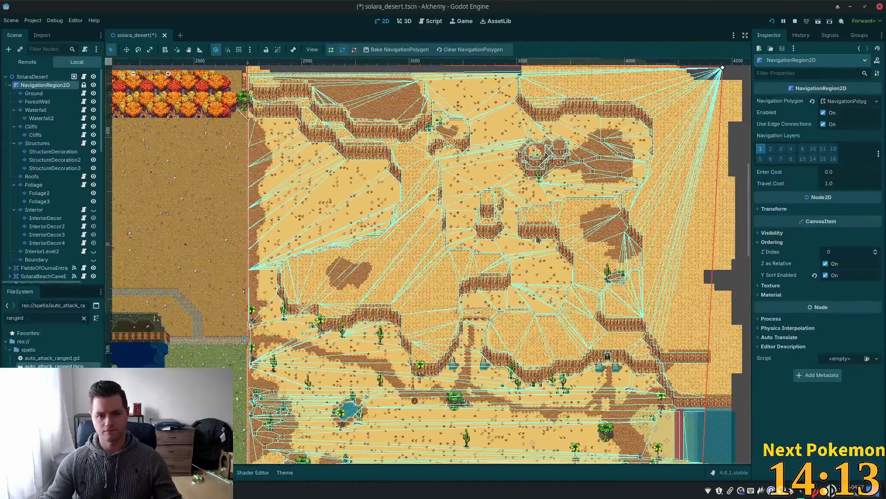
scroll(557, 434, "down", 10)
scroll(557, 434, "left", 6)
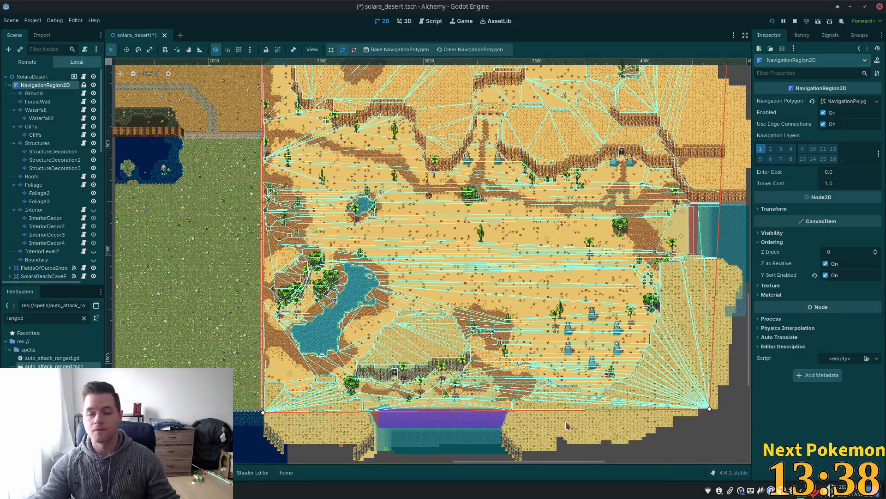
scroll(483, 168, "down", 5)
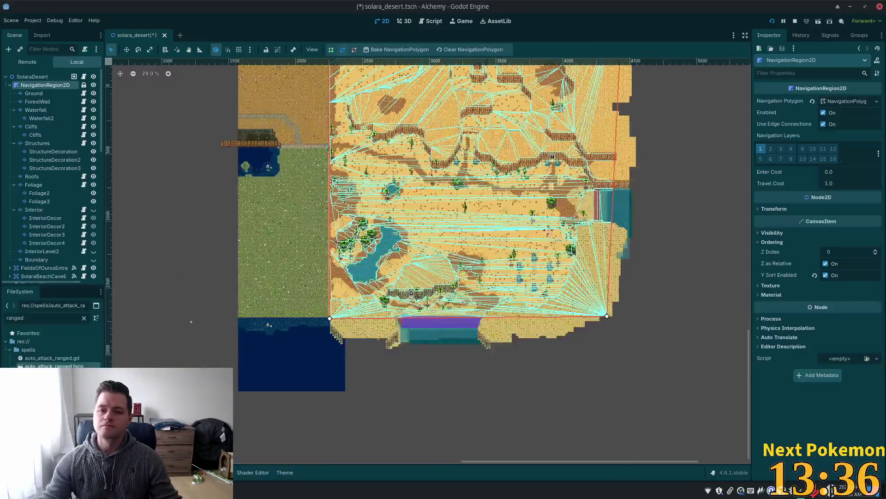
scroll(260, 295, "left", 5)
scroll(167, 318, "left", 2)
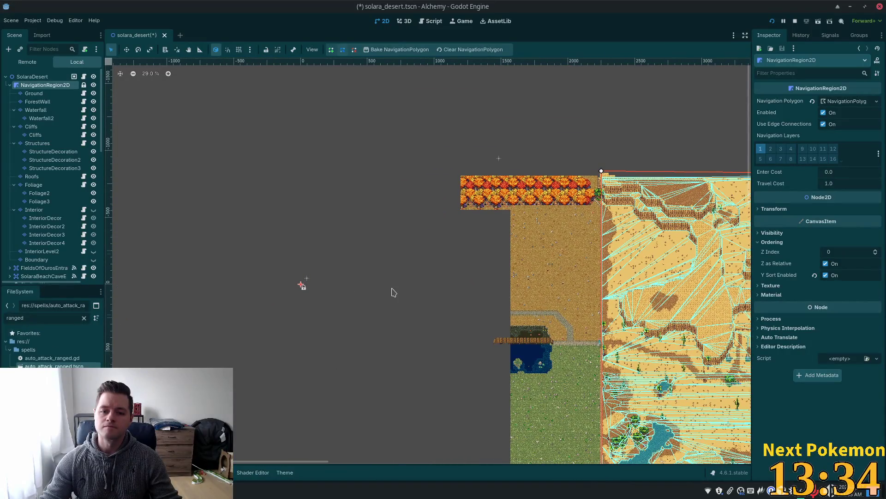
scroll(393, 292, "down", 2)
scroll(387, 298, "down", 2)
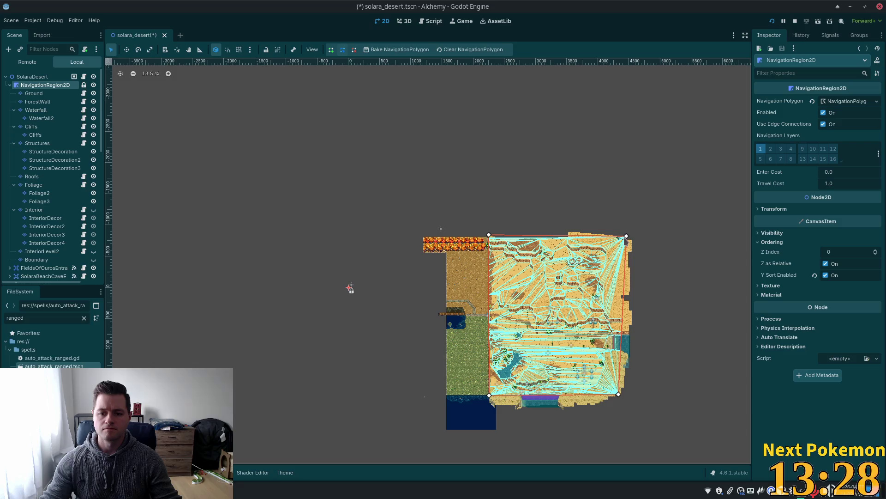
scroll(597, 307, "up", 8)
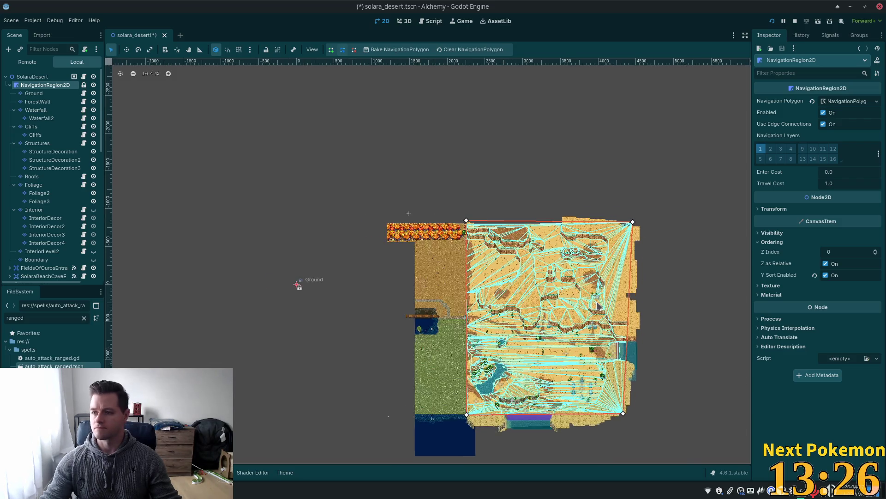
scroll(596, 301, "up", 10)
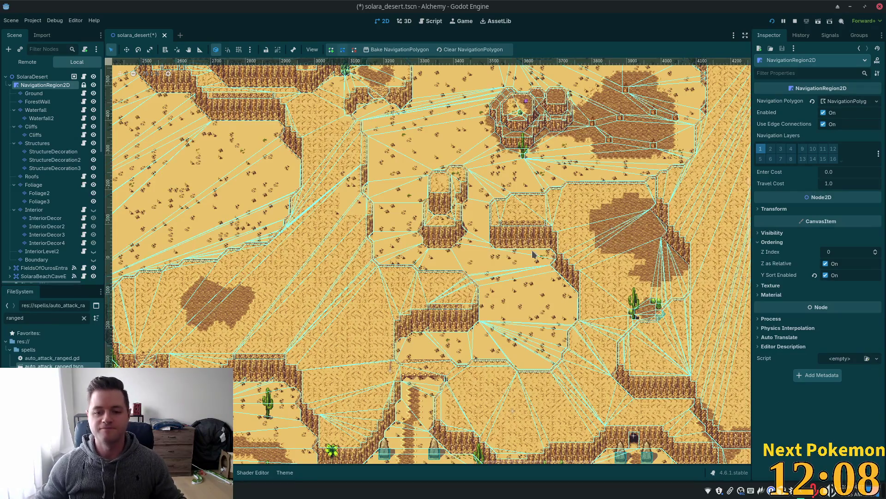
Step: Zoom the 2D view in on the mud patch beside the cliff wall
scroll(628, 171, "up", 4)
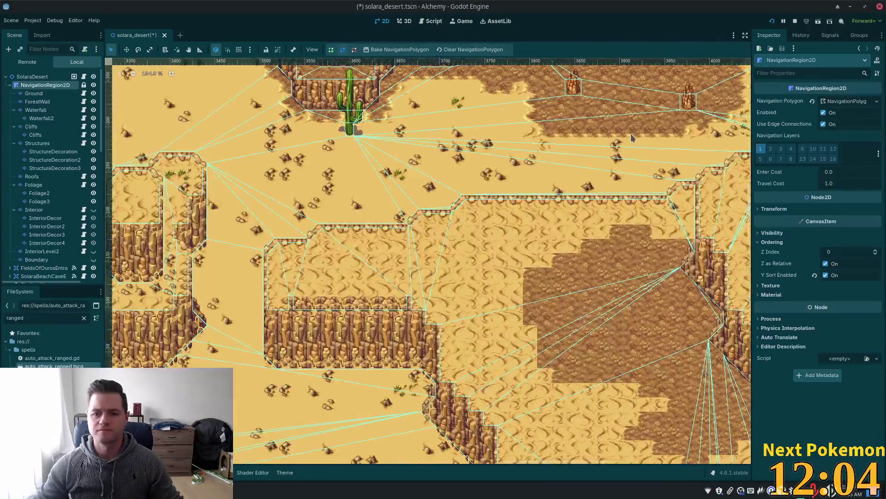
scroll(541, 285, "up", 3)
scroll(541, 285, "down", 5)
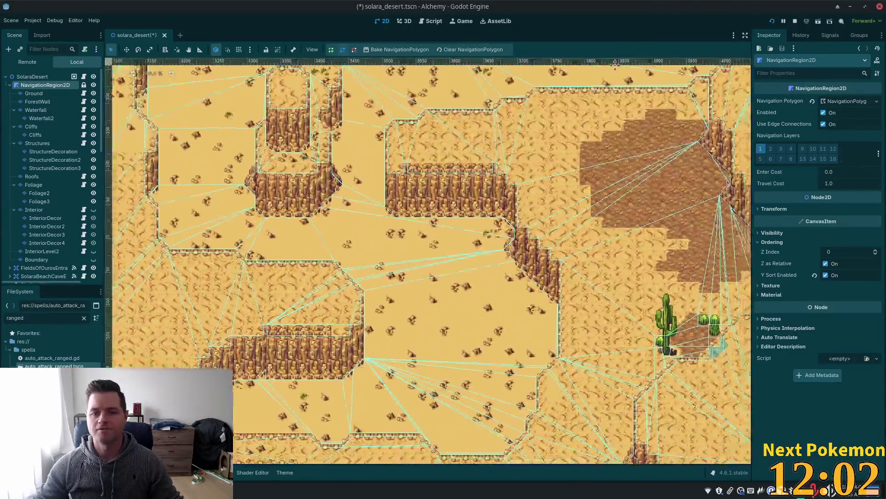
scroll(611, 144, "up", 3)
scroll(634, 146, "up", 1)
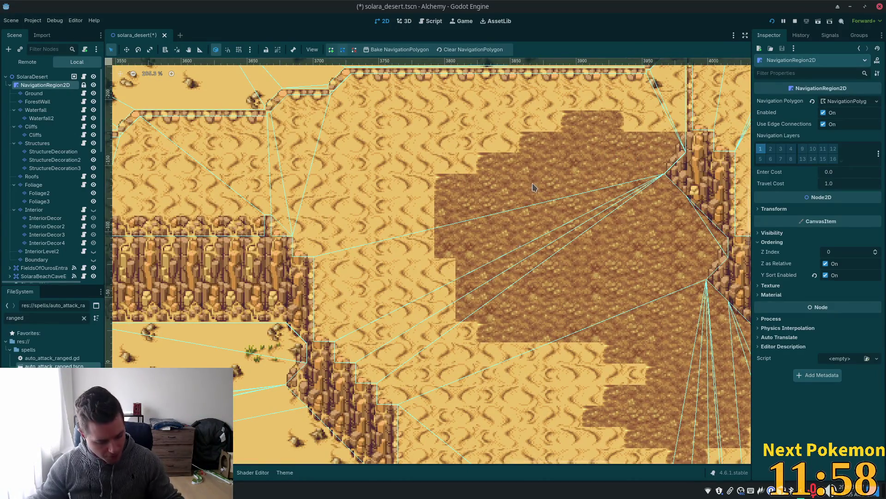
scroll(535, 185, "up", 1)
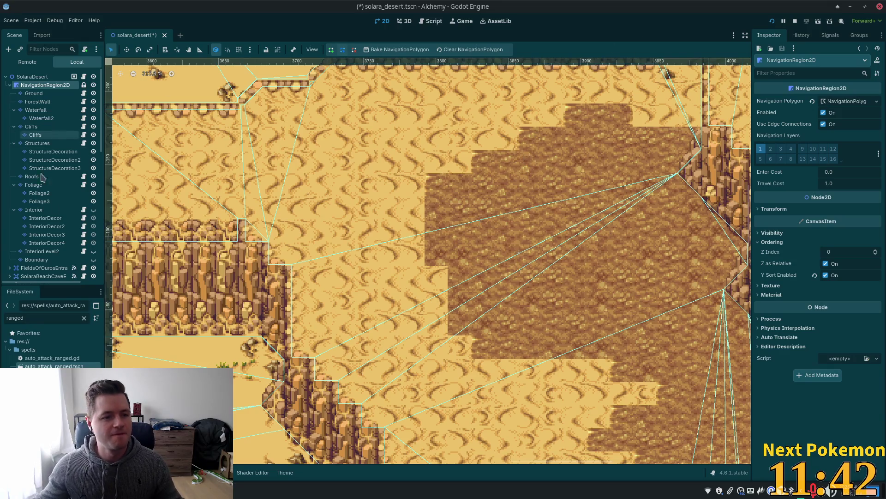
scroll(602, 192, "up", 3)
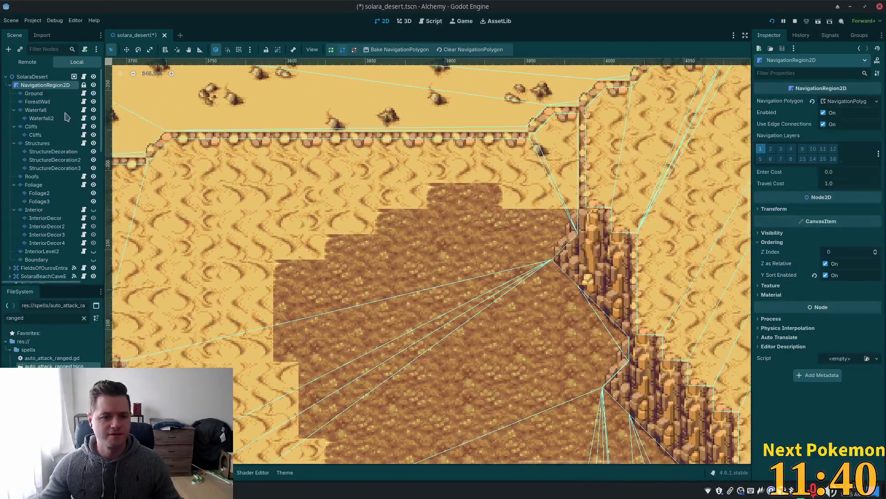
Step: Make the Ground layer the active tile layer and zoom into the dirt patch
left_click(34, 93)
scroll(473, 252, "up", 5)
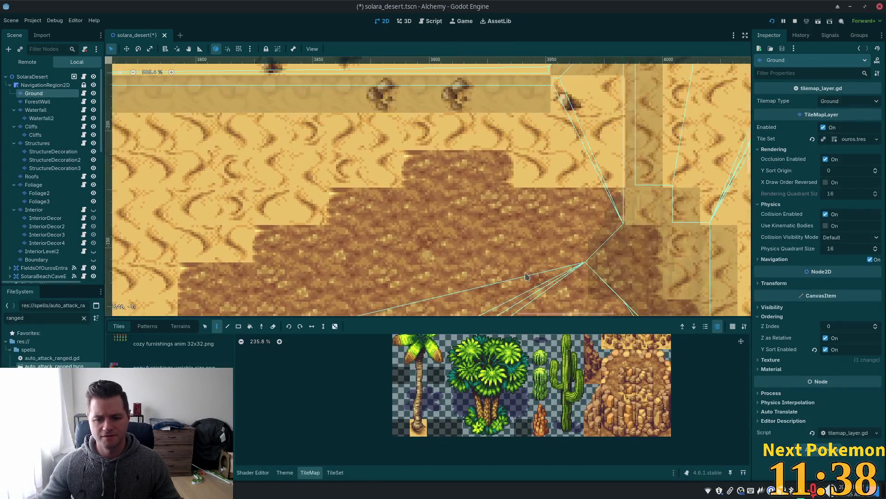
scroll(570, 460, "down", 5)
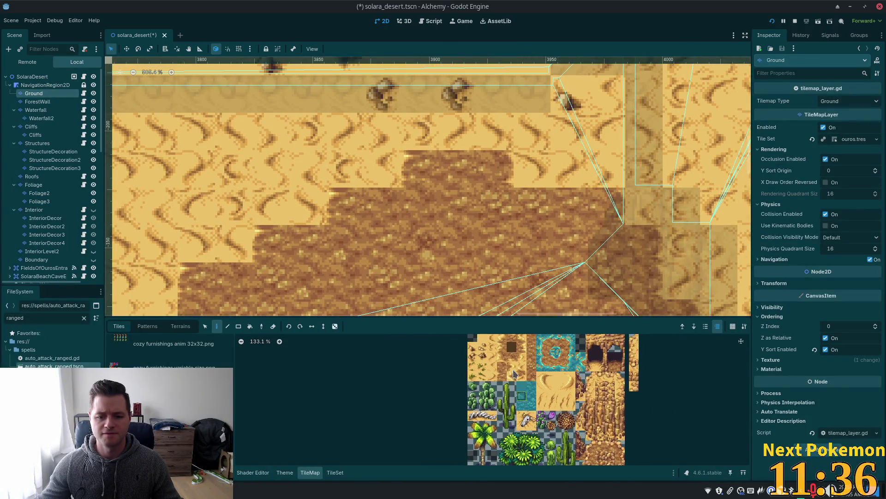
scroll(534, 368, "up", 2)
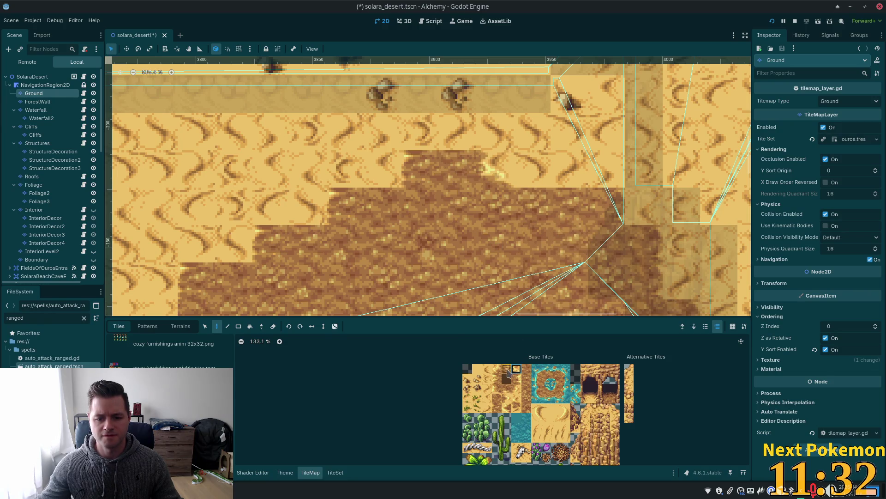
scroll(512, 387, "up", 3)
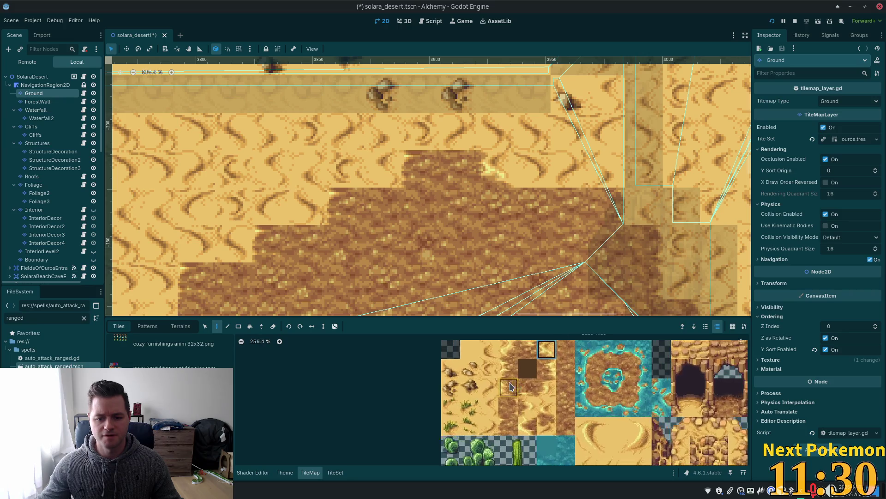
Step: Pick a sand tile and paint it into three cells along the dirt patch's top edge
left_click(534, 355)
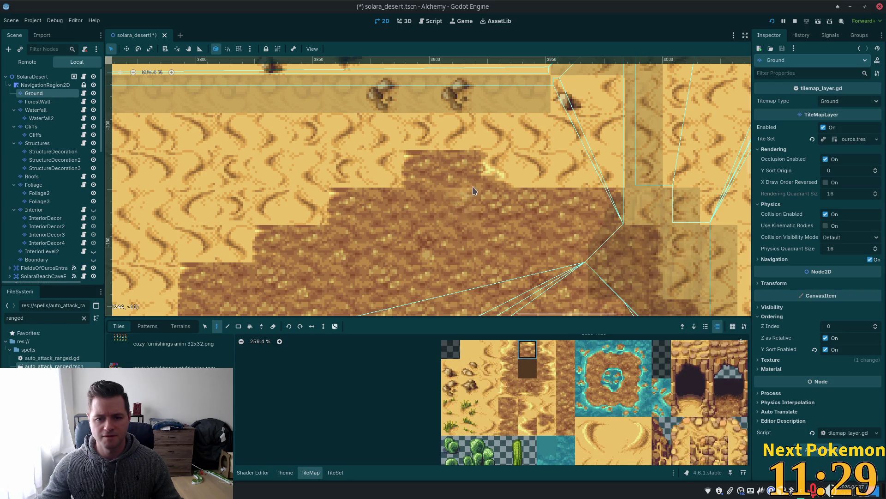
left_click(501, 343)
left_click_drag(349, 222, 404, 165)
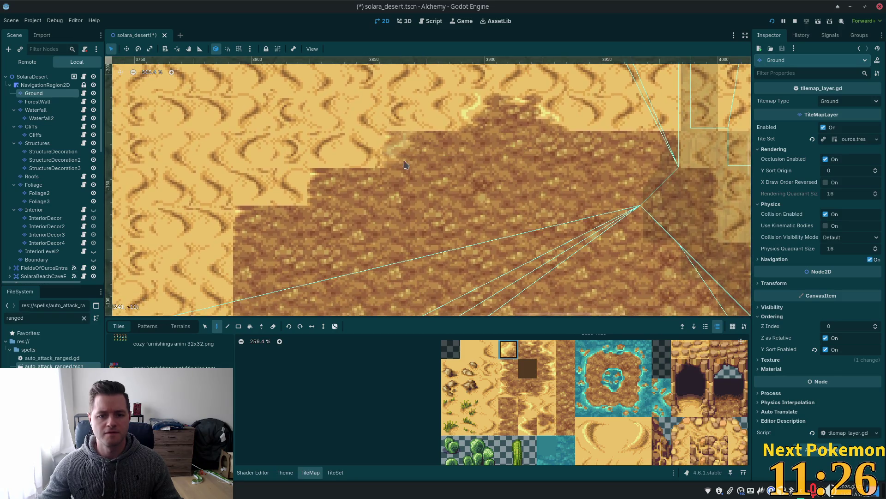
left_click(405, 165)
left_click(331, 185)
left_click(237, 222)
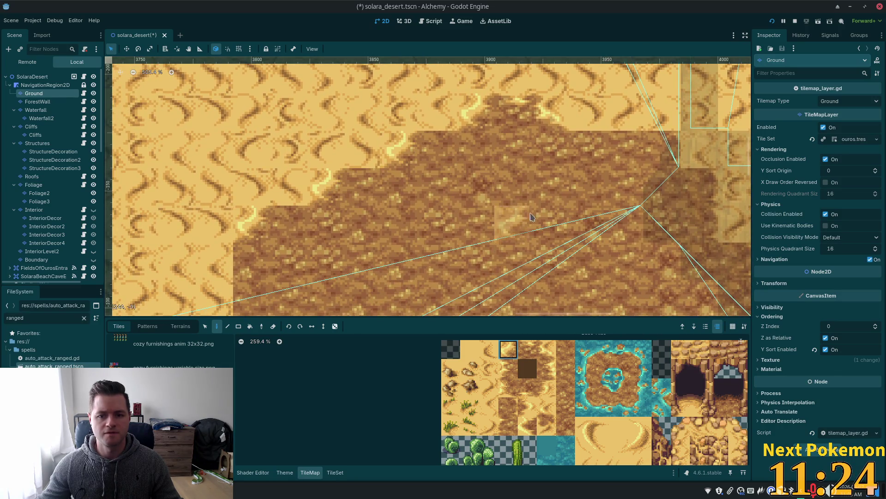
Step: Paint sand-edge tiles into four more notches along the dirt patch border
scroll(531, 217, "down", 5)
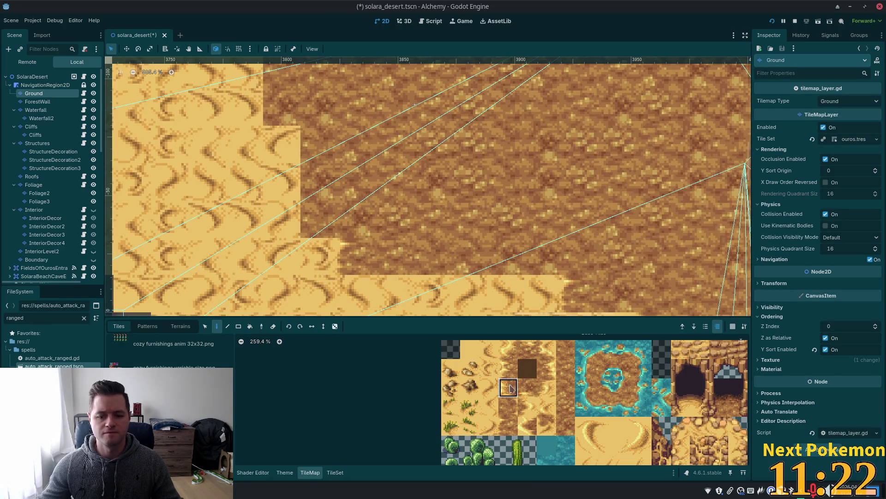
left_click(282, 108)
left_click(319, 220)
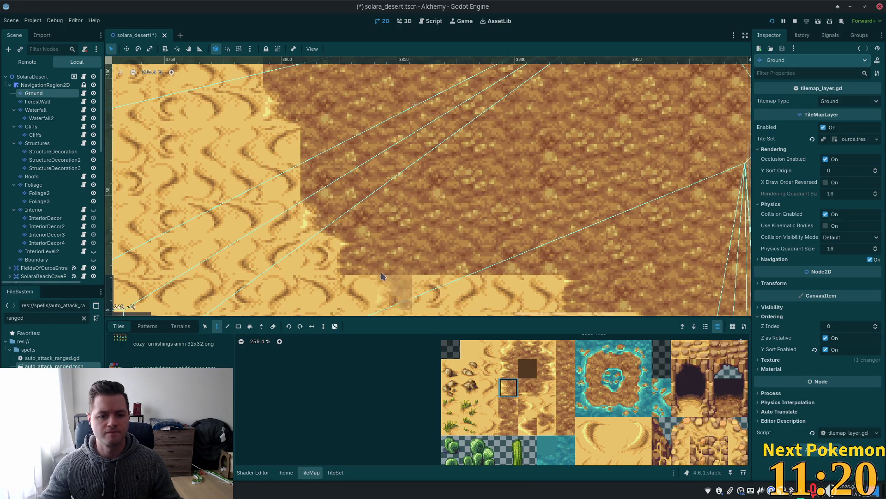
left_click(366, 268)
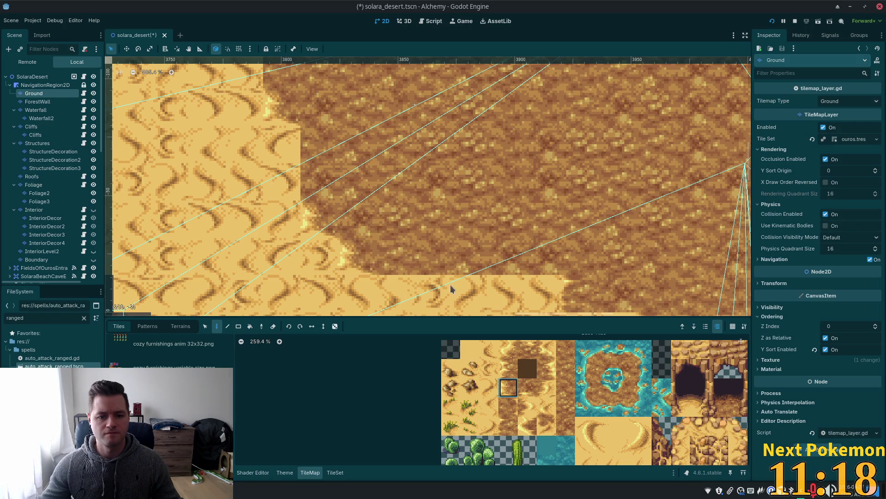
left_click_drag(617, 257, 555, 139)
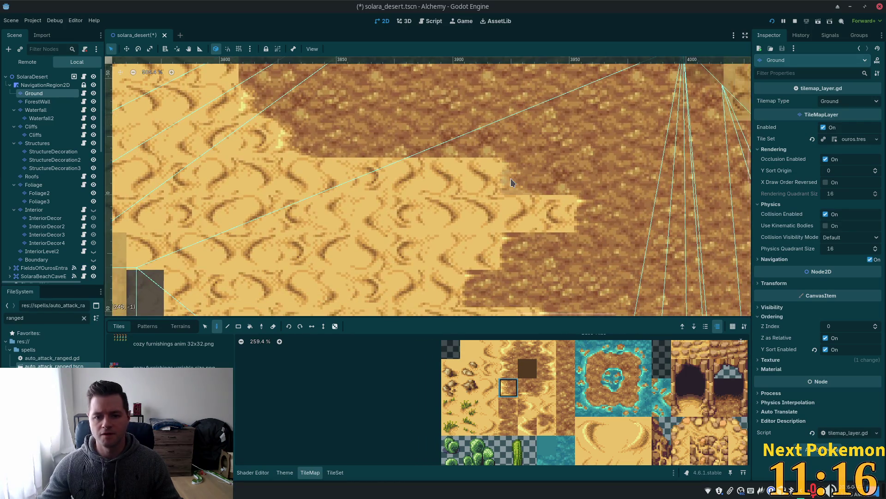
left_click(556, 219)
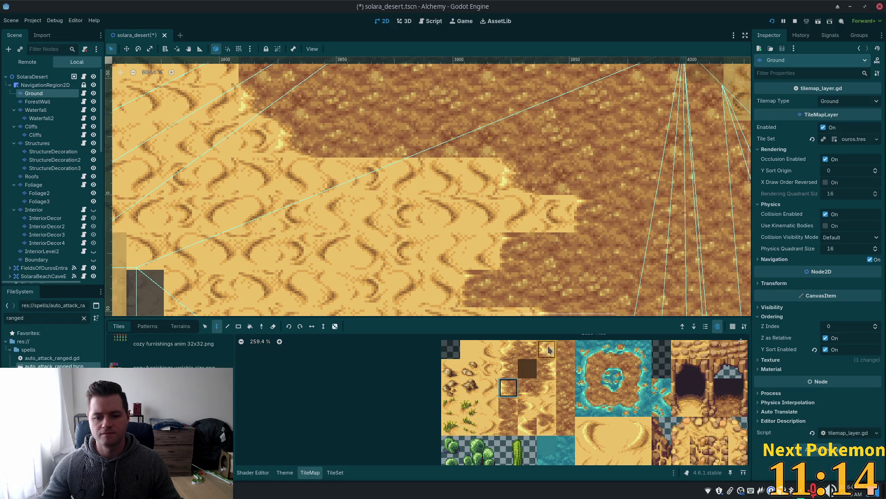
Step: Fill a border gap with dirt and place sand-swirl tiles over two stray dirt cells
left_click(528, 388)
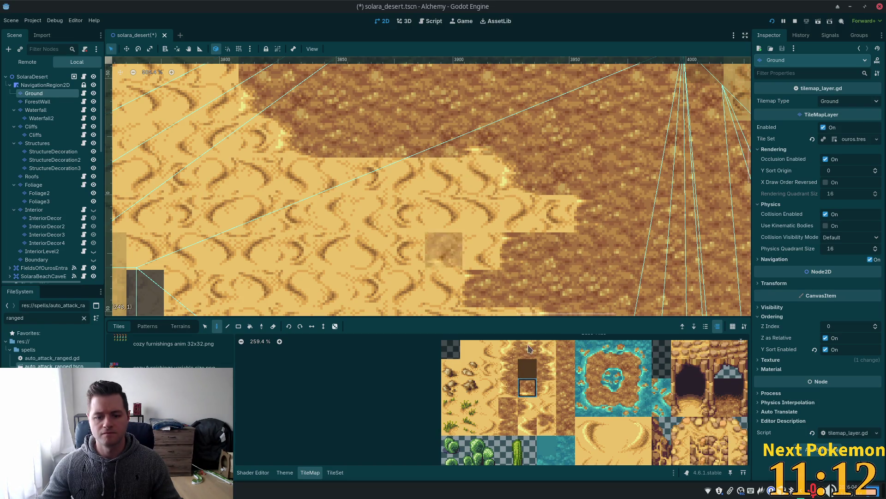
left_click(509, 393)
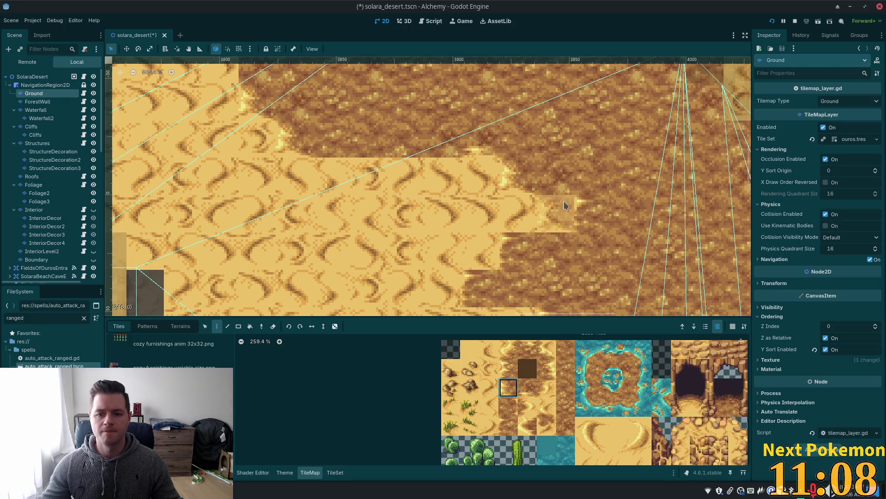
left_click(554, 180)
scroll(538, 206, "right", 3)
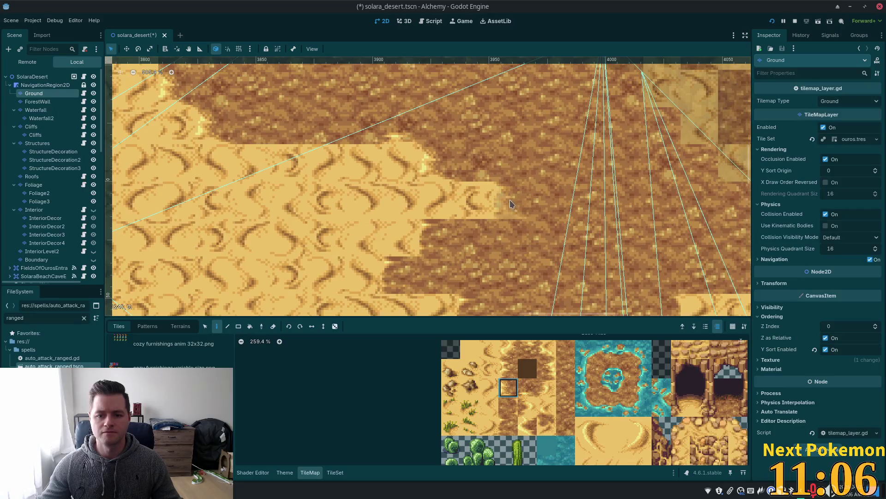
left_click(508, 369)
left_click(505, 200)
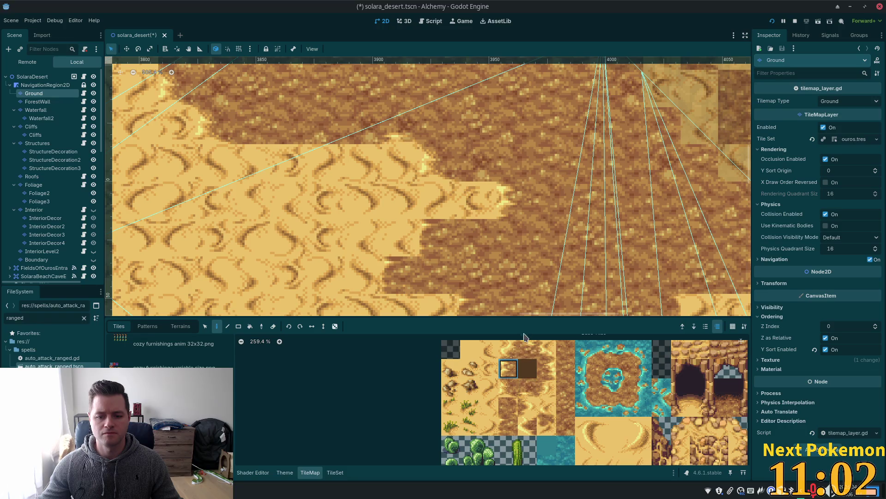
left_click(527, 347)
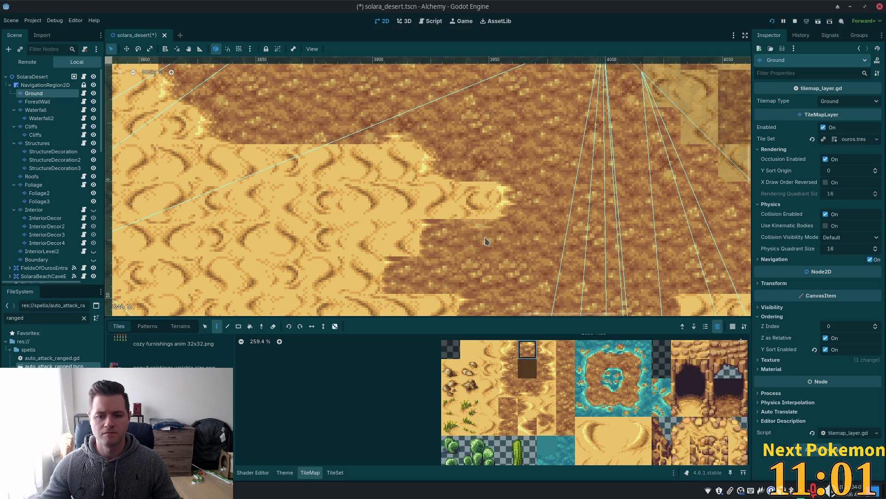
left_click(527, 388)
scroll(609, 260, "down", 2)
scroll(609, 260, "left", 2)
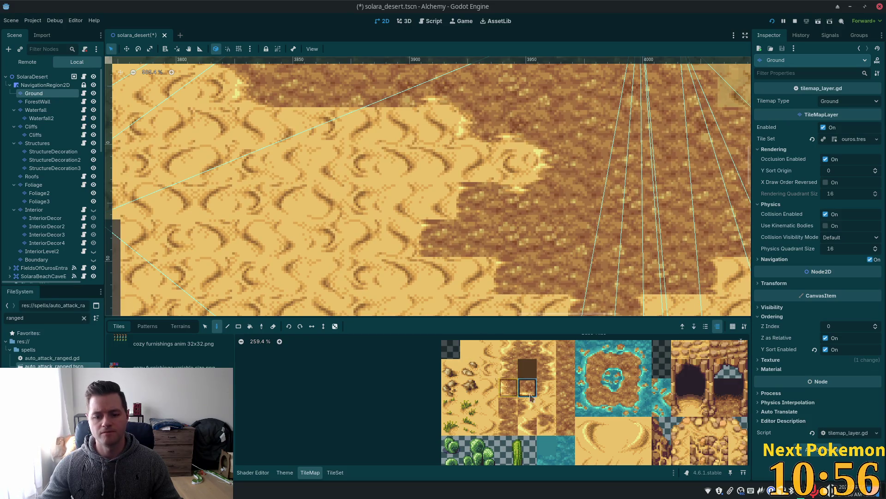
Step: Paint light then dark sand-edge tiles into cells along the patch's lower border
left_click(475, 200)
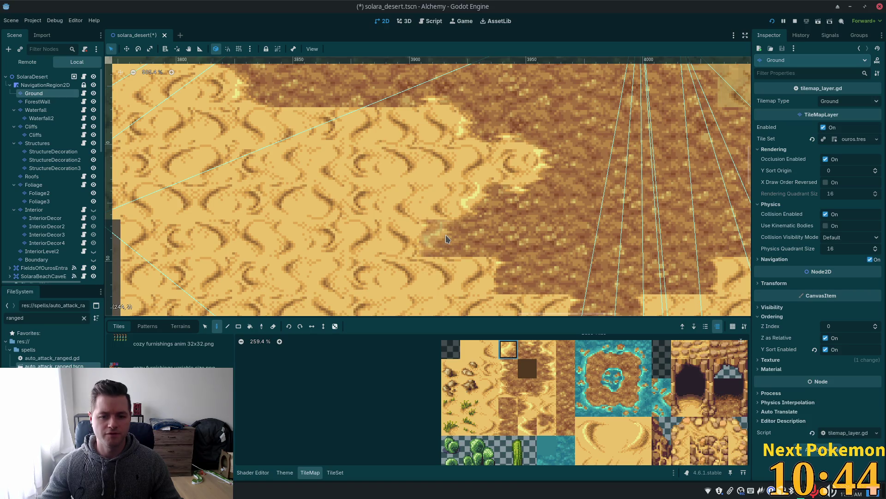
left_click_drag(550, 314, 500, 196)
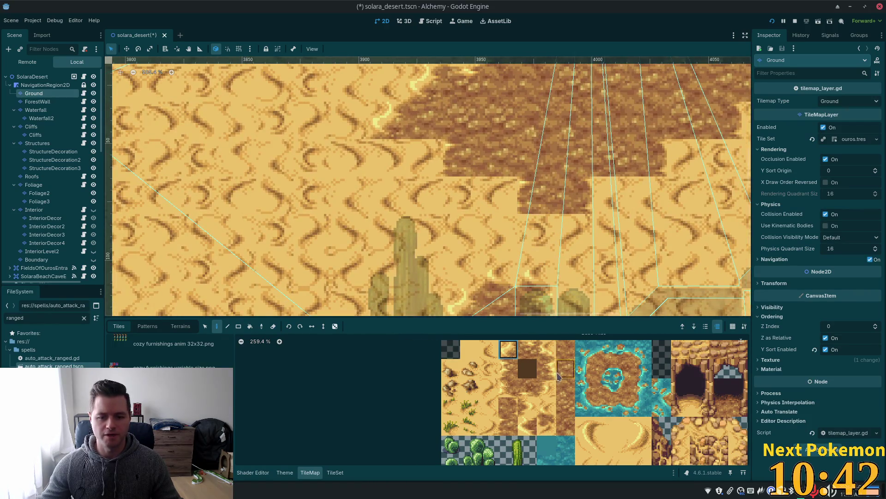
left_click(506, 392)
left_click(423, 157)
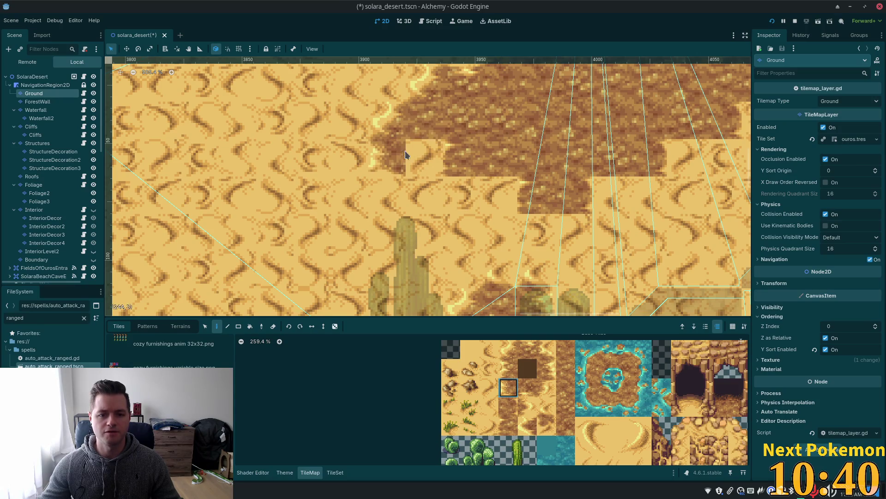
left_click(527, 388)
left_click(425, 157)
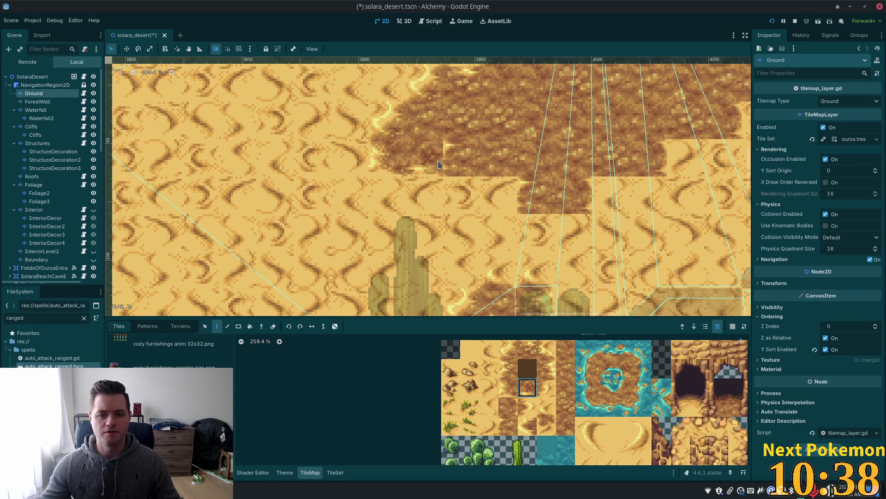
left_click(467, 161)
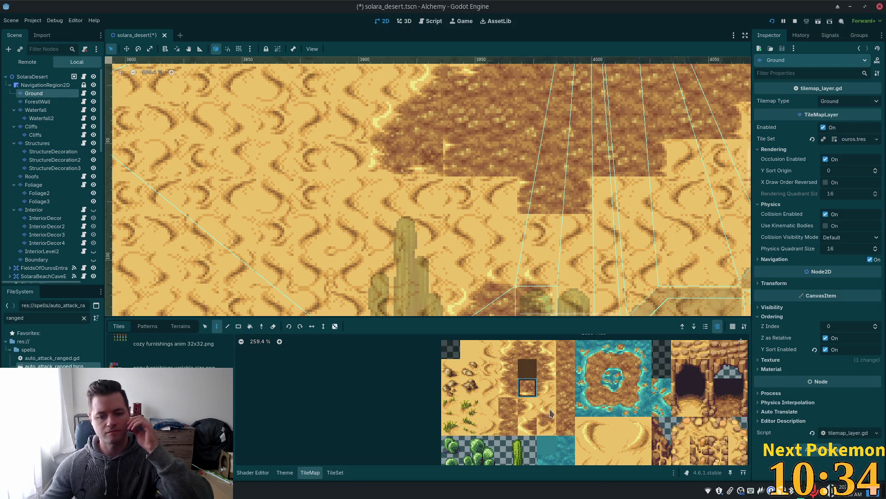
Step: Try other transition tiles and bring the right side of the dirt patch into view
left_click(528, 349)
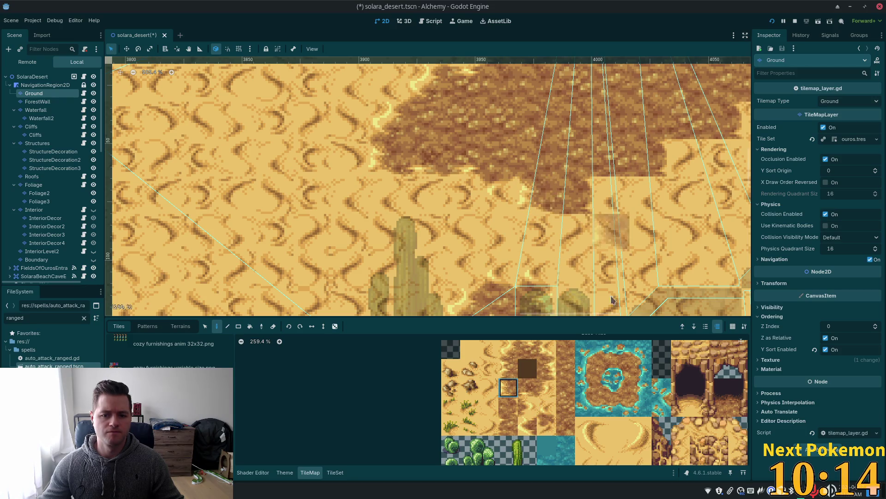
left_click(543, 390)
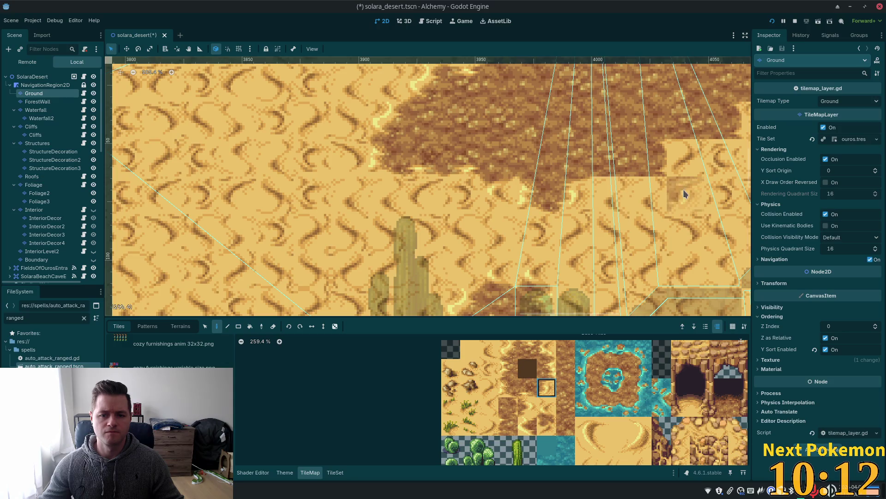
left_click_drag(683, 192, 499, 231)
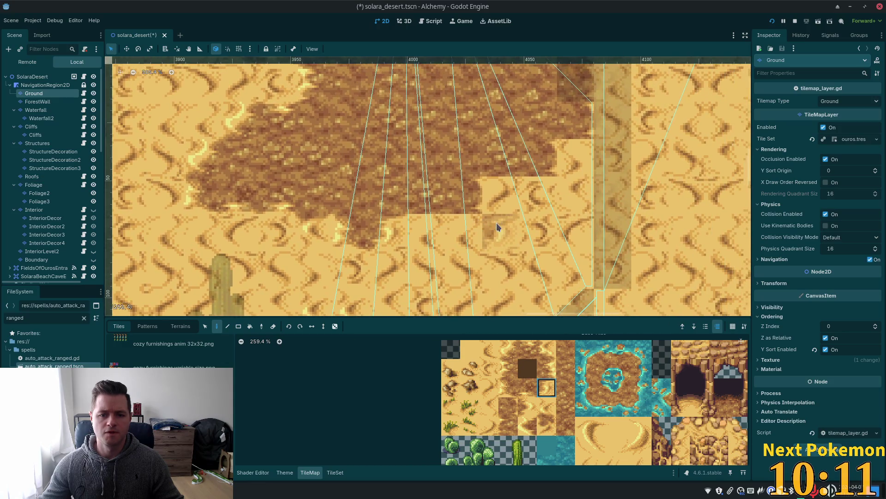
left_click(523, 392)
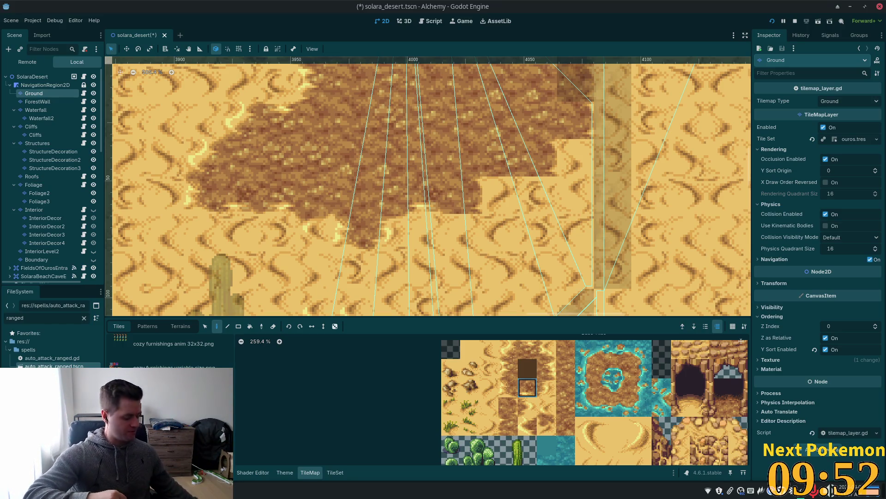
Step: Paint light sand over the stray dark cells at the dirt patch's right edge
left_click(547, 387)
left_click_drag(624, 206, 516, 261)
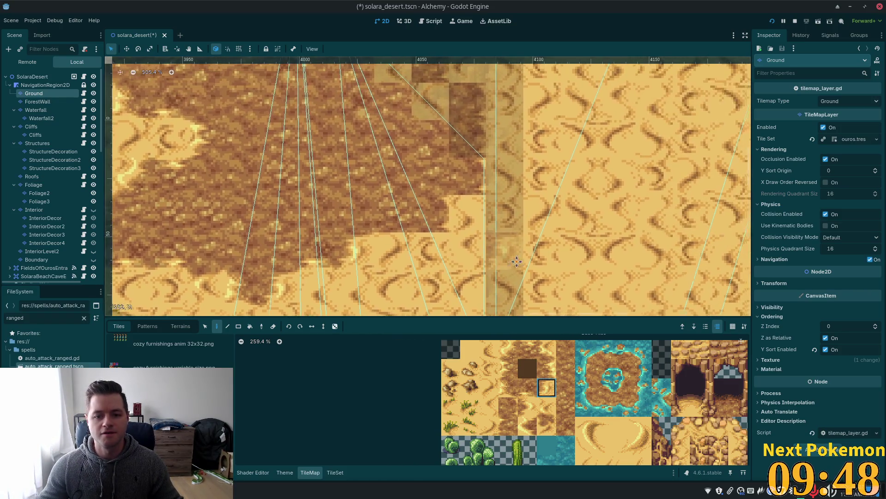
left_click_drag(466, 214, 466, 178)
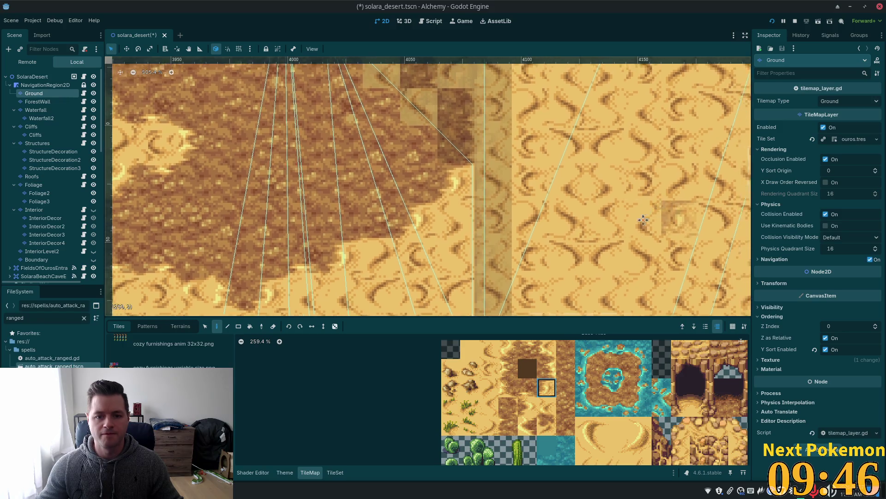
scroll(643, 220, "down", 5)
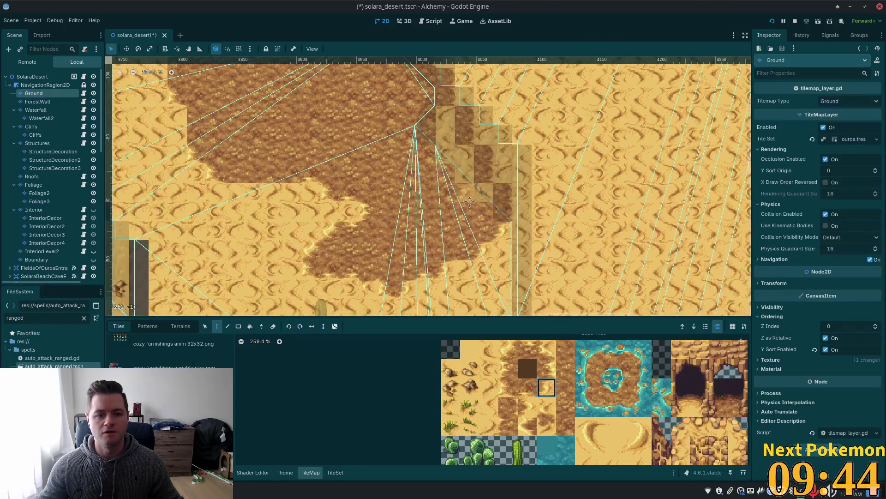
scroll(469, 202, "up", 2)
scroll(571, 284, "up", 2)
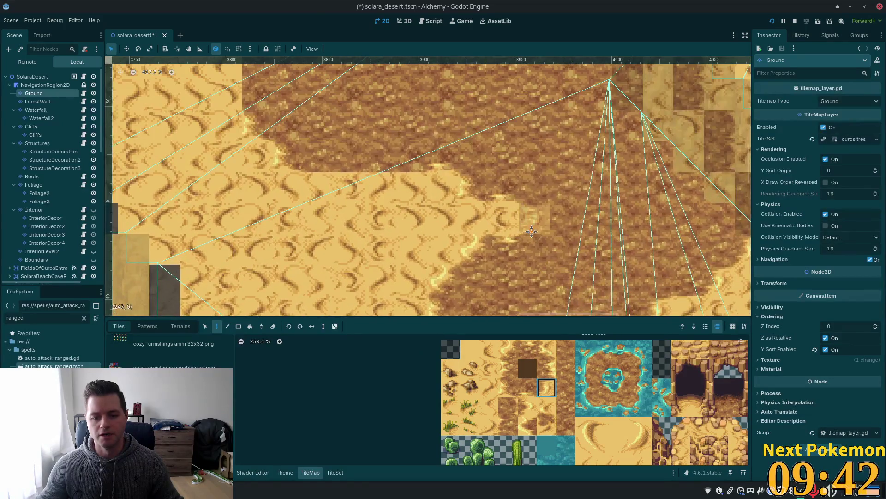
left_click_drag(531, 232, 560, 267)
Step: Paint an edge tile and a sand tile onto two cells of the sand-dirt boundary
left_click(547, 368)
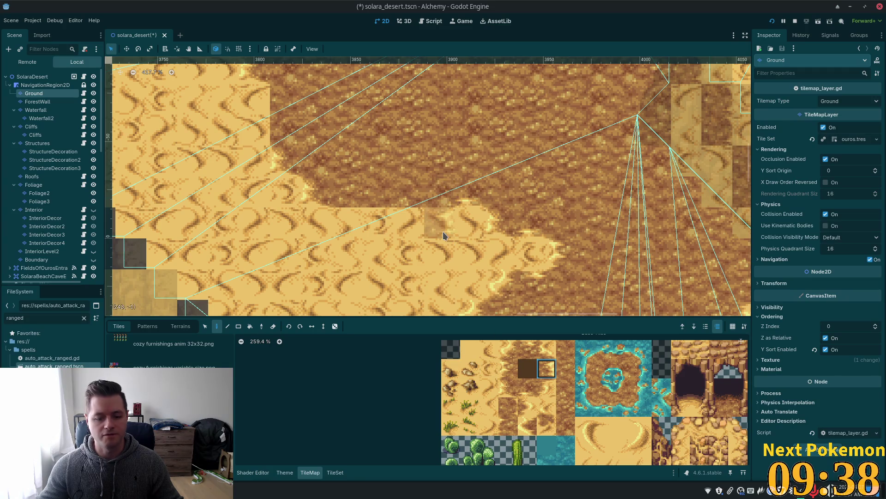
left_click(416, 202)
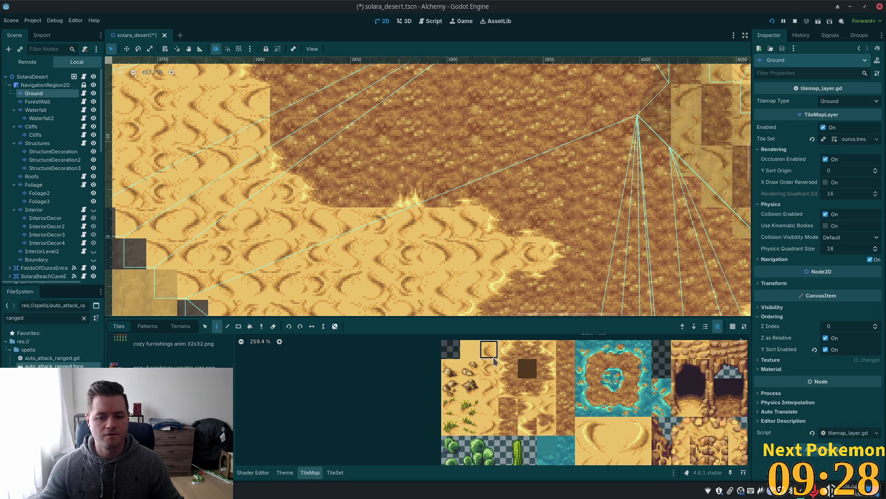
left_click(528, 350)
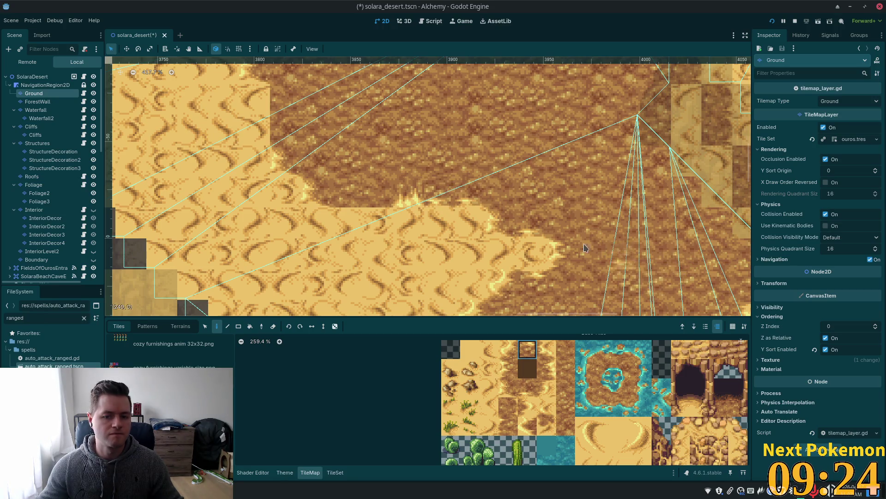
scroll(578, 203, "left", 3)
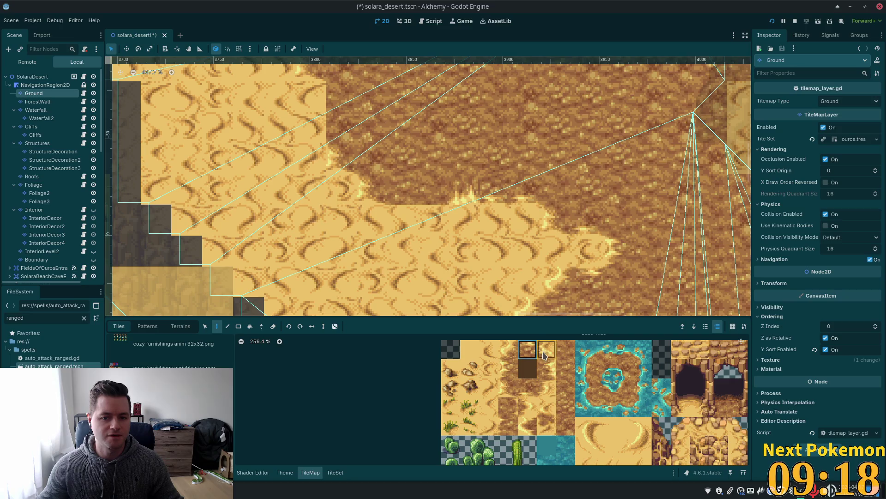
left_click(602, 251)
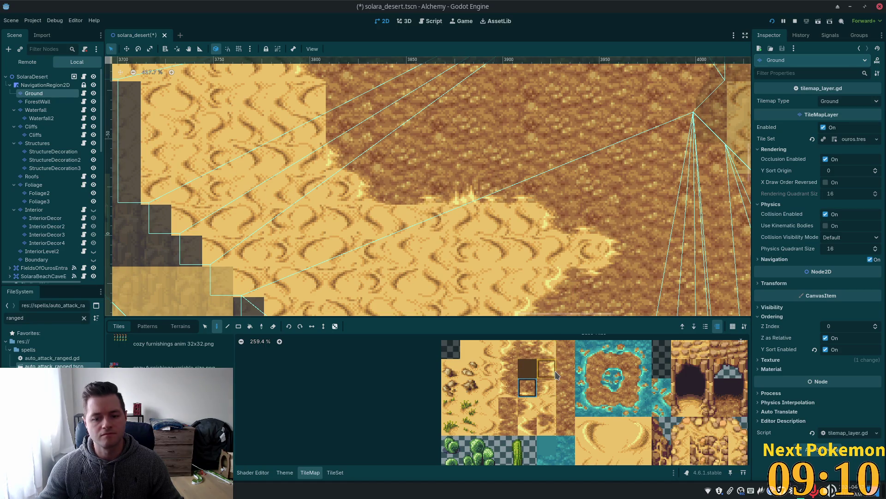
left_click(508, 368)
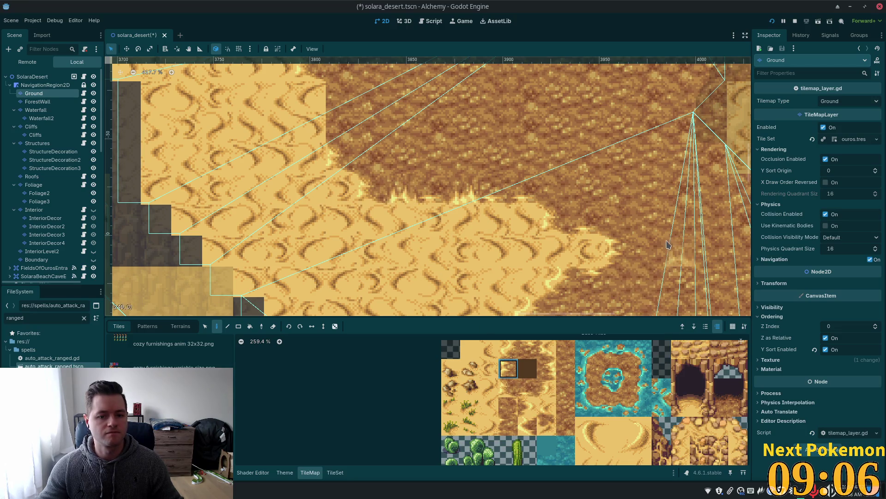
scroll(668, 245, "down", 3)
scroll(494, 187, "up", 4)
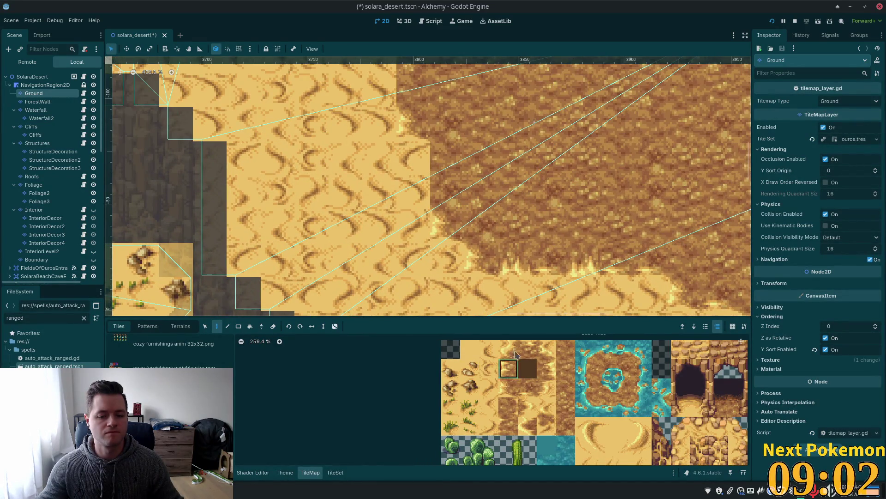
Step: Place two dirt-edge tiles along the patch's left border
left_click_drag(446, 162, 409, 224)
left_click(545, 371)
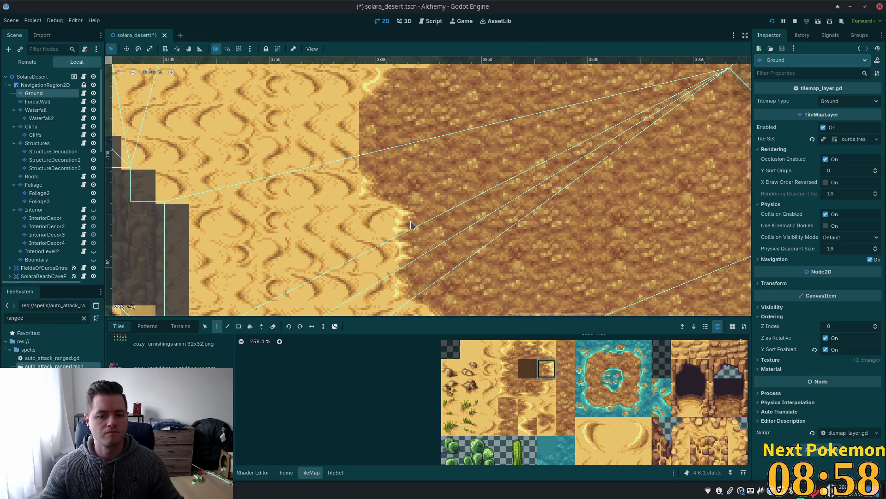
left_click_drag(501, 152, 532, 169)
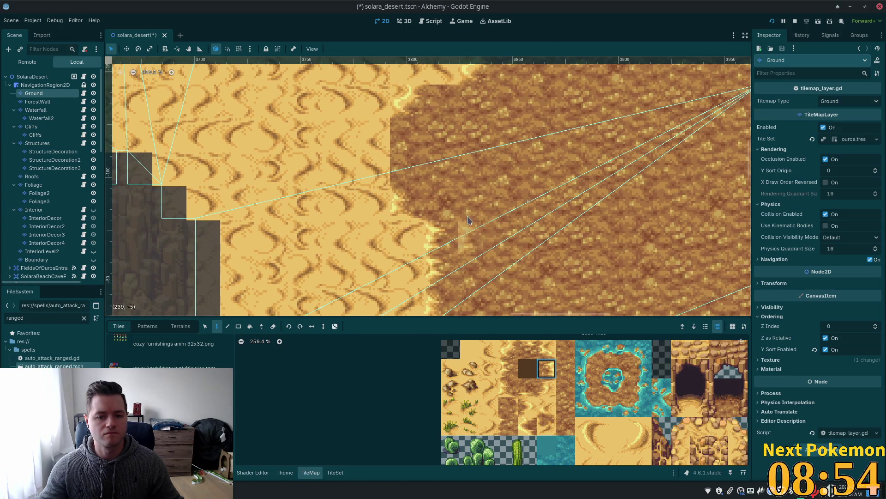
left_click_drag(468, 220, 505, 274)
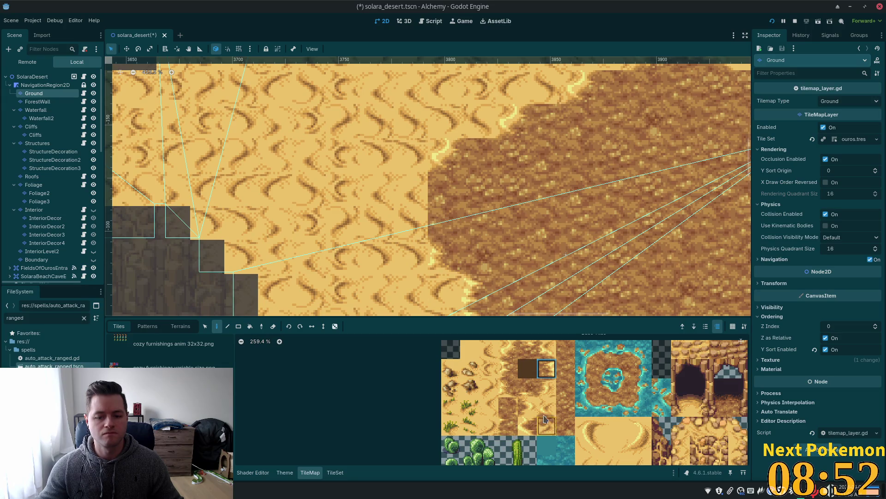
left_click(525, 409)
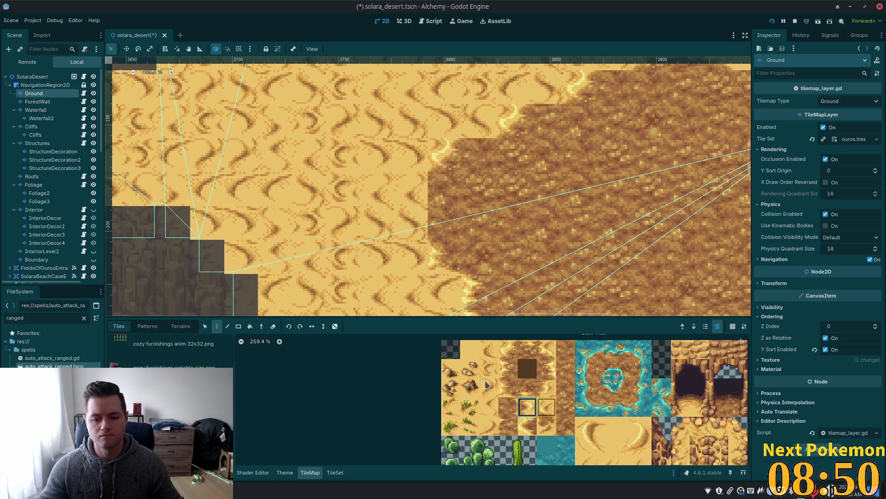
left_click(422, 230)
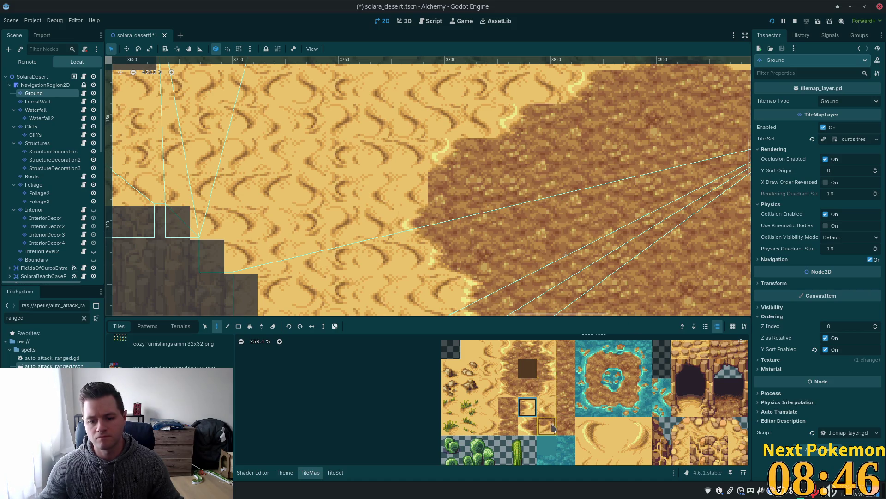
left_click(528, 425)
left_click(411, 189)
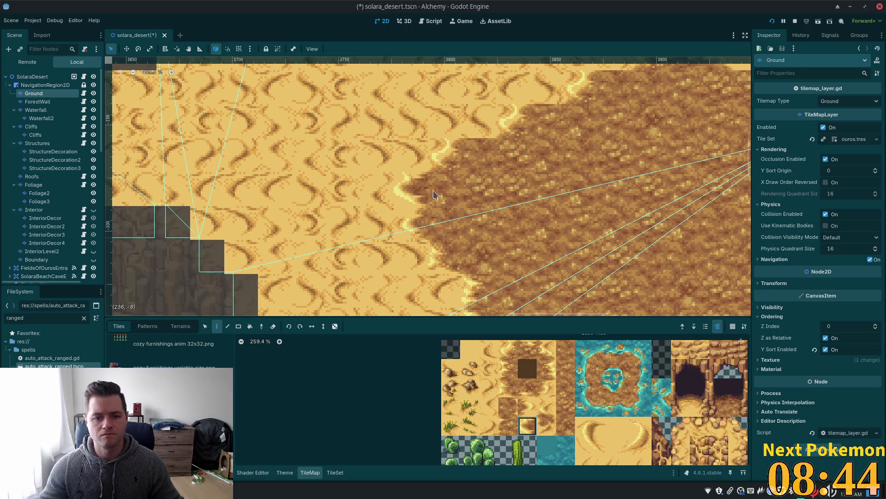
Step: Paint one more dirt-edge tile onto the patch's left edge
scroll(554, 221, "down", 3)
scroll(554, 221, "right", 2)
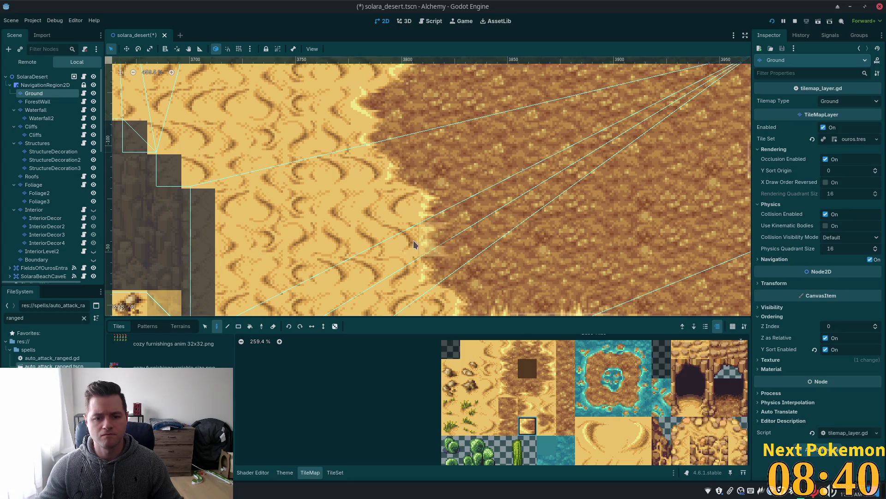
left_click(417, 247)
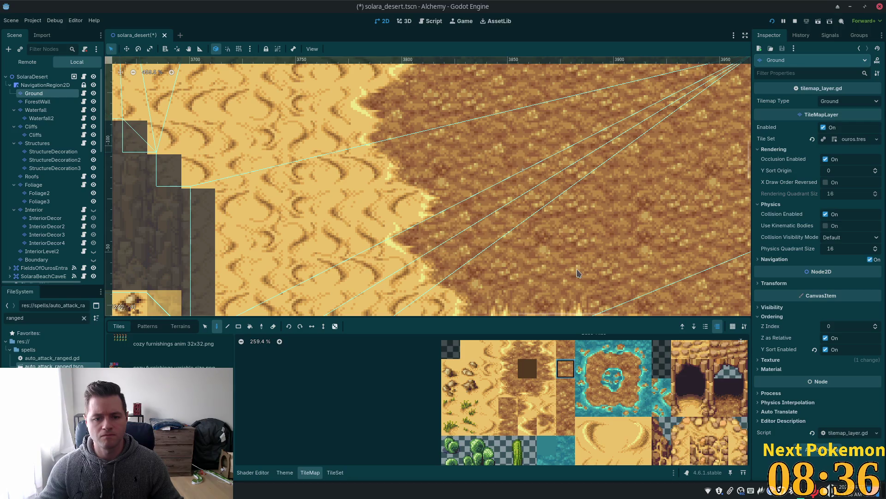
scroll(568, 163, "down", 5)
scroll(568, 162, "down", 5)
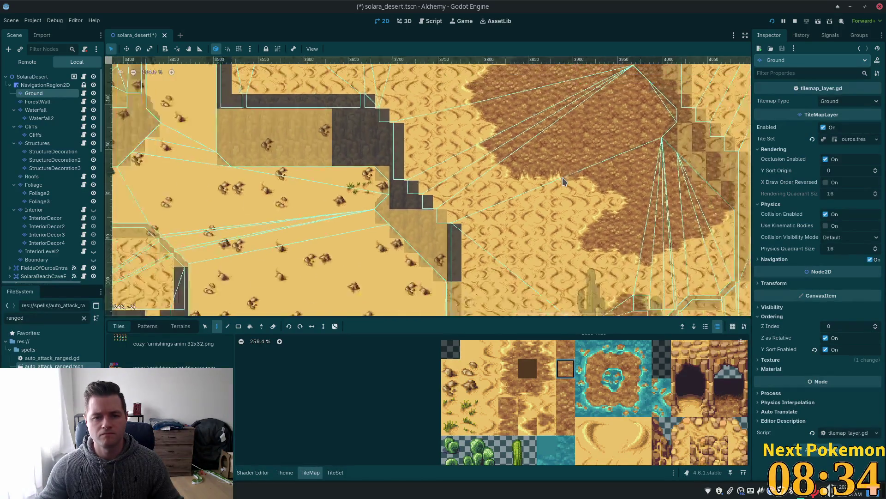
Step: Pick the darker sand transition tile and bring the upper dirt patch into view
scroll(589, 180, "down", 2)
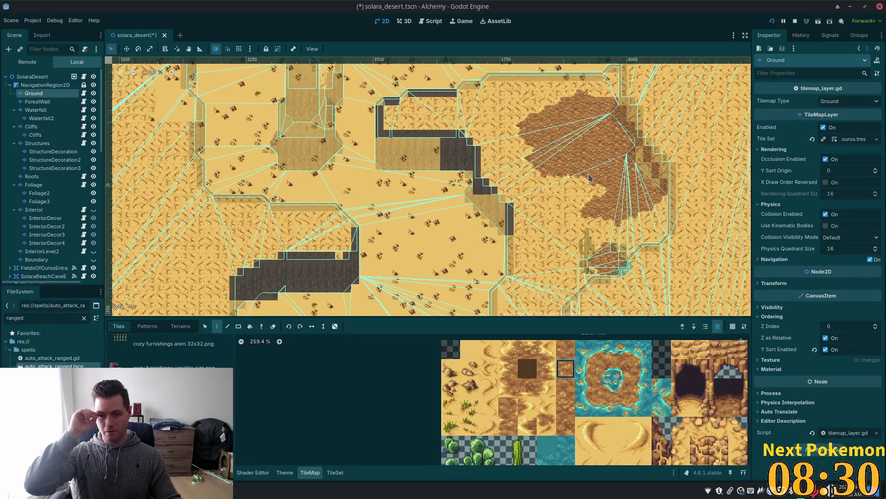
scroll(589, 179, "up", 4)
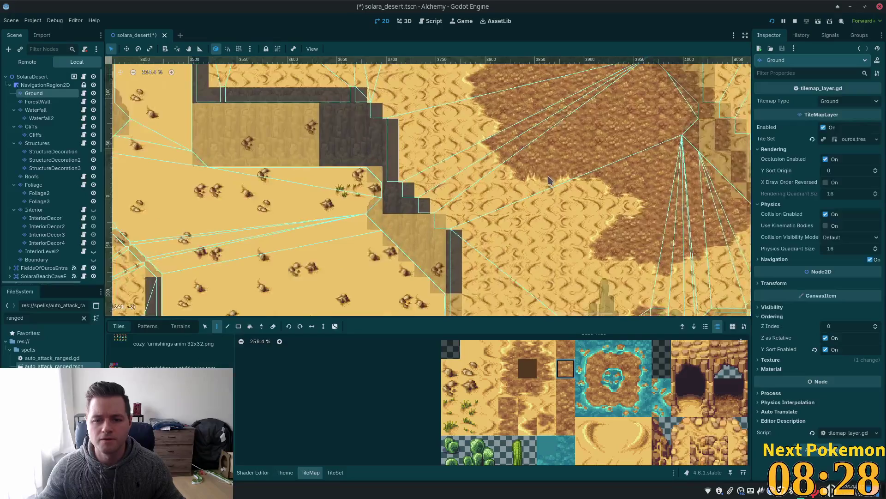
scroll(549, 180, "up", 3)
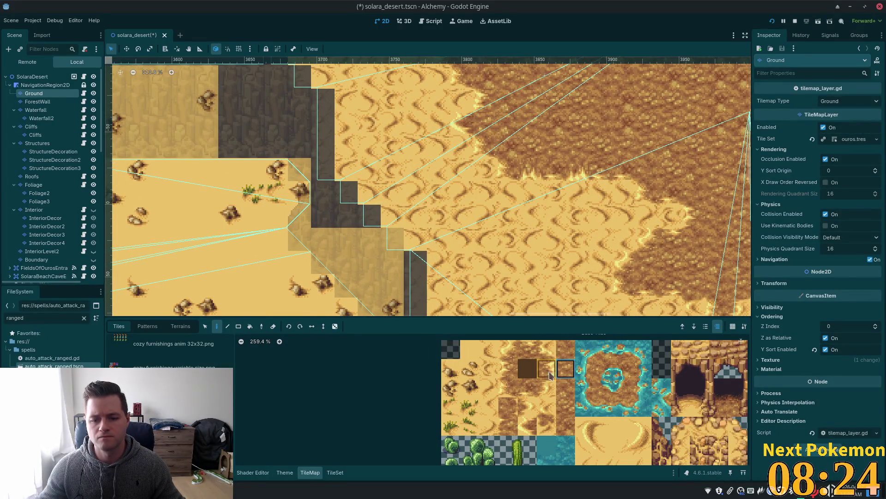
left_click(522, 408)
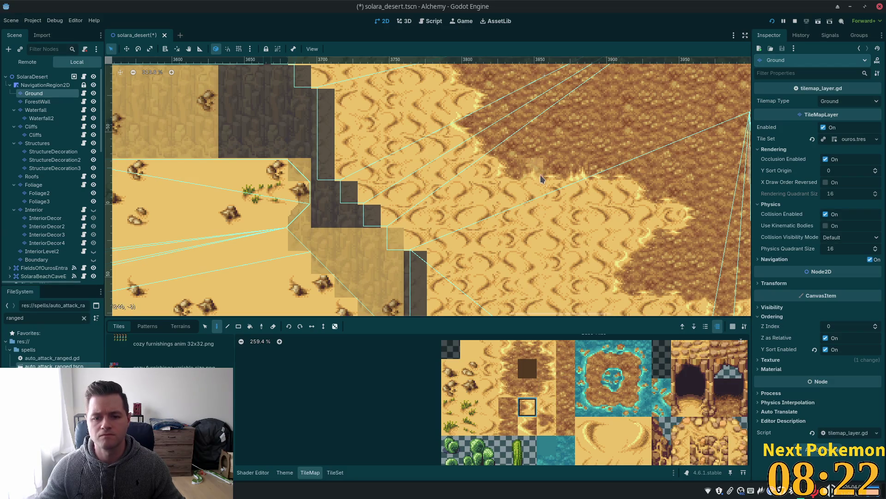
left_click(571, 374)
left_click_drag(744, 266, 652, 306)
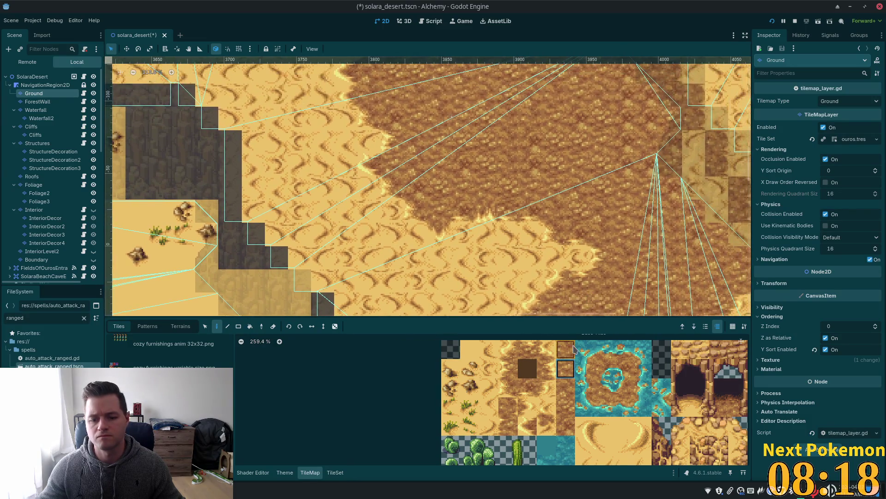
Step: Alternate between the lower dirt-edge and sand transition tiles to soften the lower-left border
left_click(534, 423)
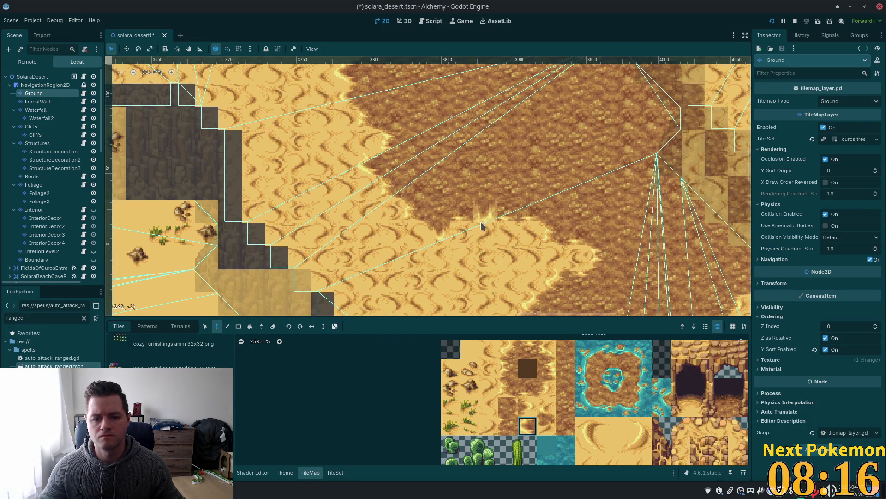
left_click(569, 369)
scroll(648, 259, "down", 2)
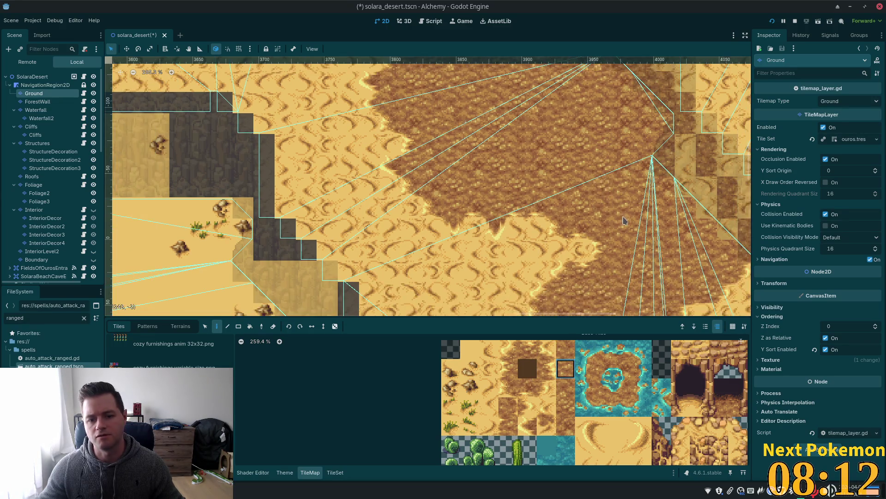
scroll(623, 221, "down", 2)
left_click_drag(624, 221, 507, 171)
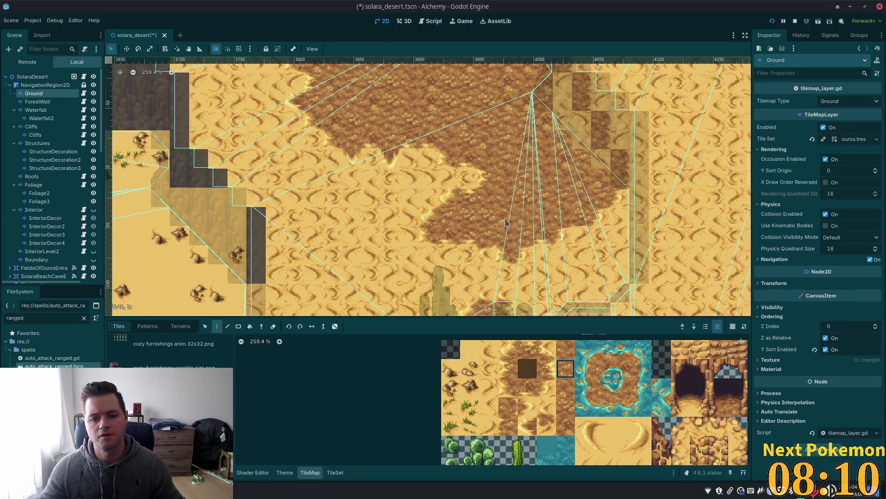
scroll(506, 222, "up", 3)
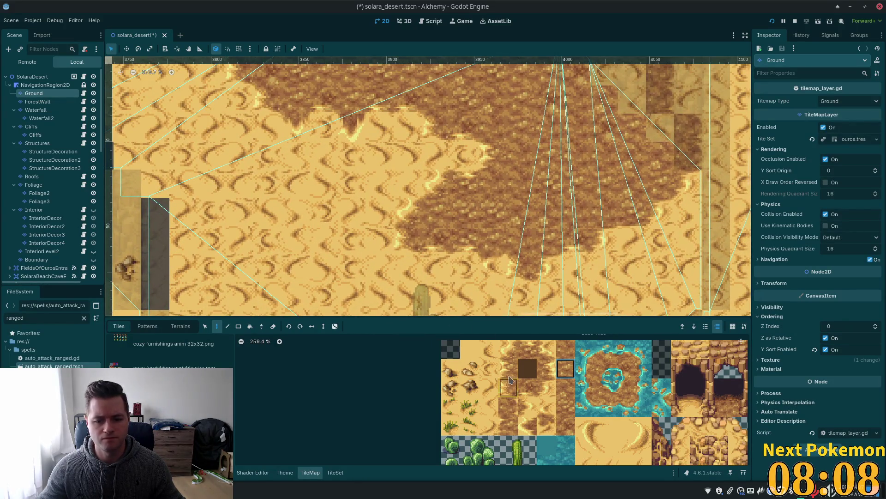
left_click(528, 425)
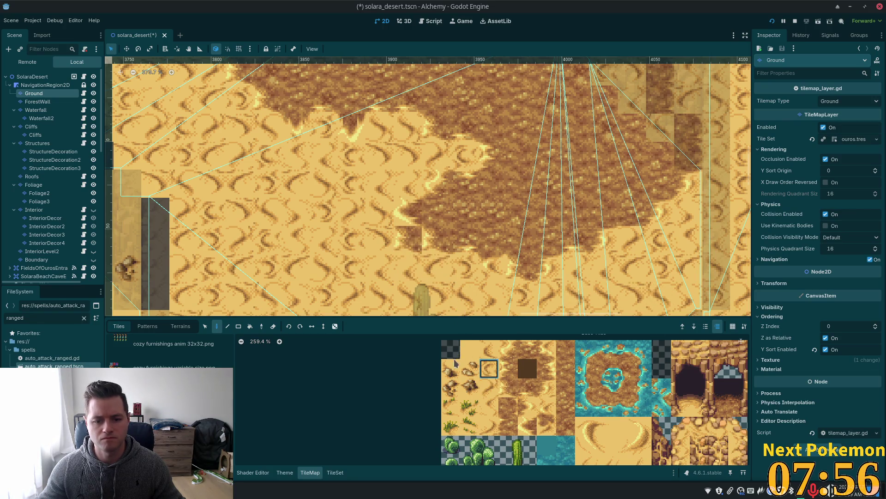
left_click(491, 350)
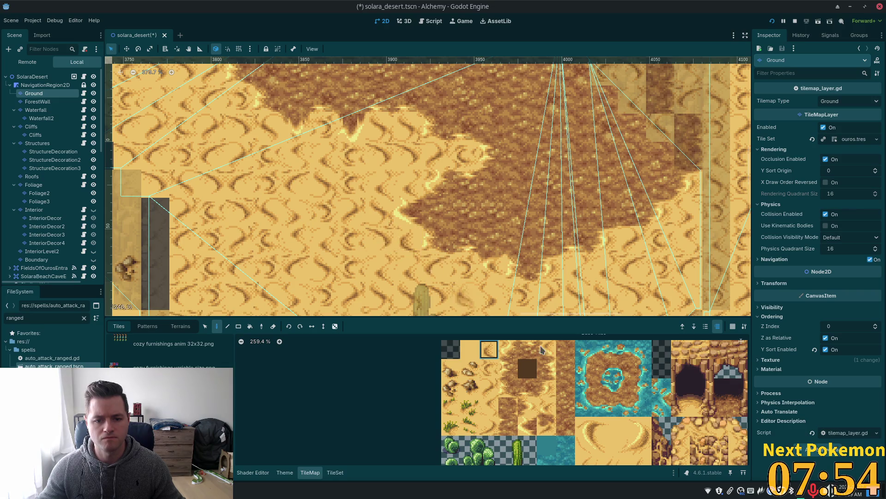
scroll(574, 248, "up", 1)
scroll(575, 248, "down", 1)
scroll(664, 228, "down", 1)
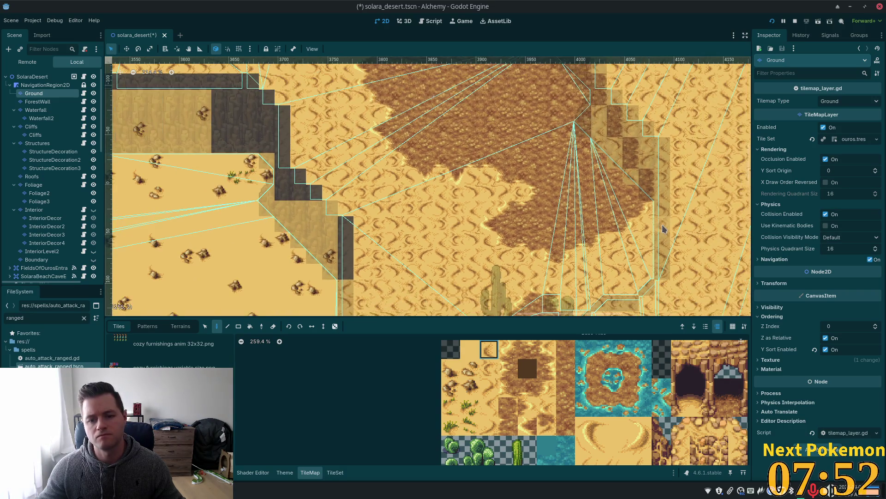
Step: Save the scene, then paint a dirt tile picked from the map onto the patch border
key("ctrl+s")
scroll(662, 228, "down", 1)
scroll(526, 288, "up", 5, "ctrl")
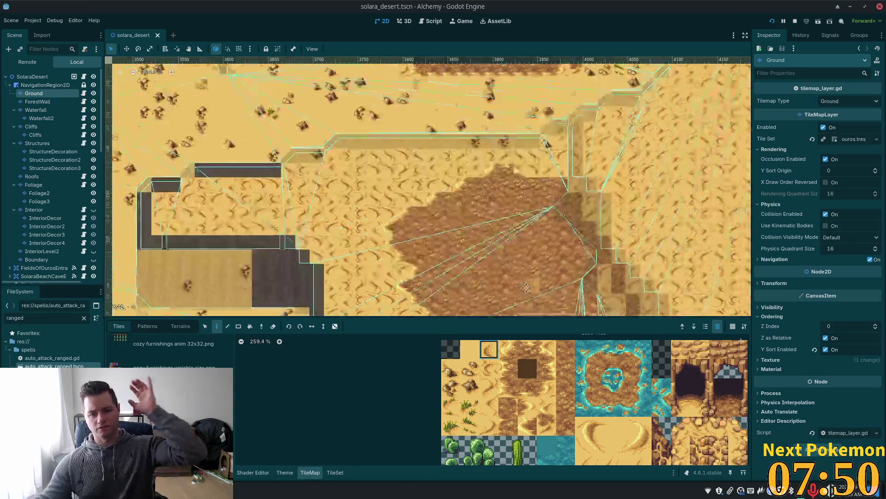
scroll(526, 288, "up", 3)
scroll(581, 240, "up", 3)
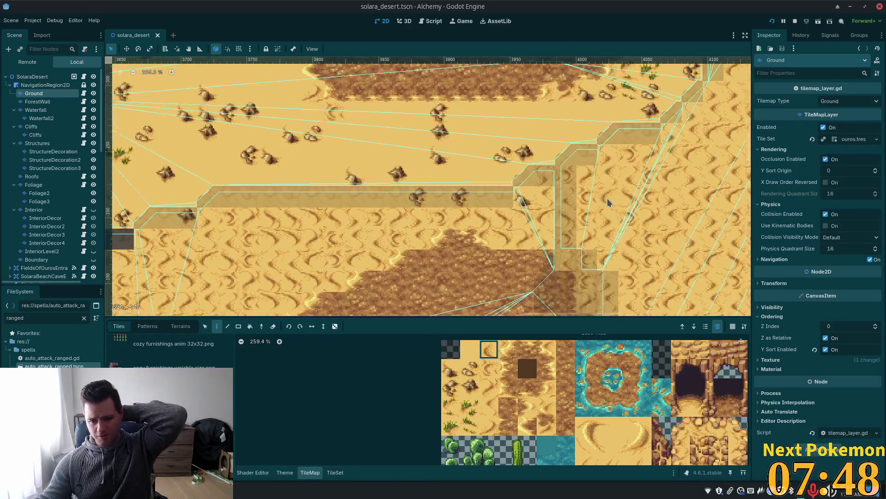
left_click(591, 236, "ctrl")
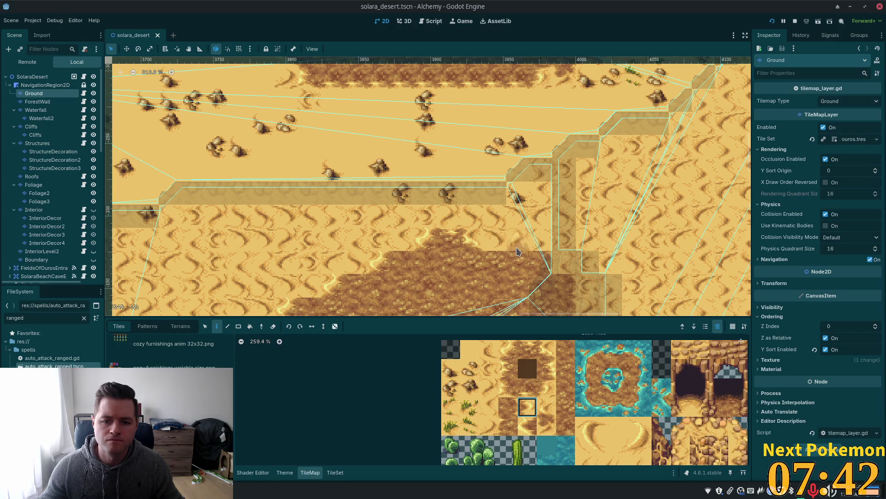
left_click(518, 285)
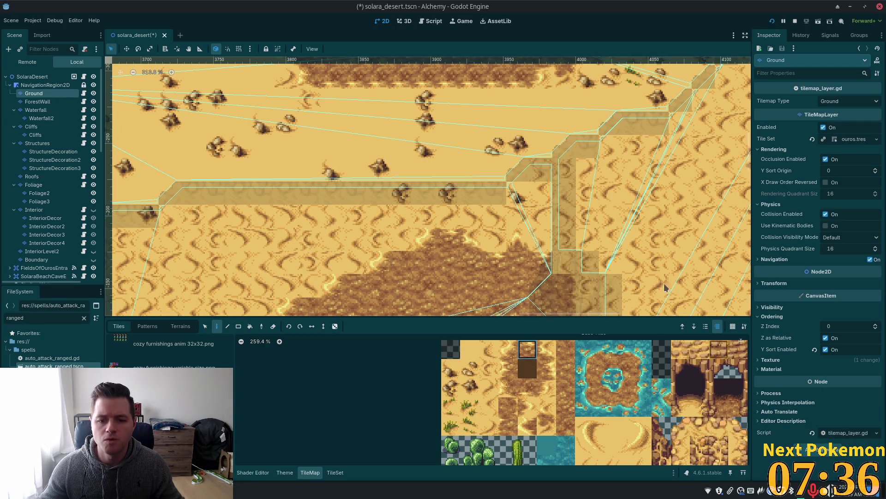
Step: Place a lower dirt-edge tile at the dirt patch's upper tip
scroll(665, 284, "down", 3)
scroll(619, 229, "up", 2)
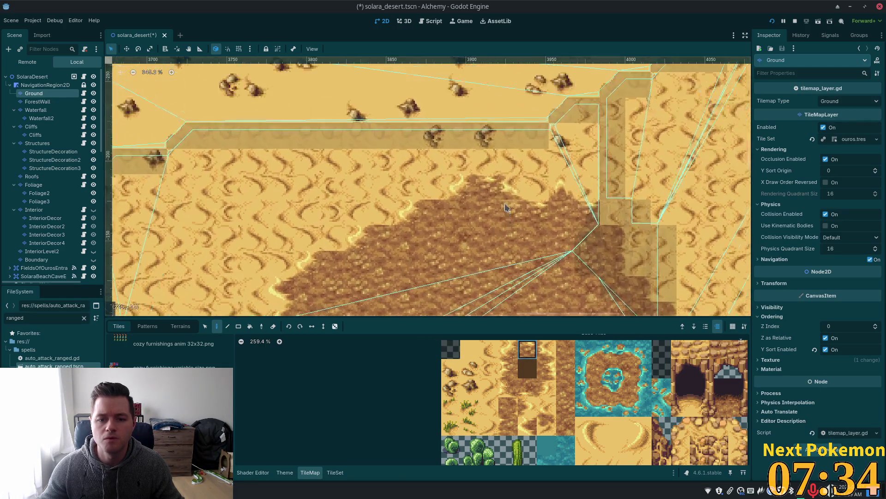
scroll(508, 205, "up", 4)
left_click(527, 425)
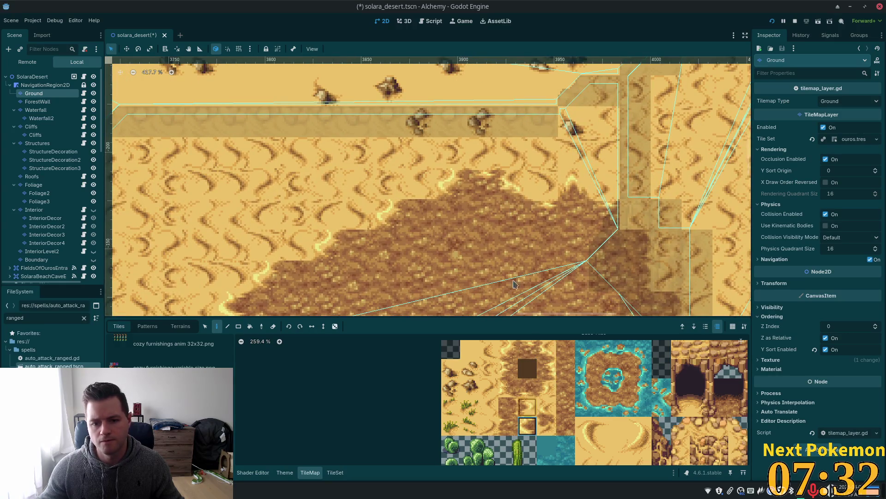
left_click(486, 163)
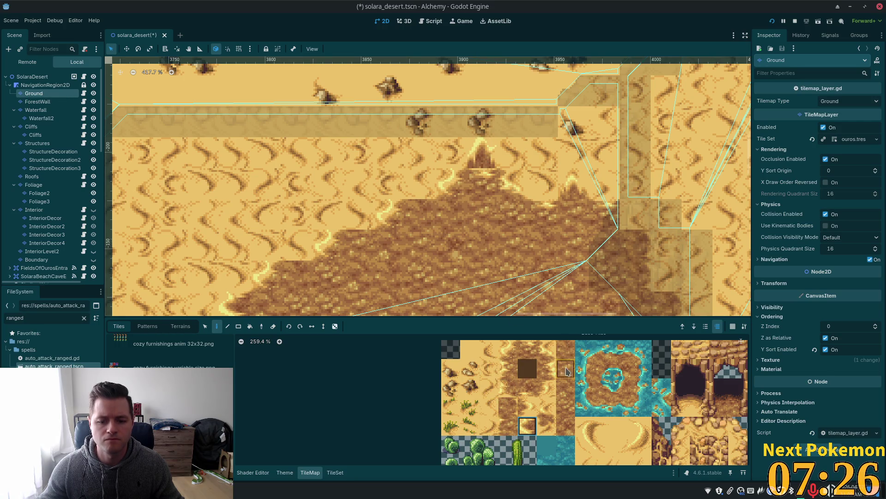
scroll(619, 251, "down", 5)
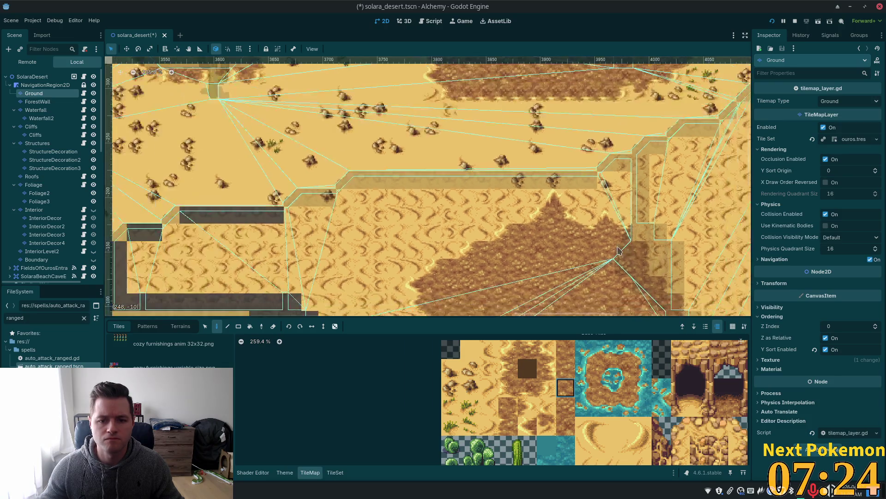
scroll(618, 251, "down", 2)
Step: Save, paint edge tiles along the patch's upper-left border, and save again
key("ctrl+s")
scroll(531, 277, "up", 6)
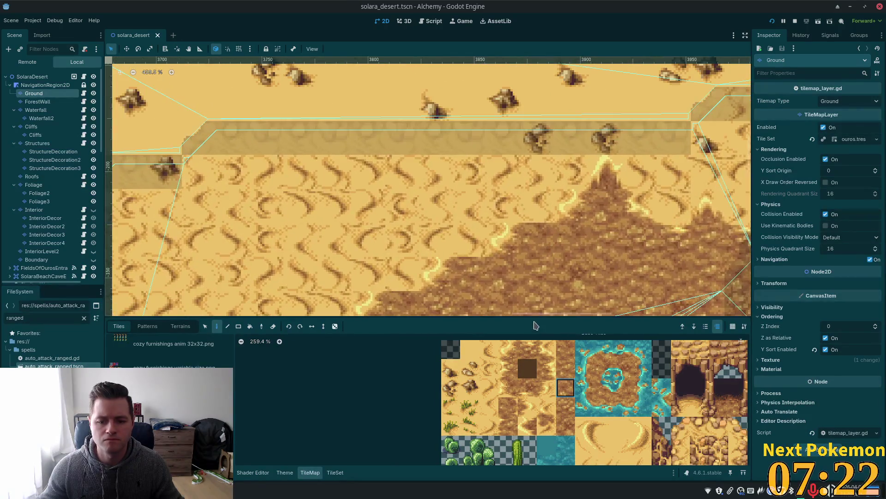
left_click_drag(538, 232, 463, 282)
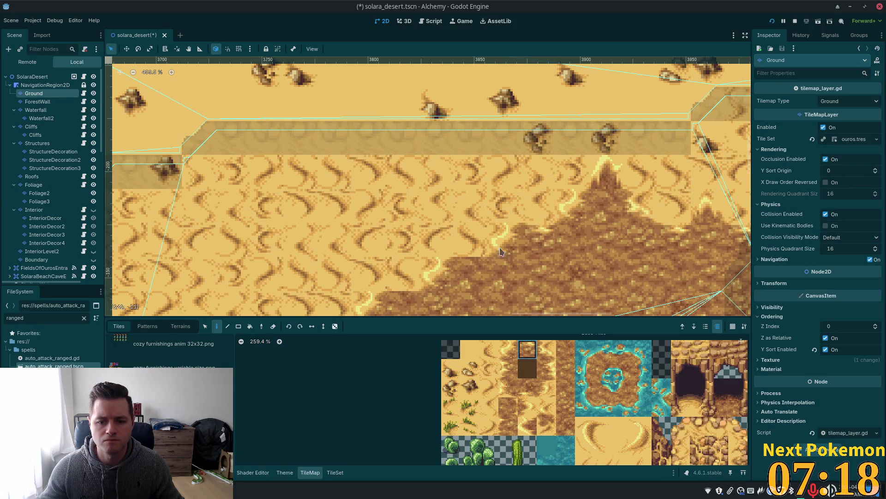
scroll(555, 241, "down", 2)
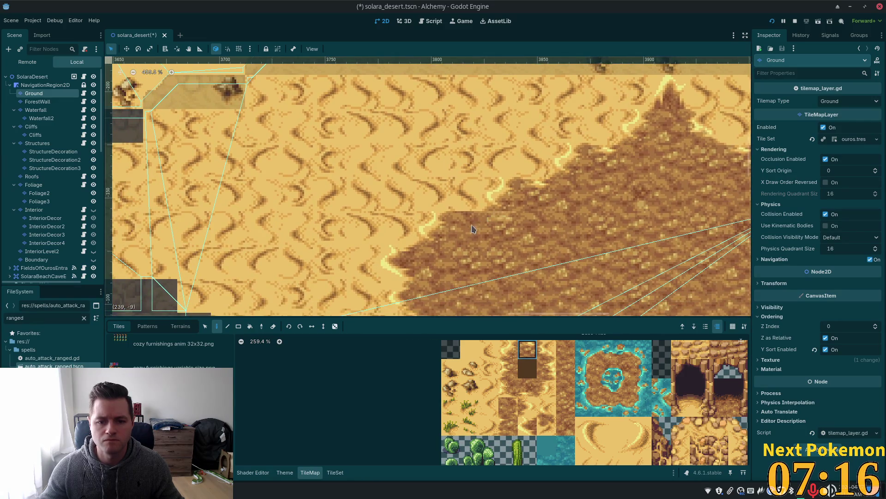
scroll(663, 224, "down", 1)
scroll(662, 224, "down", 1)
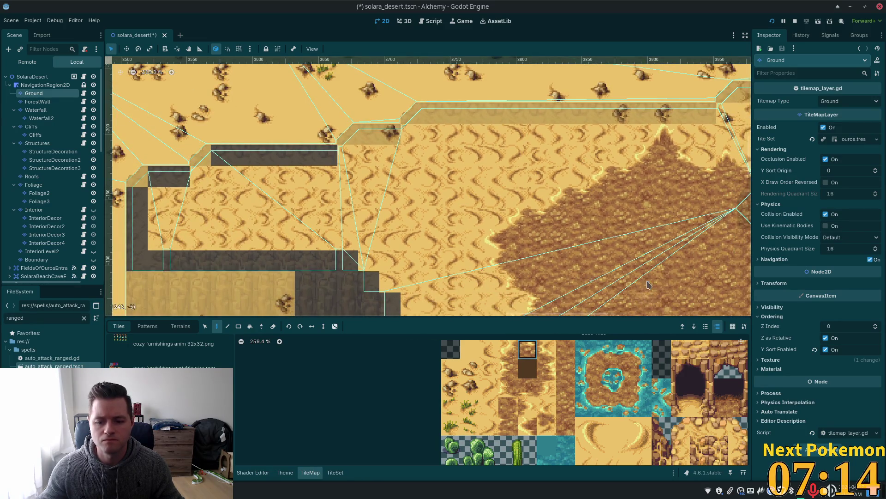
scroll(647, 281, "down", 1)
scroll(612, 249, "down", 1)
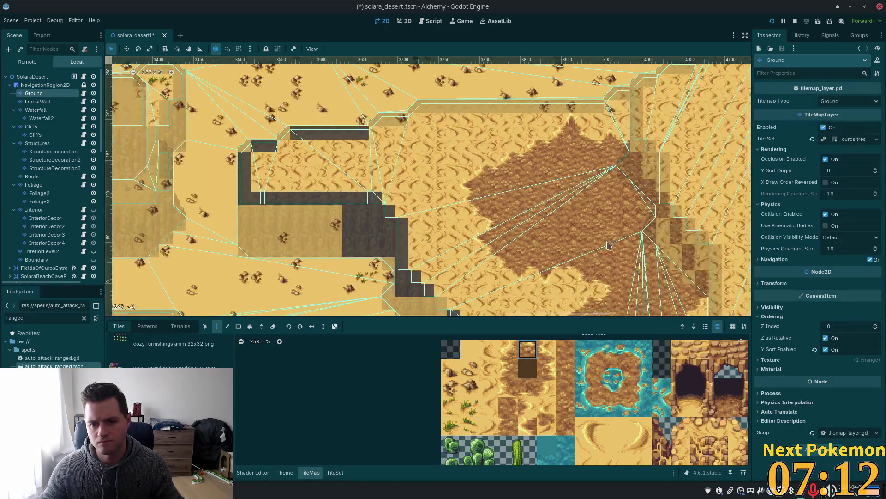
scroll(608, 246, "up", 1)
key("ctrl+s")
Step: Paint a different dirt tile onto the desert ground to extend the patch
scroll(547, 210, "up", 1)
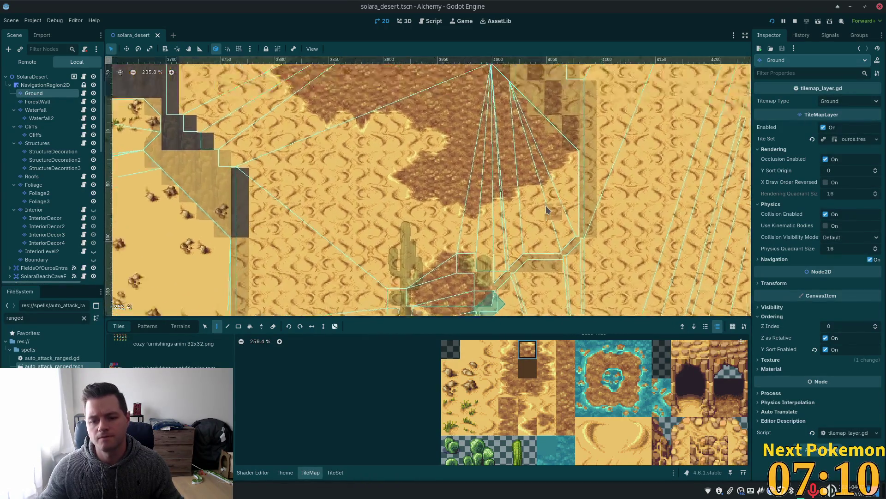
scroll(547, 210, "up", 1)
left_click(540, 206, "ctrl")
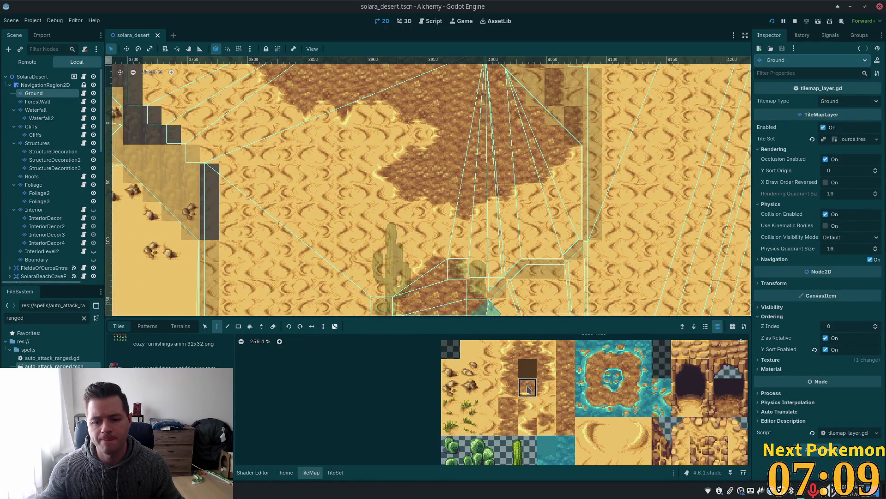
left_click(568, 173)
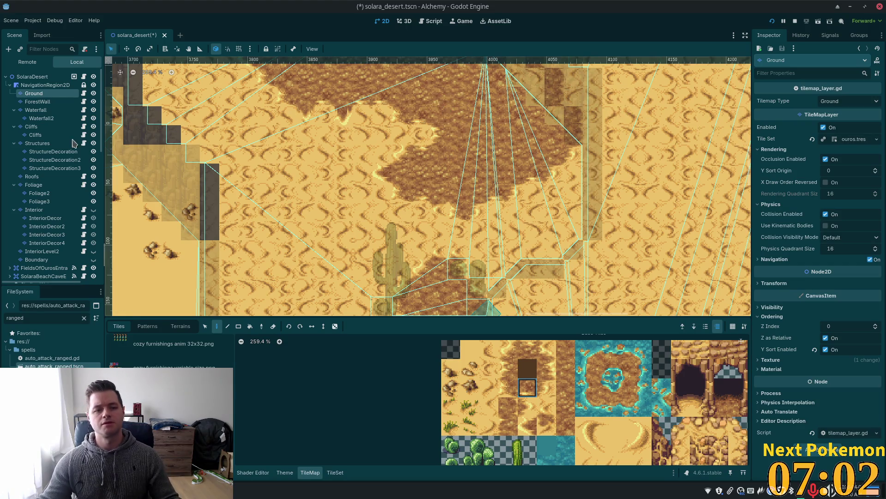
Step: Select the SolaraDesert root to exit tile painting and zoom around the finished dirt patch
left_click(32, 77)
scroll(441, 288, "up", 5)
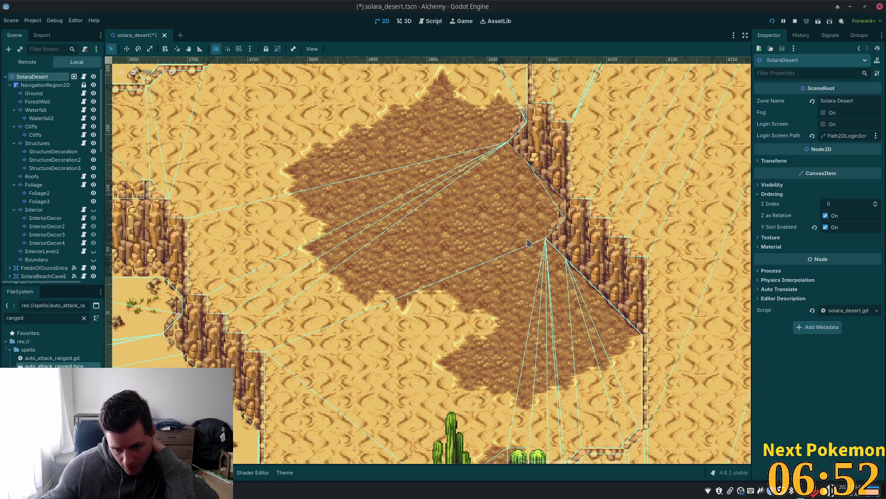
scroll(504, 211, "down", 6)
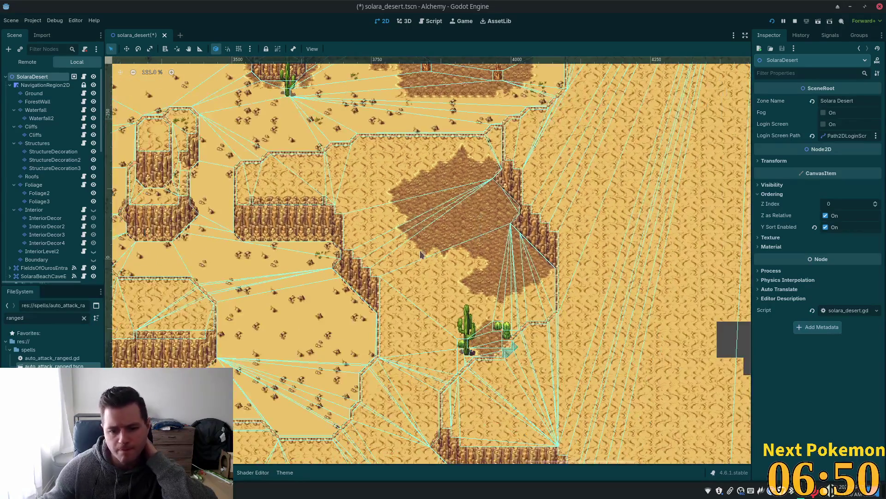
scroll(500, 288, "up", 3)
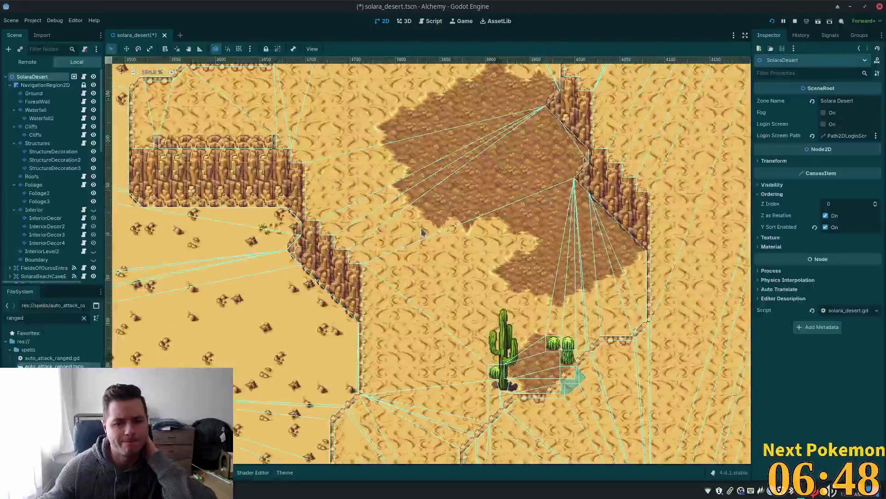
scroll(400, 320, "down", 5)
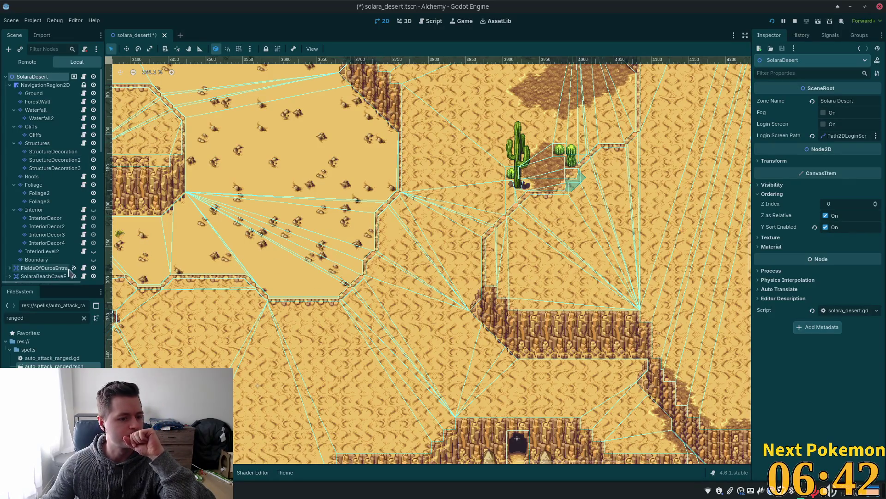
Step: Clear the file filter and browse FileSystem to the objects/gathering/mining deposit scenes
left_click(84, 319)
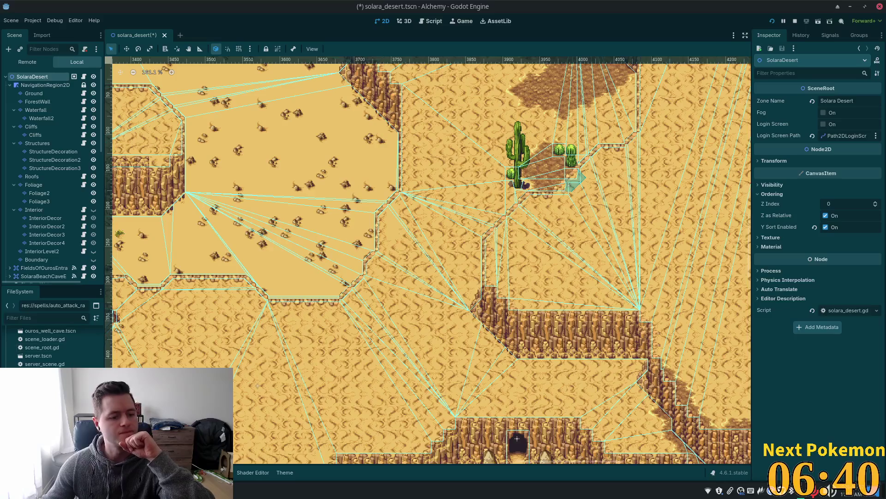
scroll(44, 338, "up", 10)
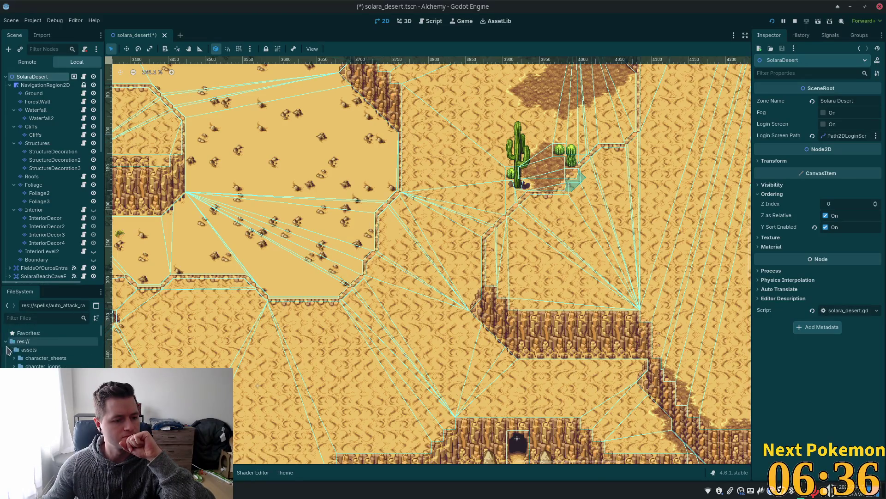
left_click(6, 342)
left_click(6, 342)
key("Down")
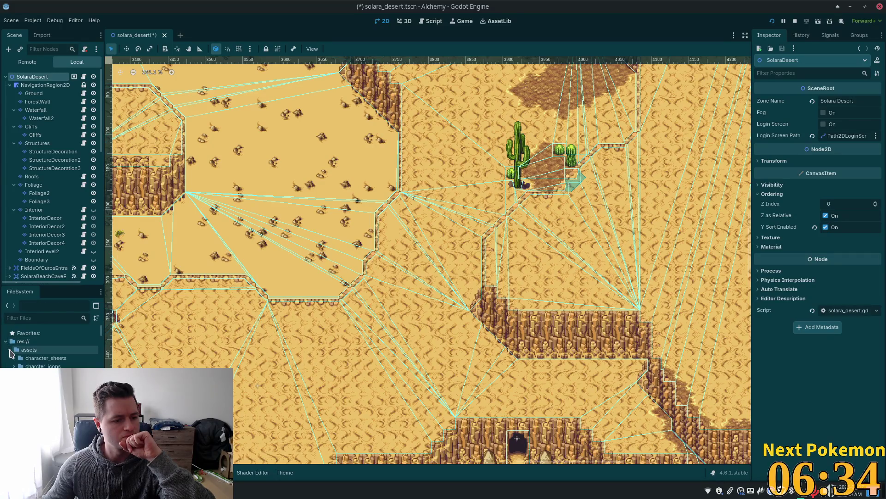
key("Left")
key("Down")
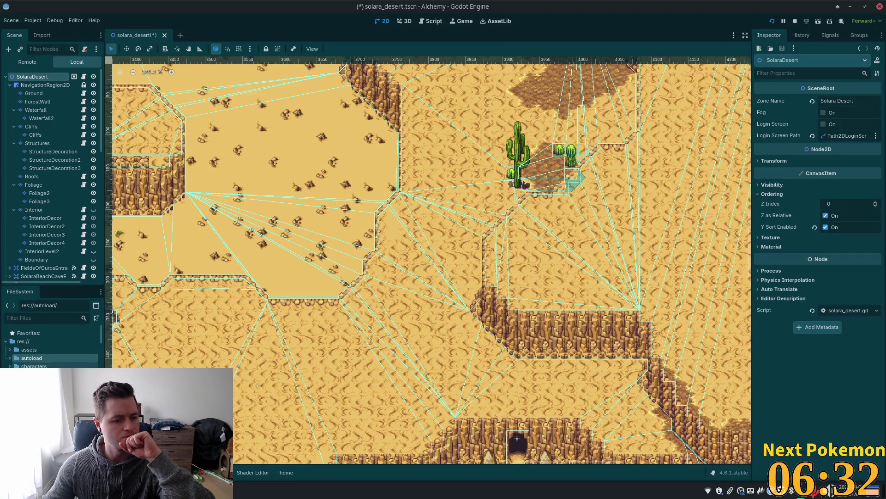
scroll(51, 346, "down", 2)
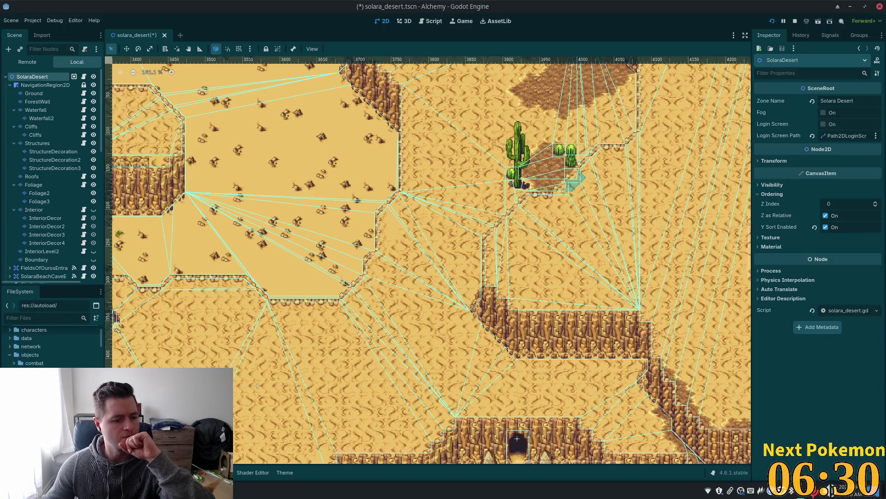
scroll(29, 353, "down", 1)
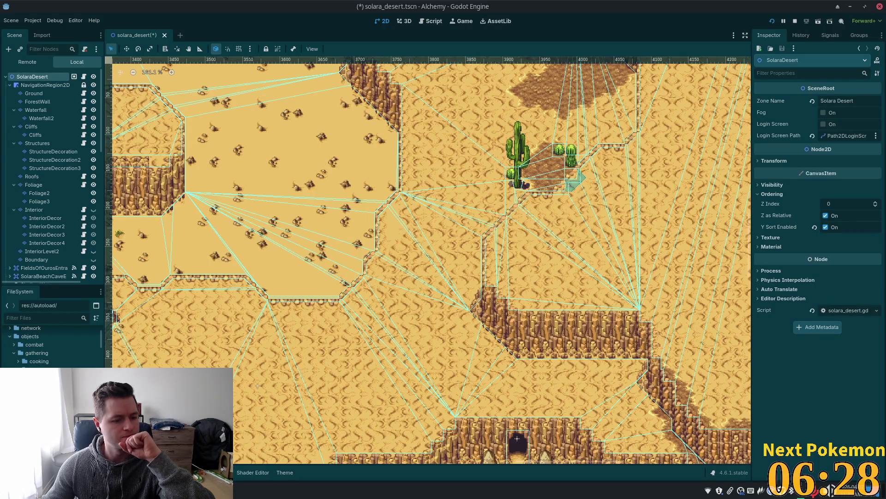
scroll(83, 365, "down", 3)
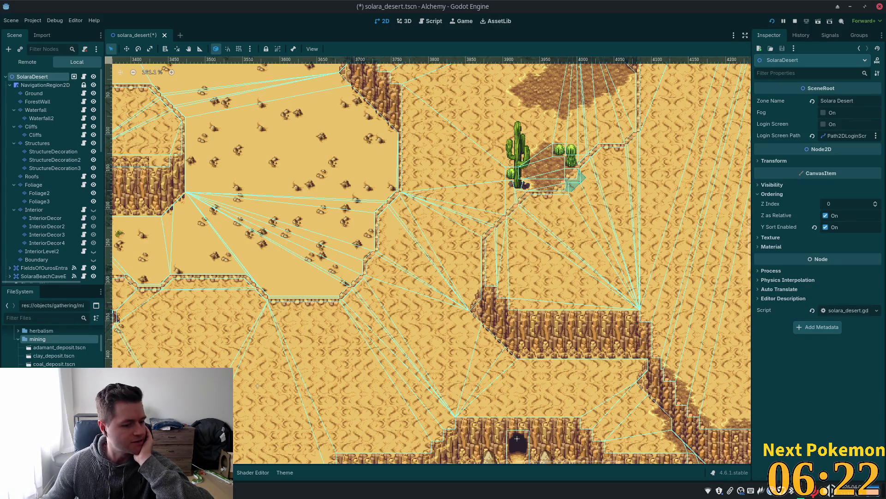
mouse_move(240, 301)
left_mouse_down()
mouse_move(311, 301)
mouse_move(425, 361)
mouse_move(418, 381)
left_mouse_up()
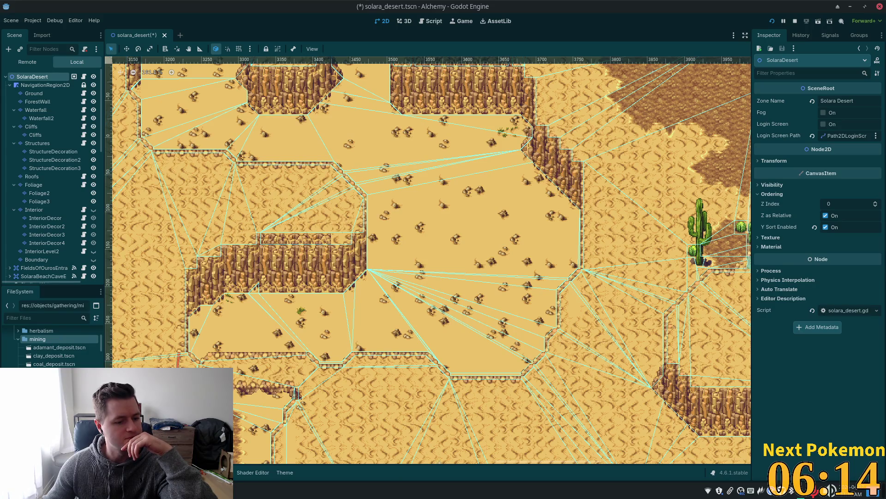
Step: Quick-open ouros.tscn by searching 'our'
scroll(404, 342, "up", 5)
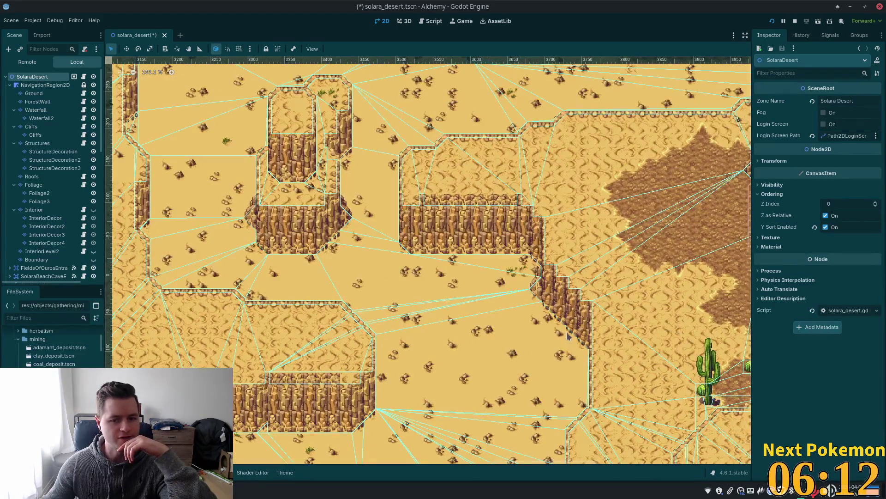
scroll(569, 336, "up", 3)
key("alt+shift+o")
type("our")
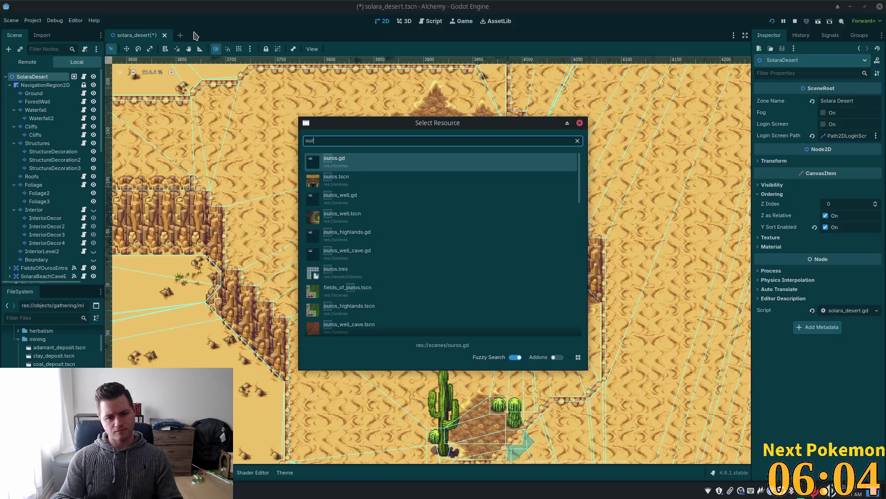
key("Down")
key("Return")
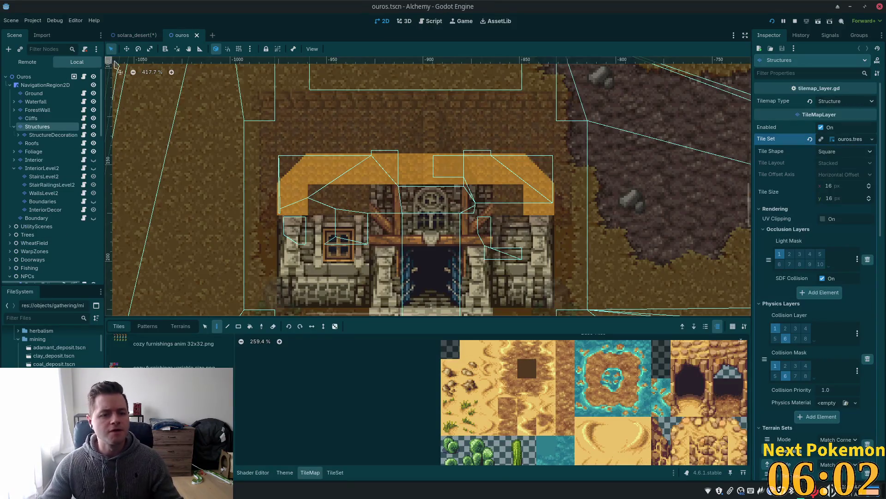
Step: Inspect the ouros scene's existing StoneSpawn2 gathering spawner
scroll(415, 185, "down", 5)
scroll(486, 61, "up", 3)
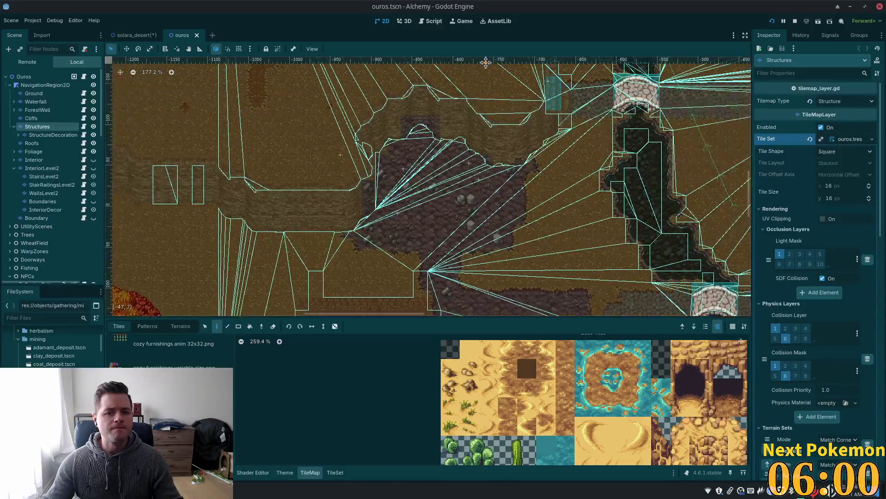
scroll(494, 57, "up", 1)
scroll(494, 58, "right", 1)
scroll(472, 196, "up", 3)
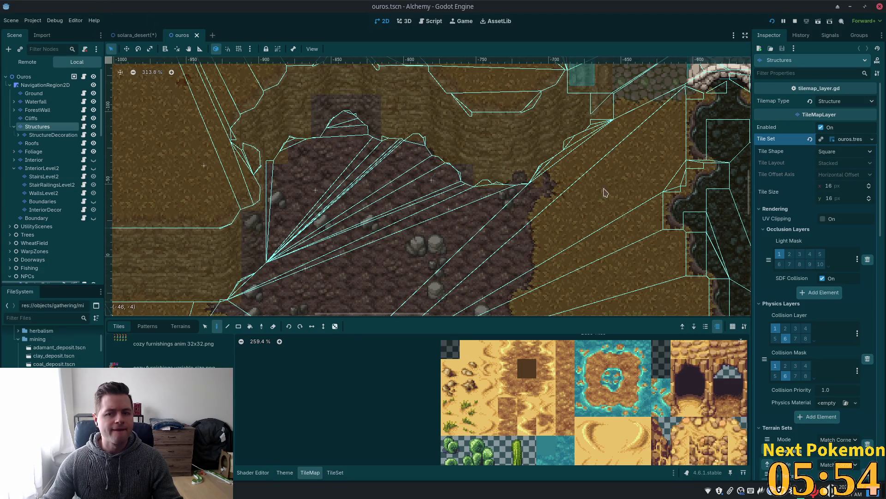
left_click(432, 183)
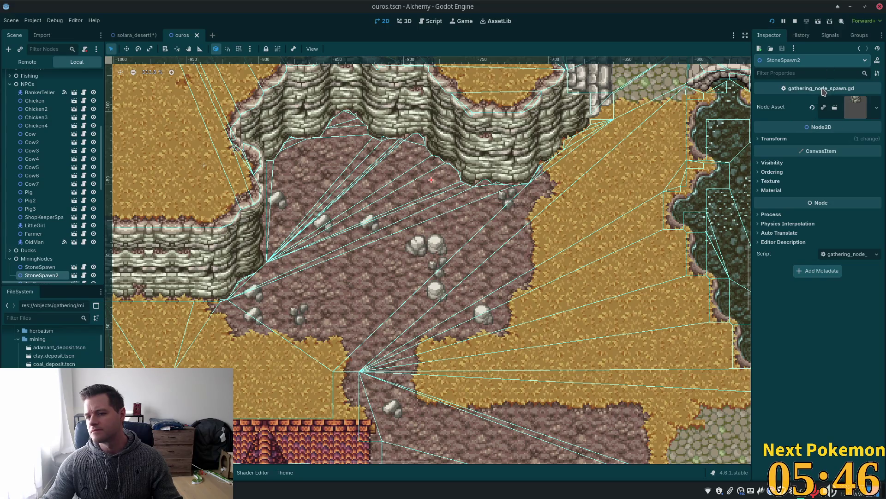
Step: Back in solara_desert, choose Instantiate Scene Here on a spot of the dirt patch
left_click(136, 35)
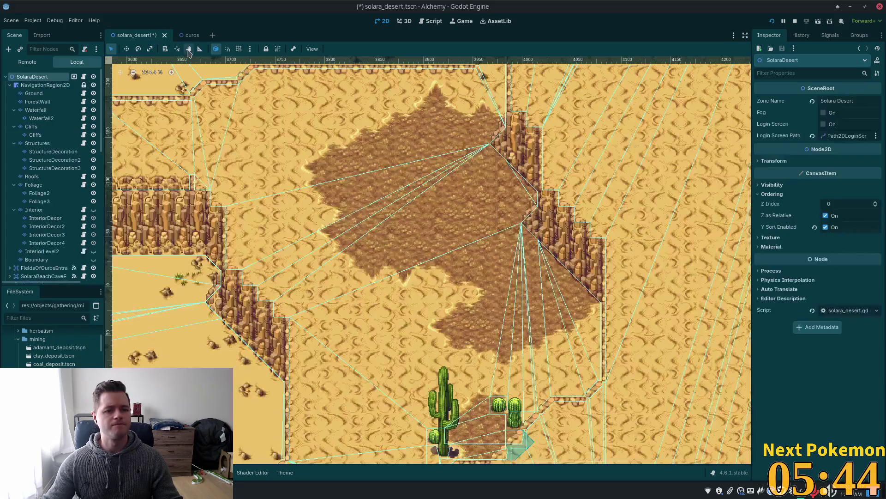
scroll(462, 175, "up", 6)
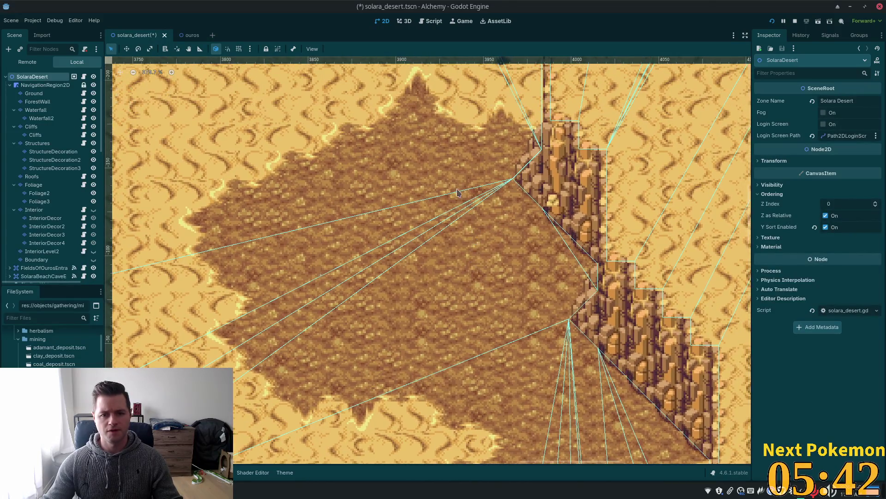
right_click(458, 167)
left_click(409, 152)
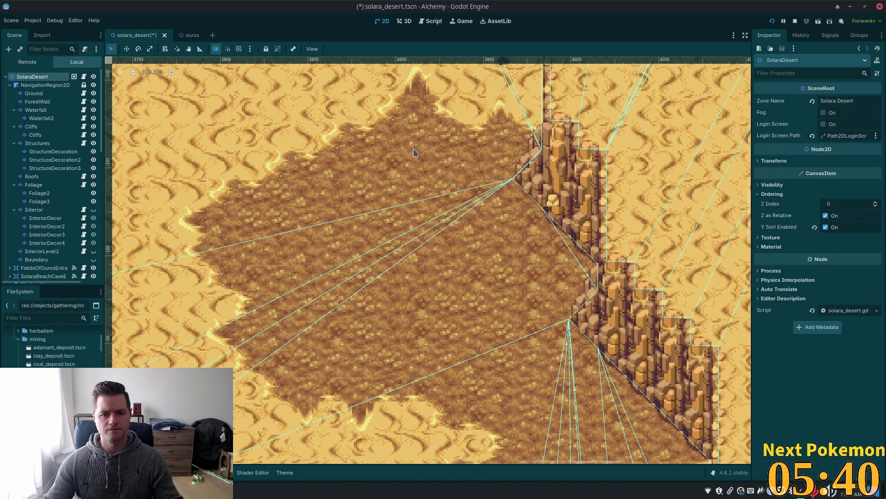
right_click(413, 150)
left_click(472, 165)
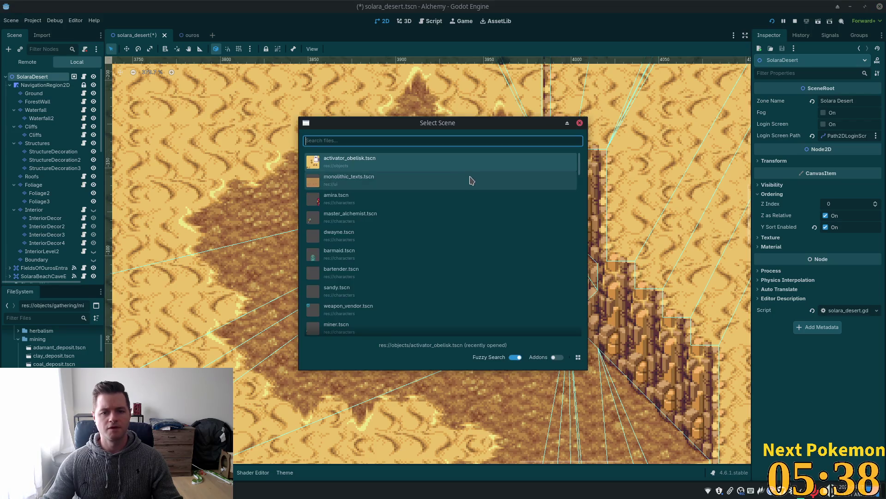
Step: Instance gathering_node_spawn.tscn via a 'gather' search, stop the debugger and return to 2D
type("gath")
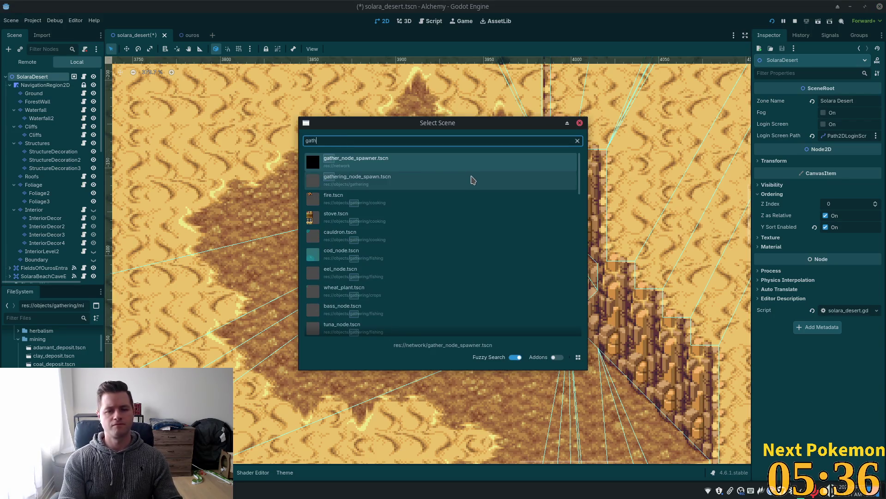
type("er")
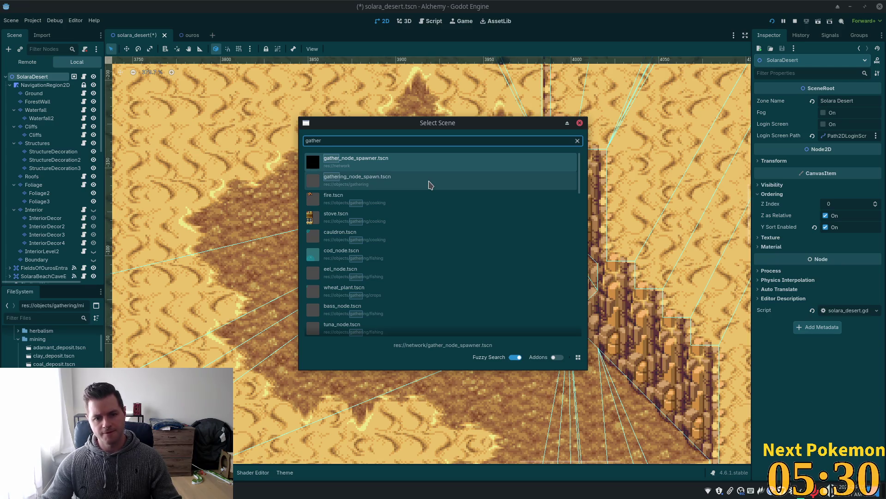
double_click(429, 184)
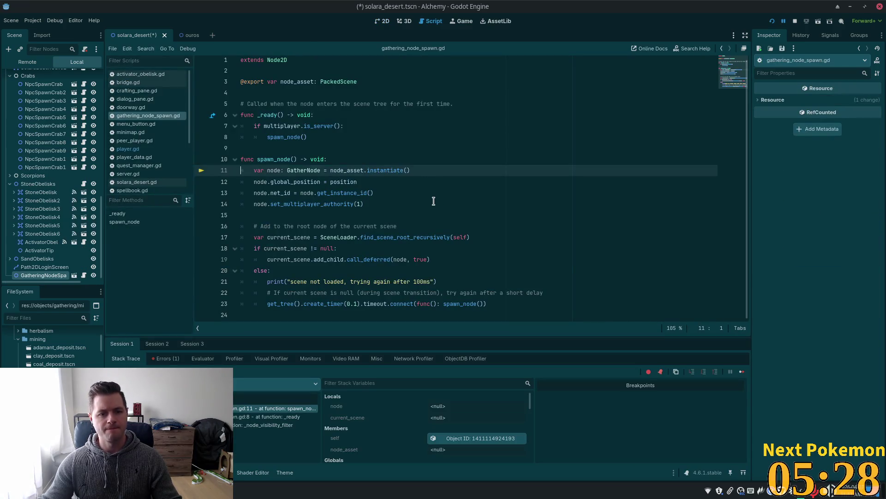
left_click(795, 22)
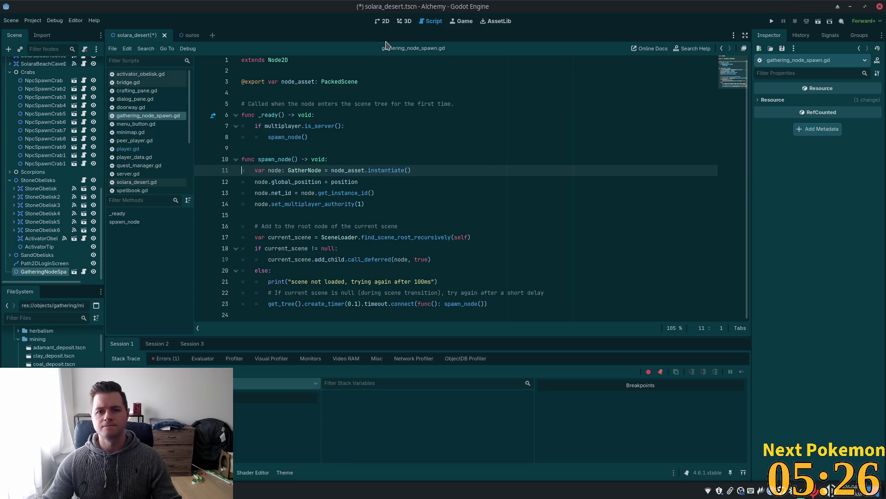
left_click(386, 24)
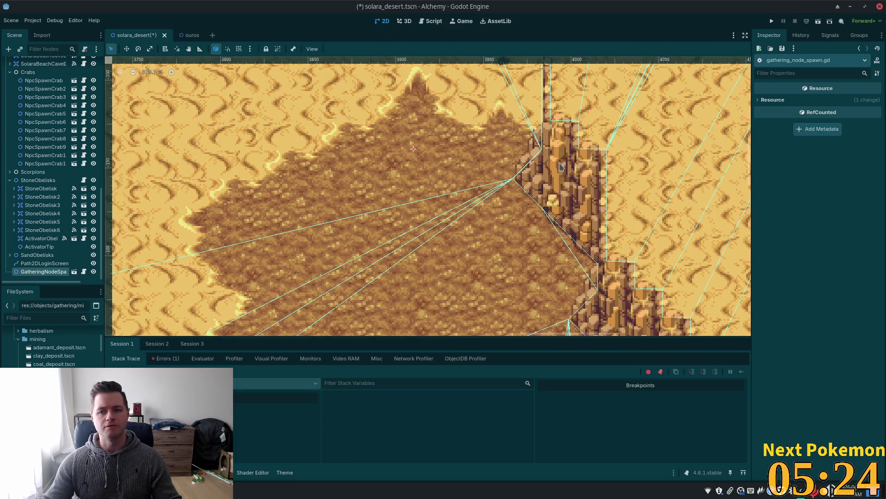
left_click(783, 101)
Step: Assign gold_deposit.tscn as the GatheringNodeSpawn's Node Asset
left_click(41, 274)
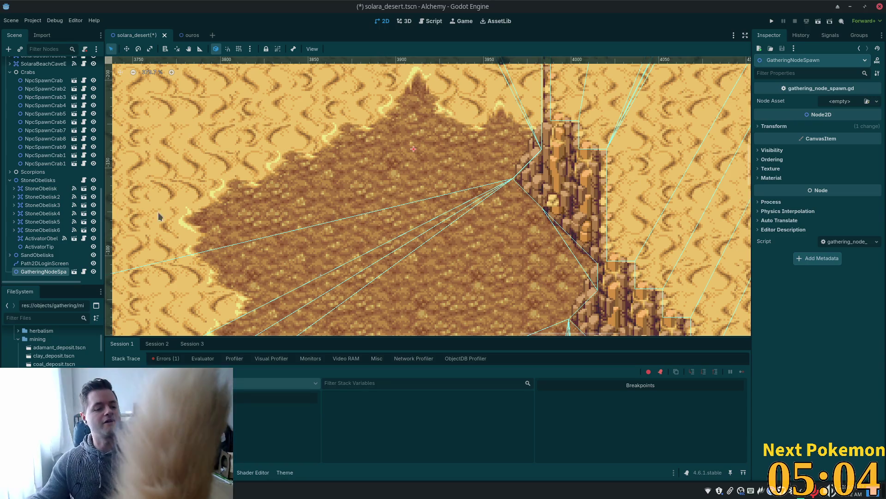
left_click(38, 320)
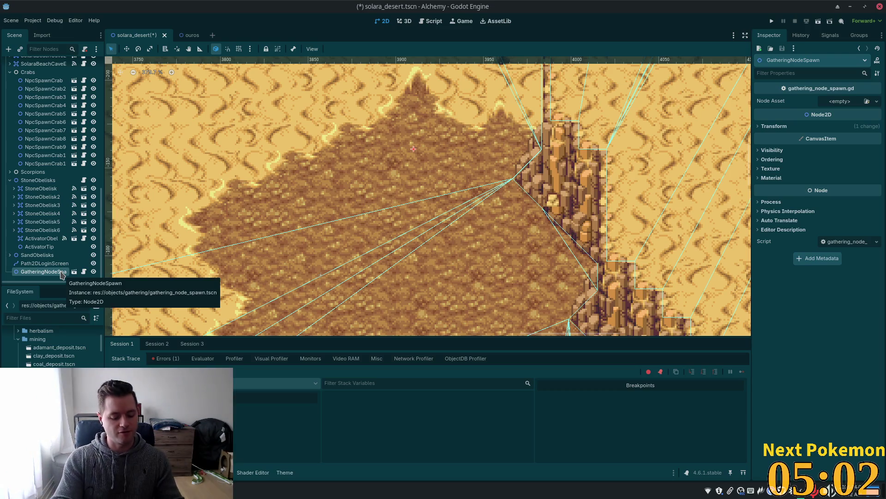
type("gold")
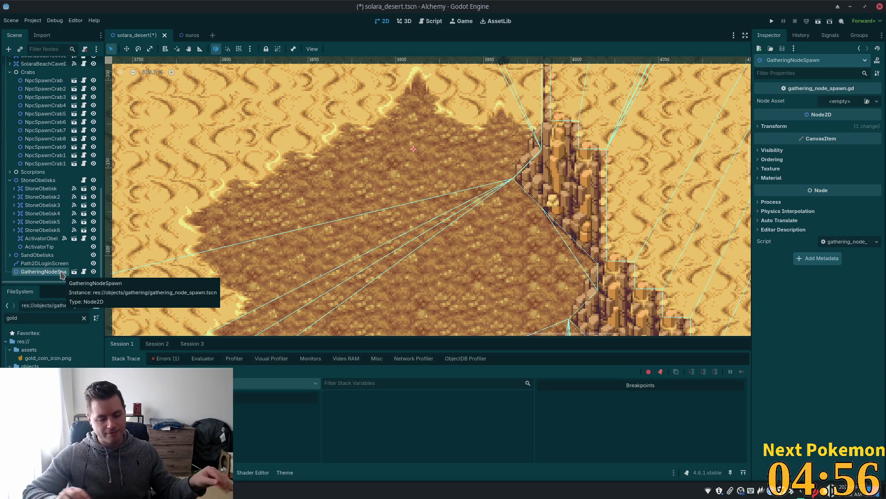
mouse_move(46, 391)
left_mouse_down()
mouse_move(815, 60)
mouse_move(850, 90)
mouse_move(841, 102)
left_mouse_up()
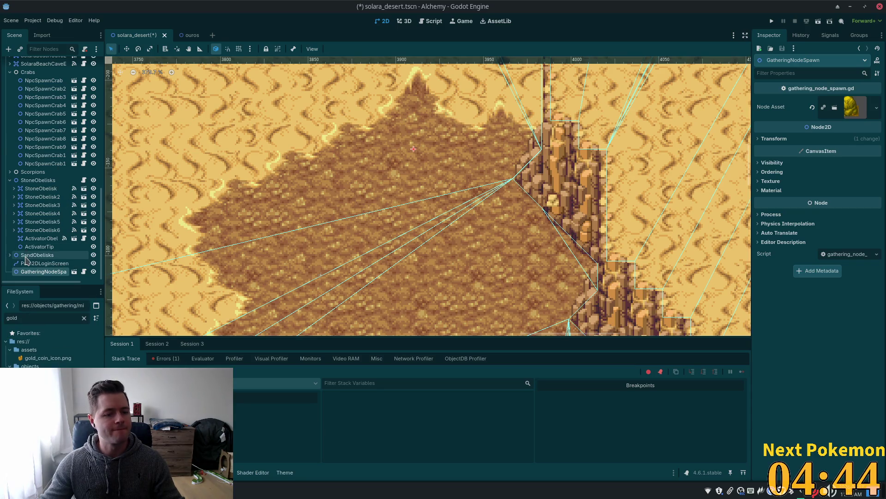
Step: Duplicate the spawner and shift the copy slightly right and down
left_click(44, 263)
left_click(44, 272)
key("ctrl+d")
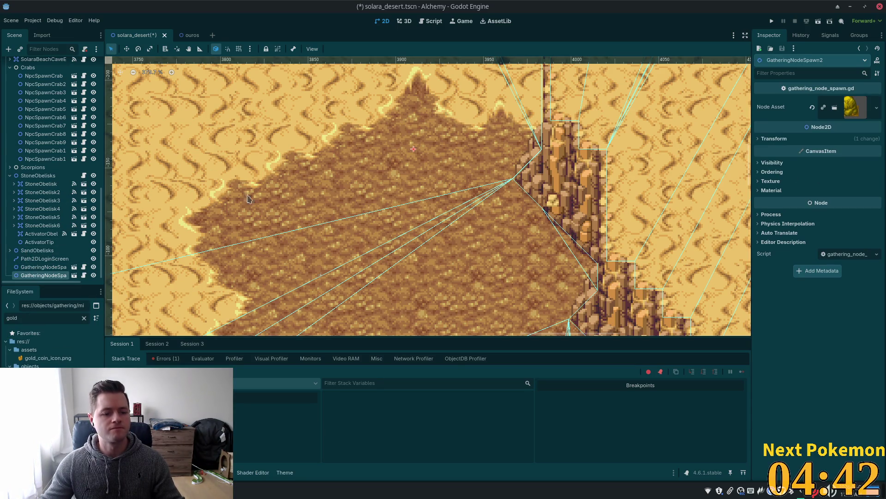
left_click_drag(347, 132, 382, 162)
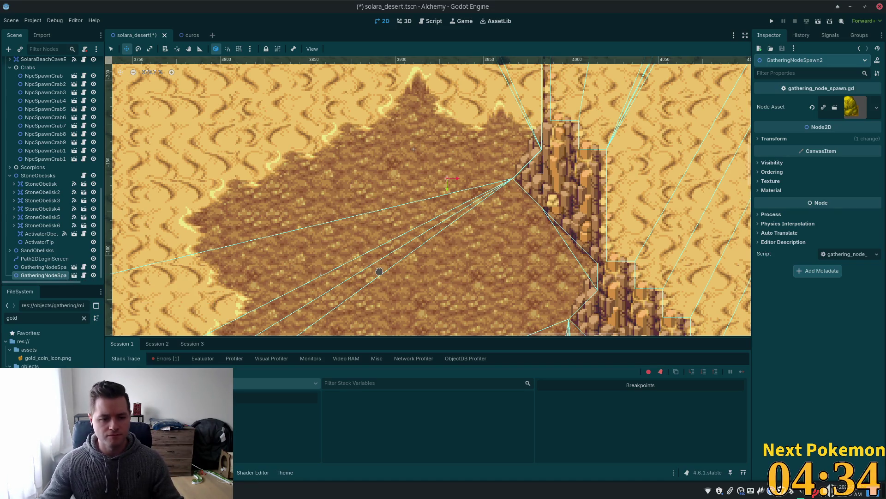
Step: Make the second spawner's Node Asset unique and assign the silver deposit scene, then clear the filter
left_click(877, 108)
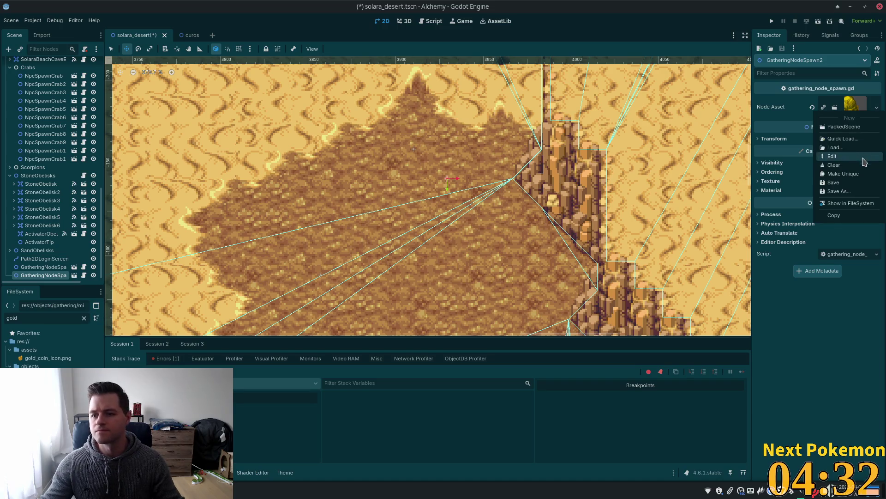
left_click(843, 173)
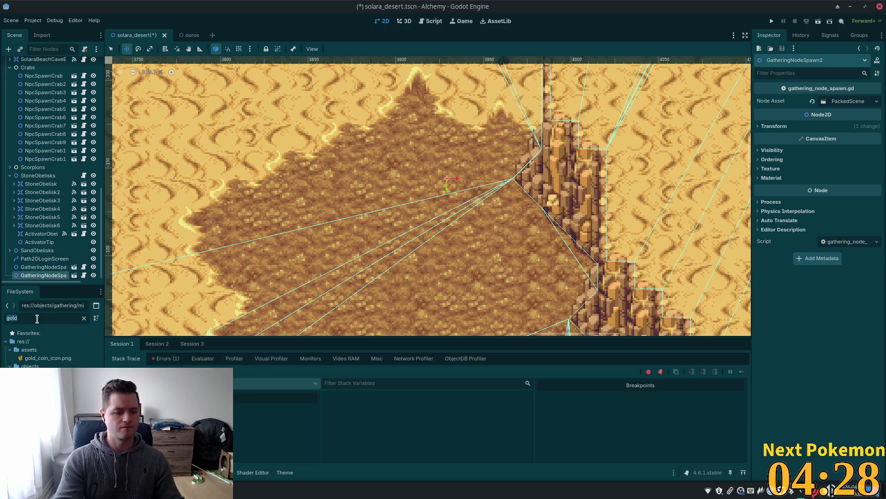
type("tin")
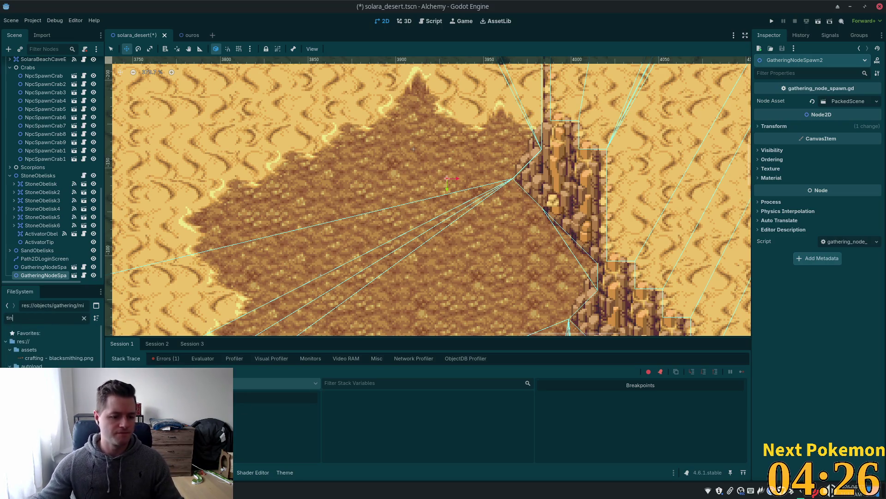
type("_")
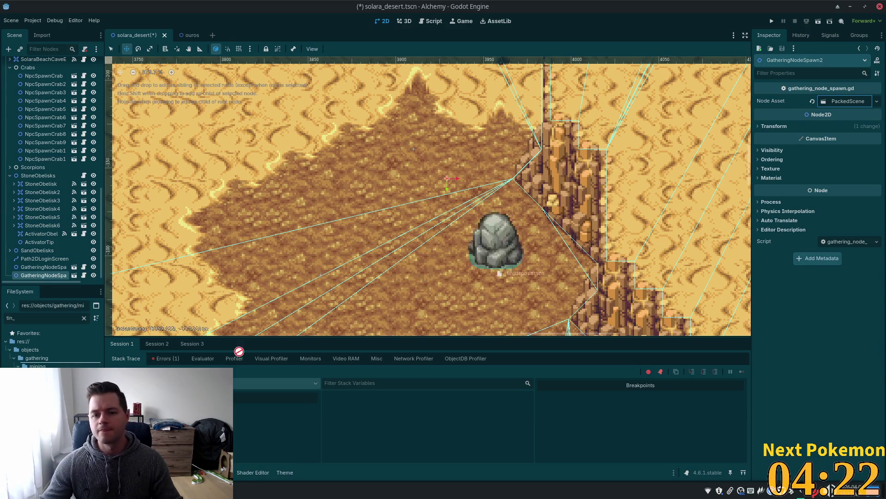
double_click(20, 319)
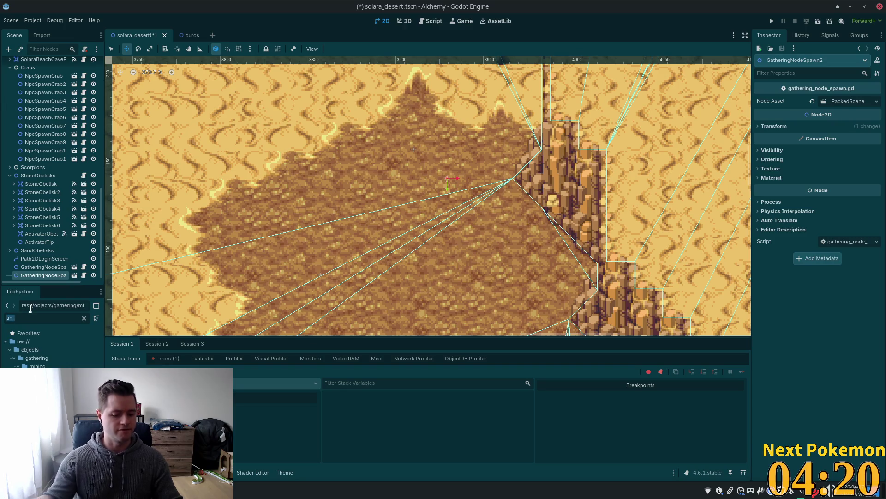
type("sil")
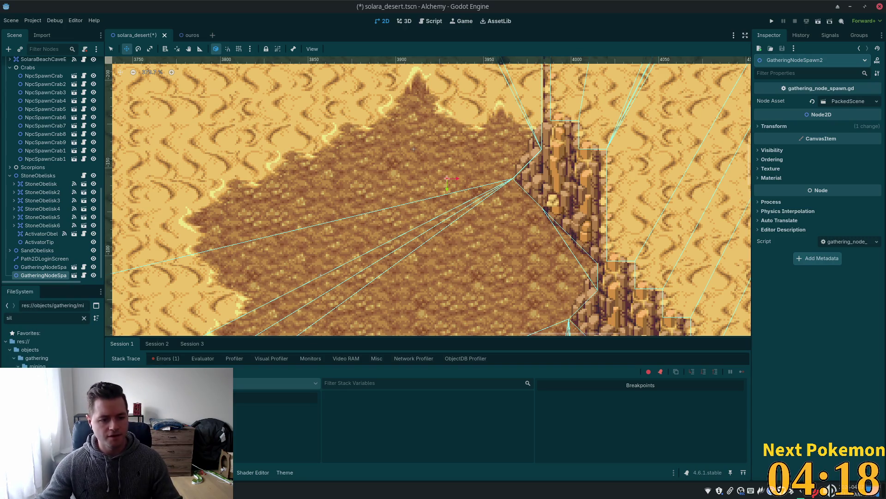
mouse_move(46, 379)
left_mouse_down()
mouse_move(831, 163)
mouse_move(851, 95)
mouse_move(841, 105)
left_mouse_up()
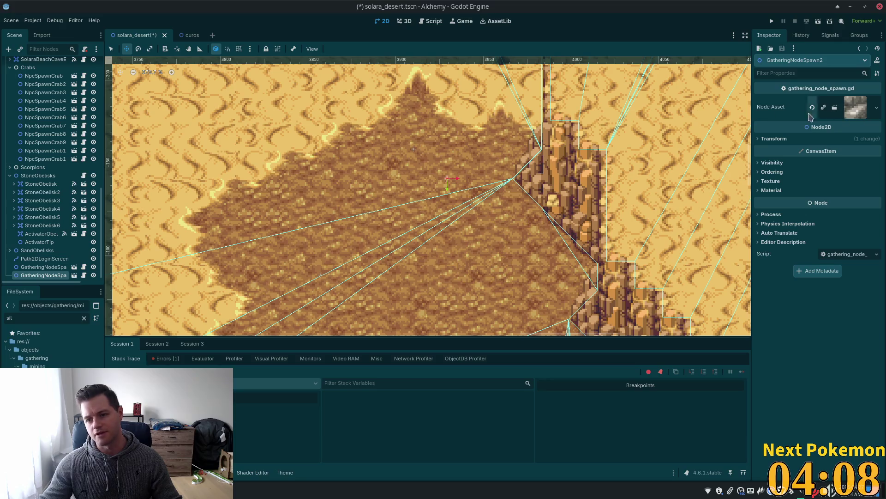
mouse_move(793, 129)
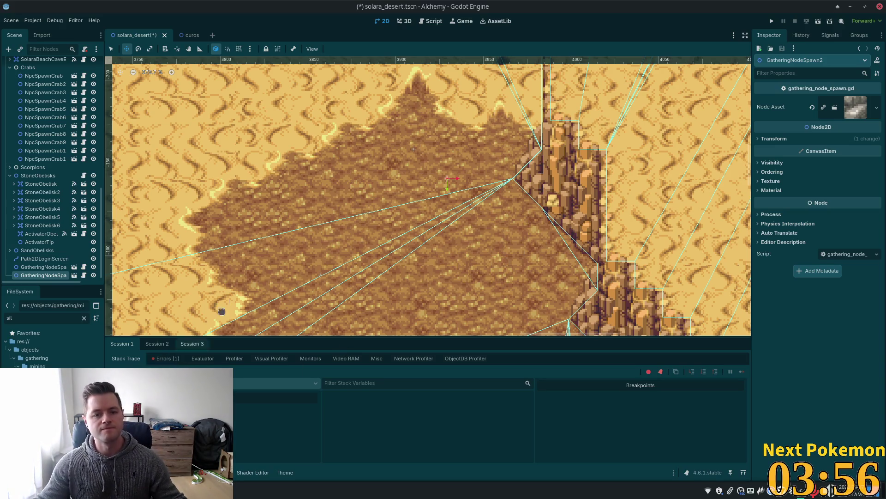
scroll(337, 131, "down", 2)
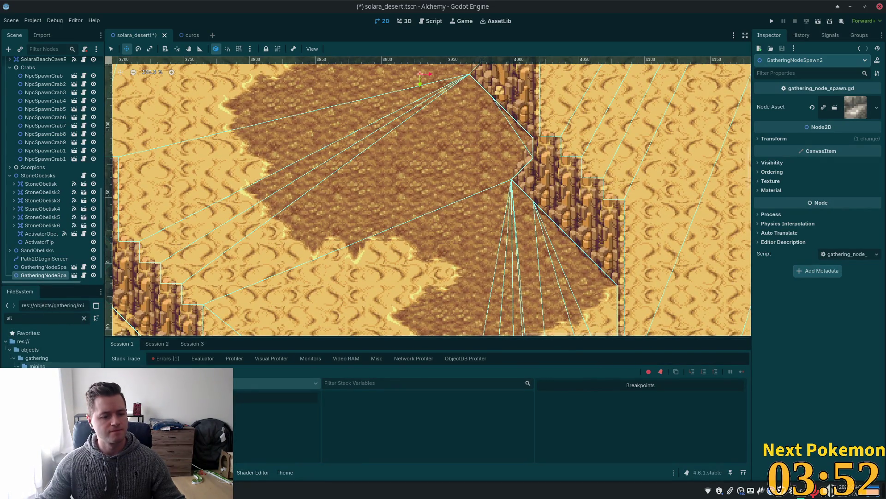
key("BackSpace")
key("BackSpace")
key("BackSpace")
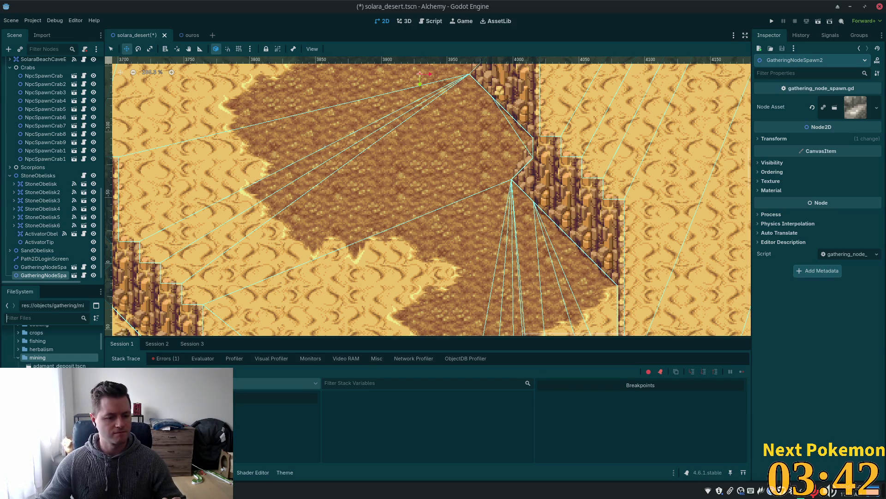
scroll(51, 346, "down", 1)
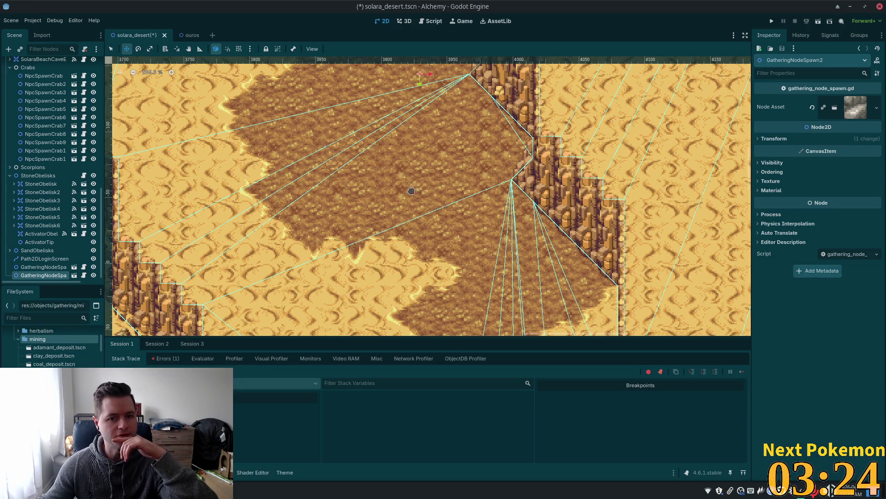
Step: Create a third spawner on the dirt patch with a unique adamant_deposit.tscn asset
left_click(69, 267)
key("ctrl+d")
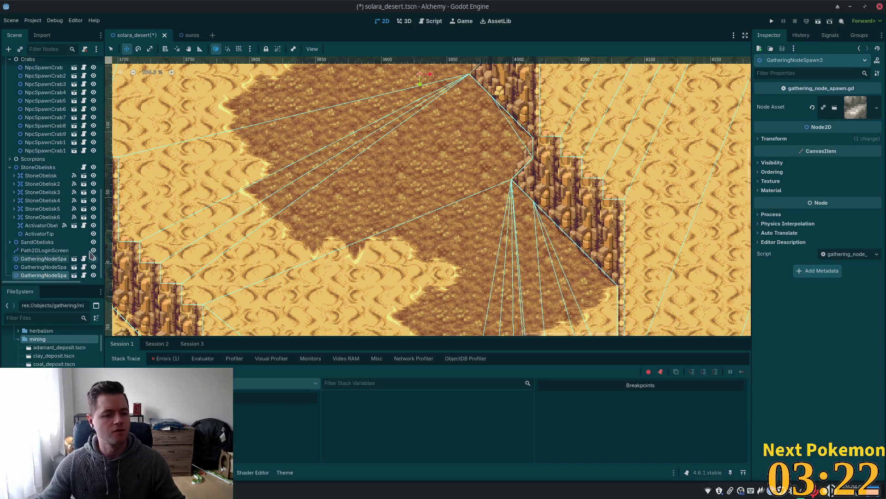
left_click(877, 107)
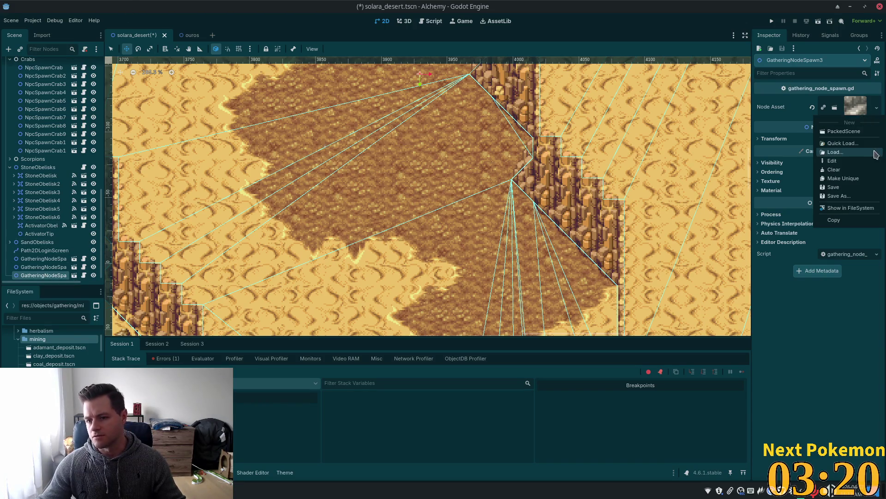
left_click(843, 178)
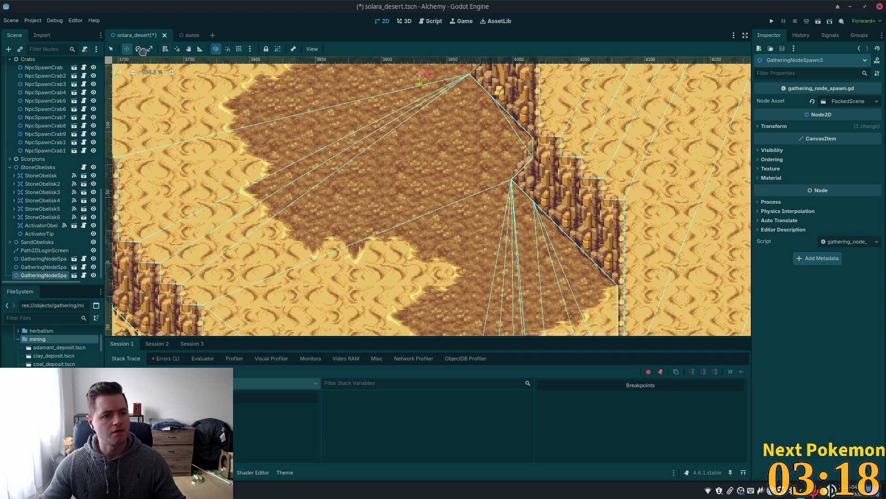
left_click_drag(369, 135, 417, 238)
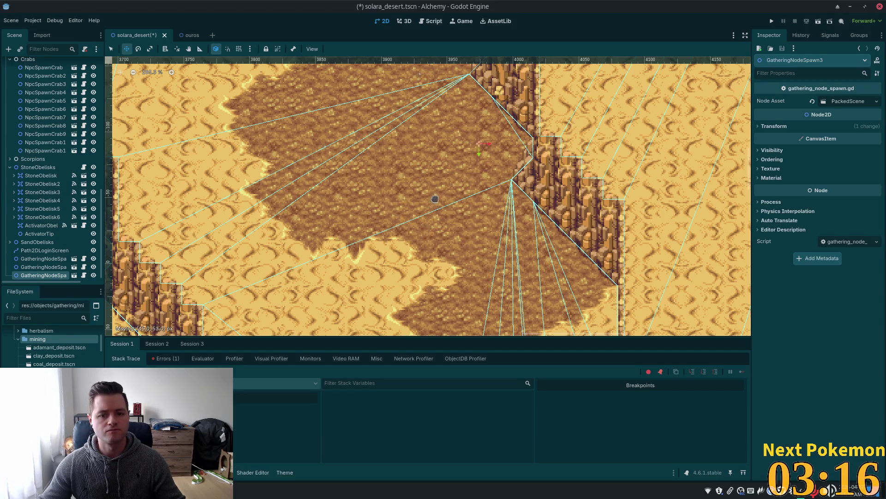
left_click_drag(435, 199, 437, 205)
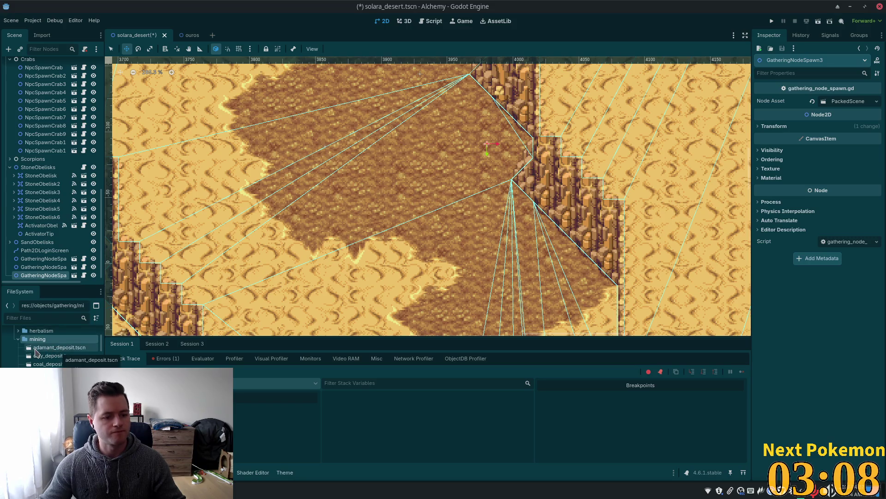
left_click_drag(36, 350, 848, 102)
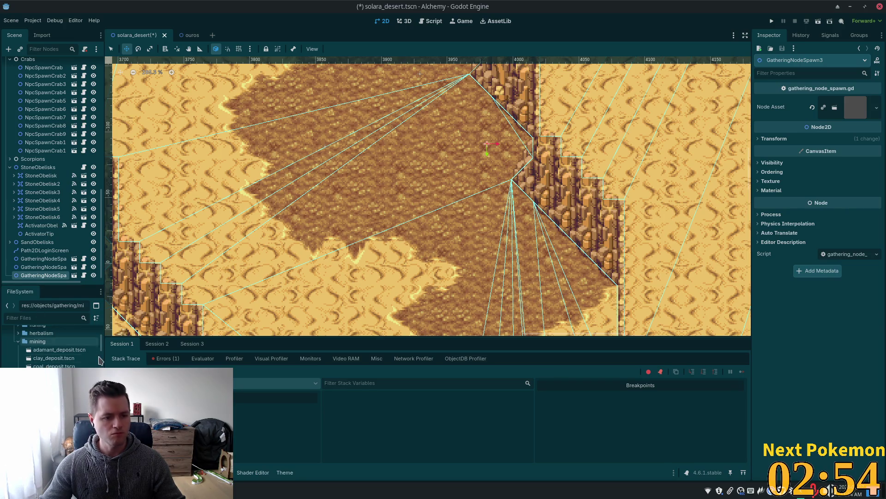
Step: Duplicate spawners into a fourth and fifth copy positioned across the dirt patch
left_click(35, 260)
key("ctrl+d")
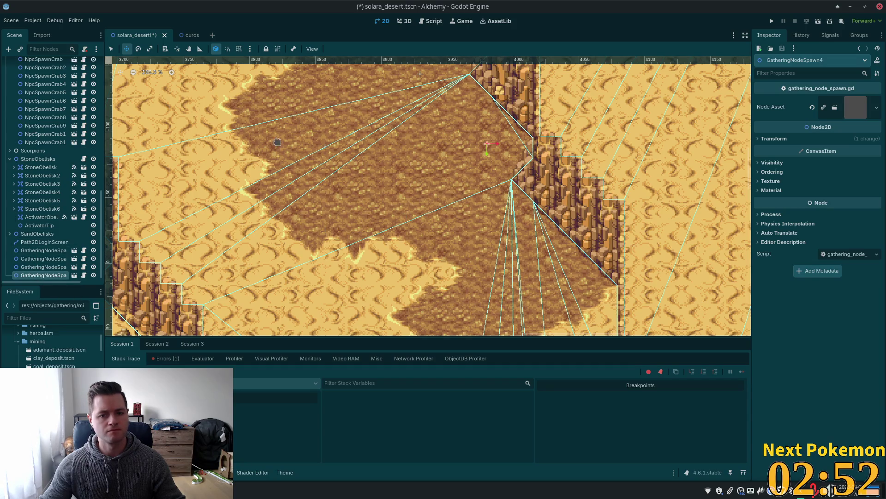
mouse_move(371, 191)
left_mouse_down()
mouse_move(339, 200)
mouse_move(250, 177)
mouse_move(254, 201)
mouse_move(228, 149)
left_mouse_up()
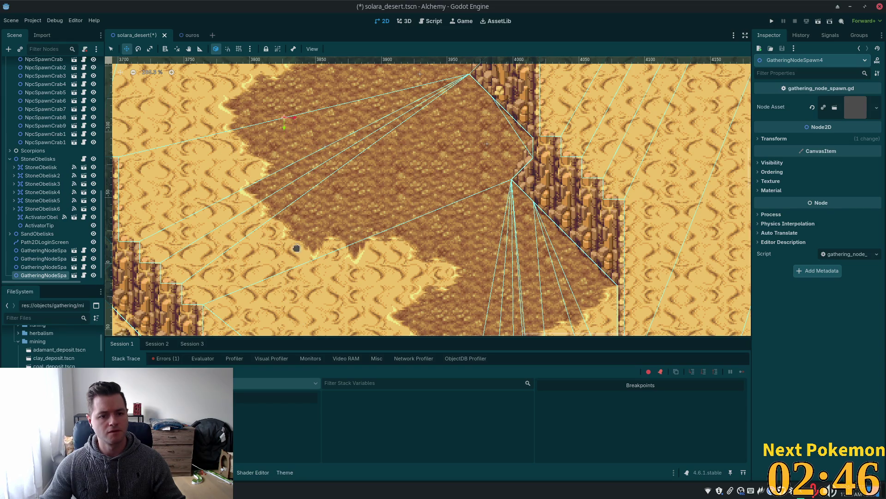
key("ctrl+d")
mouse_move(262, 198)
left_mouse_down()
mouse_move(323, 273)
mouse_move(312, 267)
left_mouse_up()
key("ctrl+z")
key("ctrl+z")
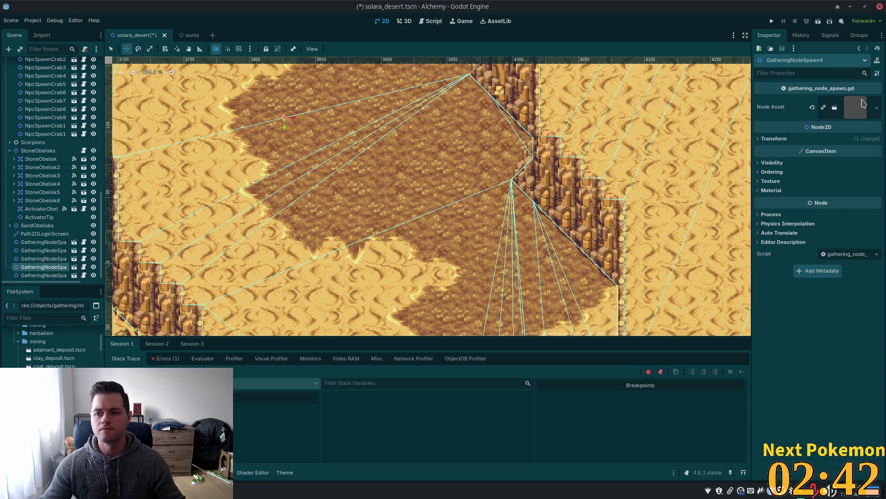
Step: Make the fourth and fifth spawners' assets unique, give the fourth another deposit, and save
left_click(863, 103)
left_click(847, 173)
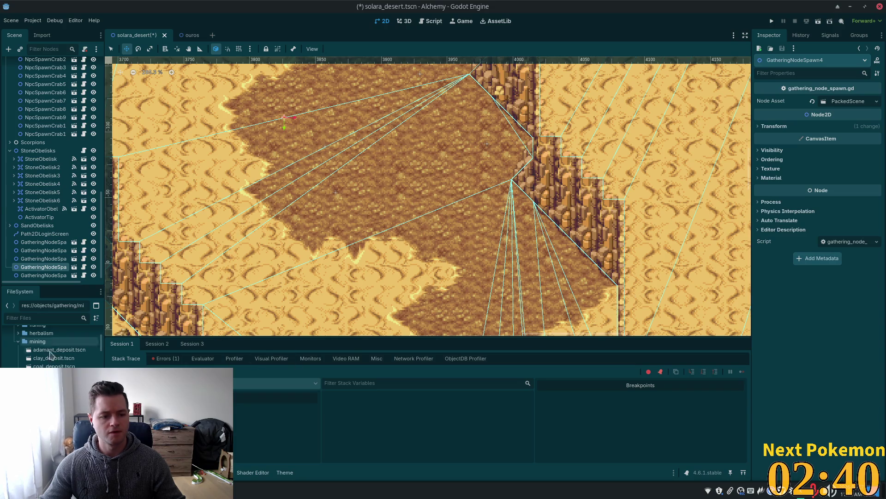
mouse_move(54, 358)
left_mouse_down()
mouse_move(604, 237)
mouse_move(836, 118)
mouse_move(838, 104)
left_mouse_up()
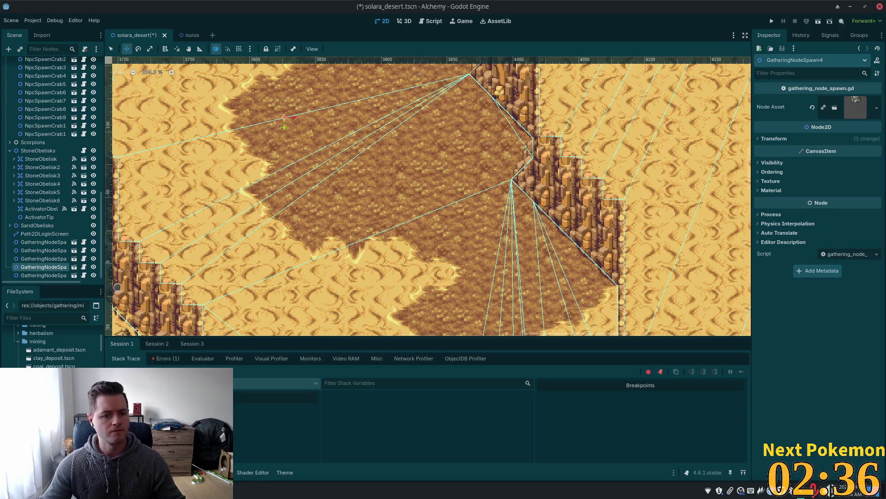
left_click(44, 275)
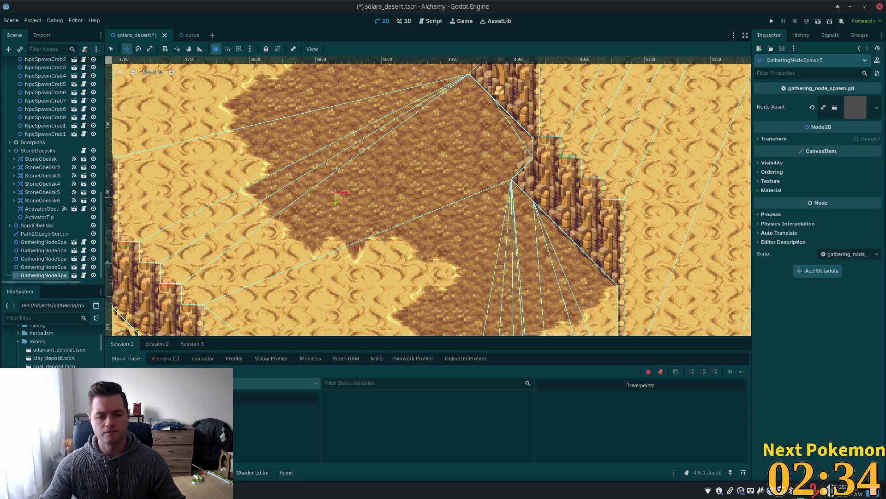
left_click(854, 112)
left_click(849, 171)
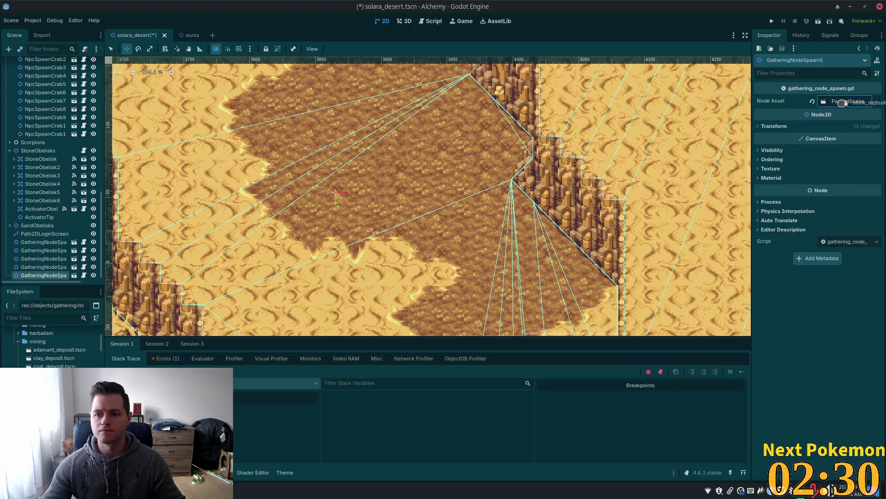
key("ctrl+s")
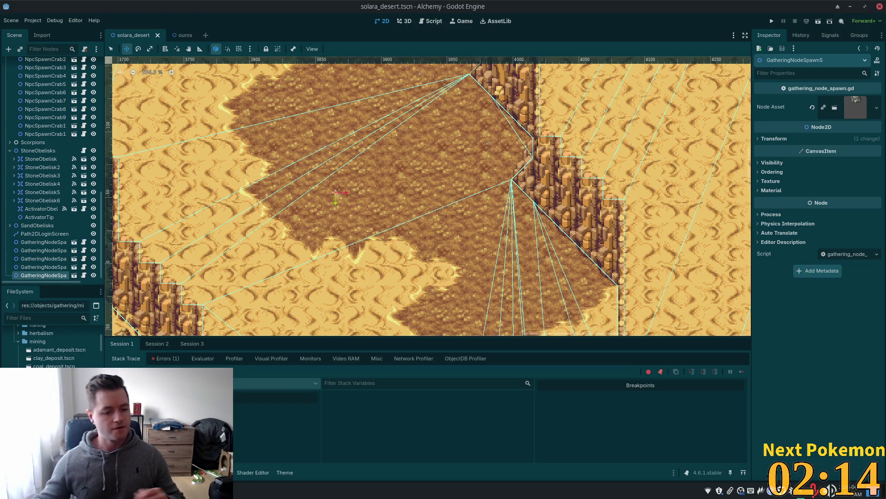
scroll(51, 346, "down", 2)
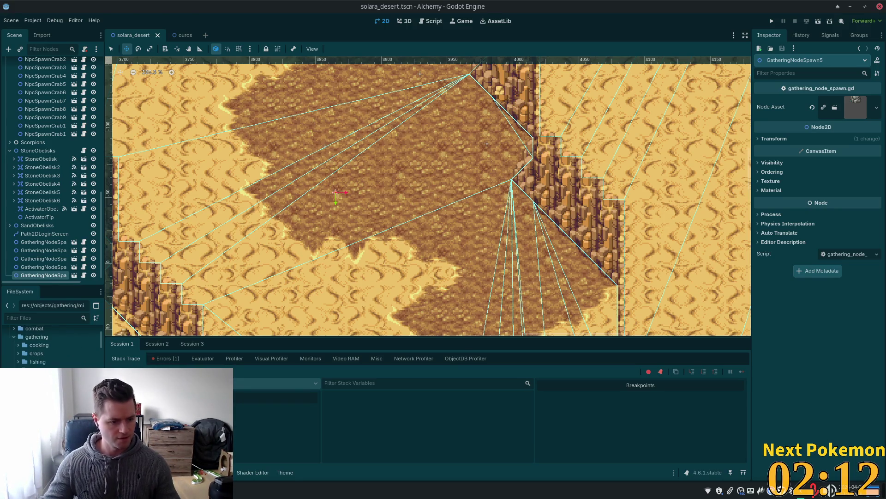
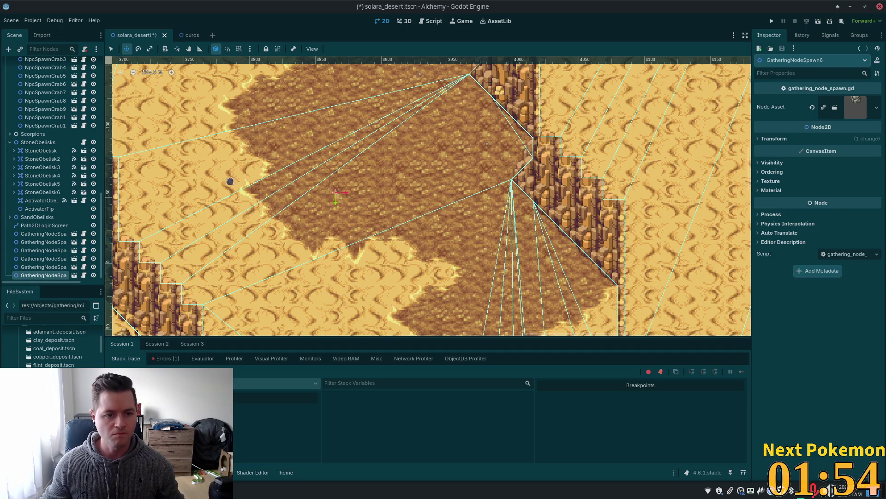
Step: Place GatheringNodeSpawn6 in the desert clearing and duplicate it into spawns 7 and 8
mouse_move(275, 163)
left_mouse_down()
mouse_move(429, 209)
mouse_move(436, 225)
left_mouse_up()
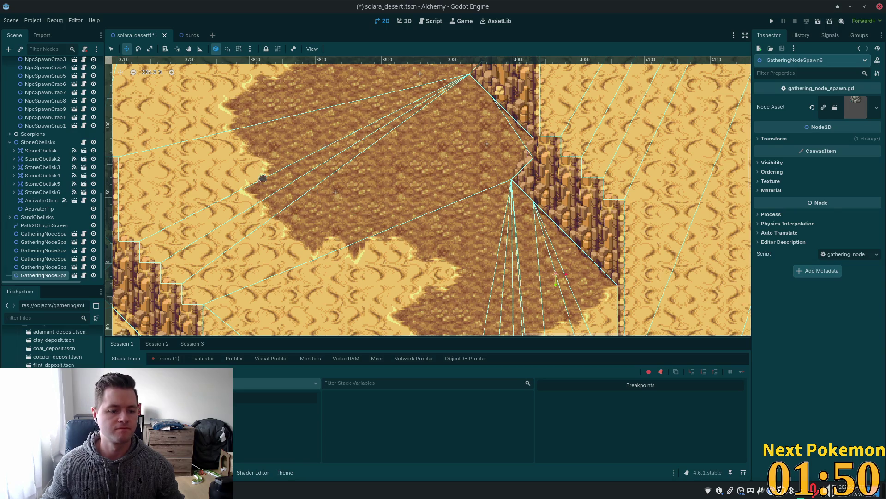
key("ctrl+d")
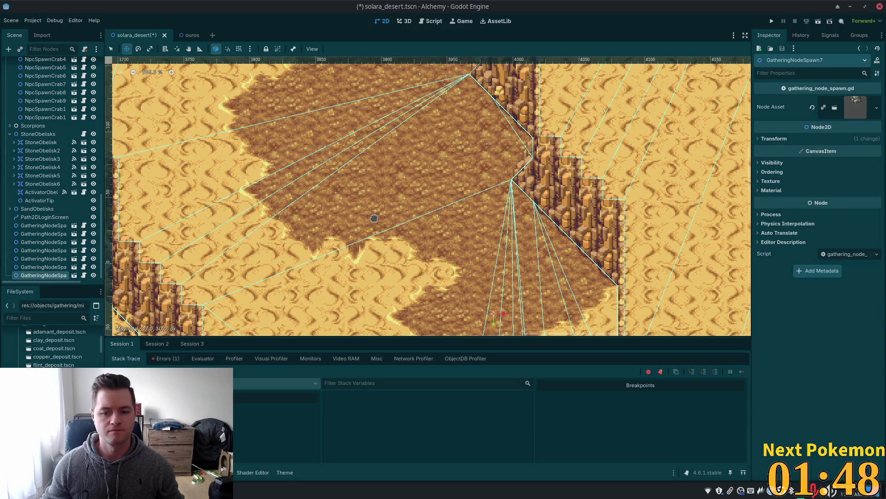
left_click_drag(374, 218, 375, 211)
key("ctrl+d")
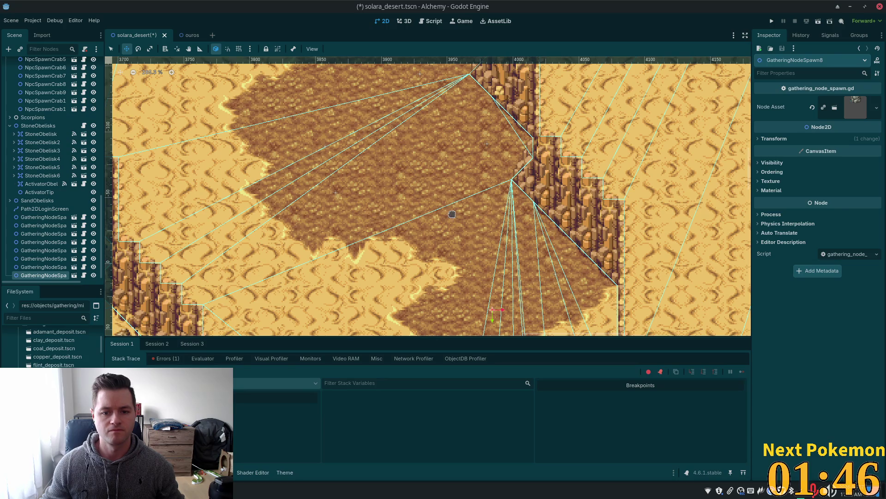
left_click_drag(512, 228, 467, 162)
left_click_drag(509, 129, 501, 134)
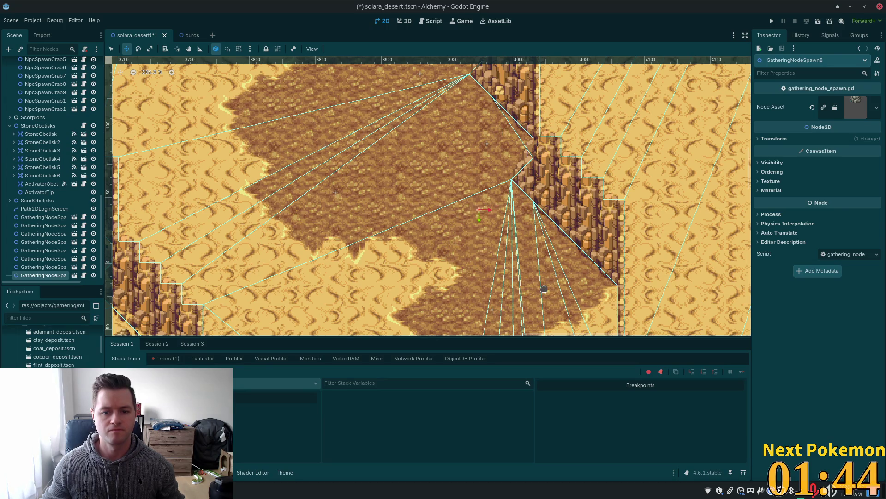
Step: Replace GatheringNodeSpawn6's Node Asset with iron_deposit.tscn
left_click(48, 260)
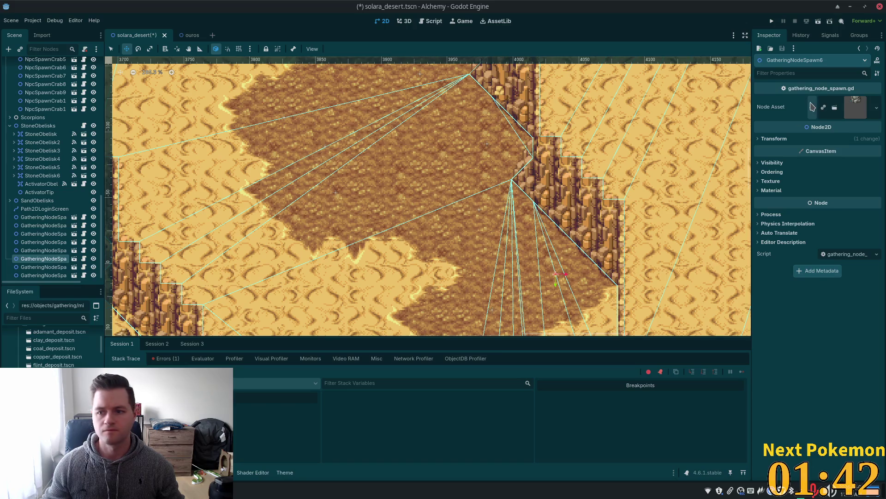
right_click(855, 117)
left_click(862, 184)
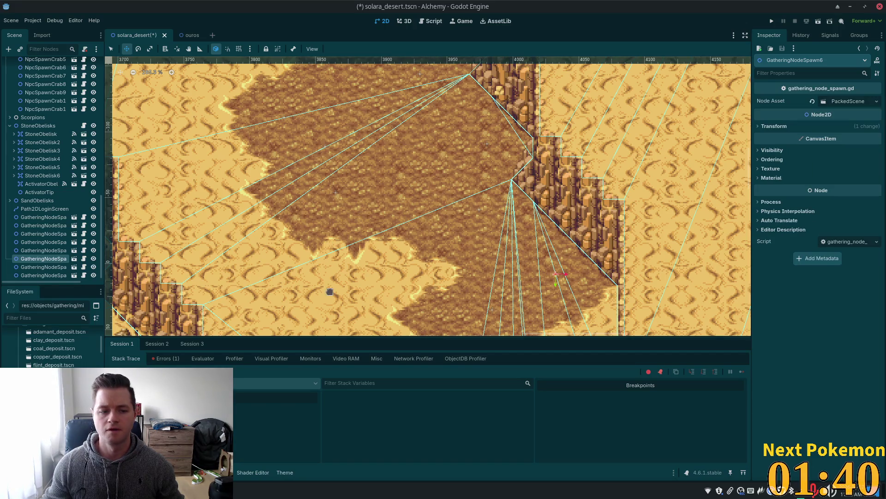
left_click_drag(53, 382, 776, 111)
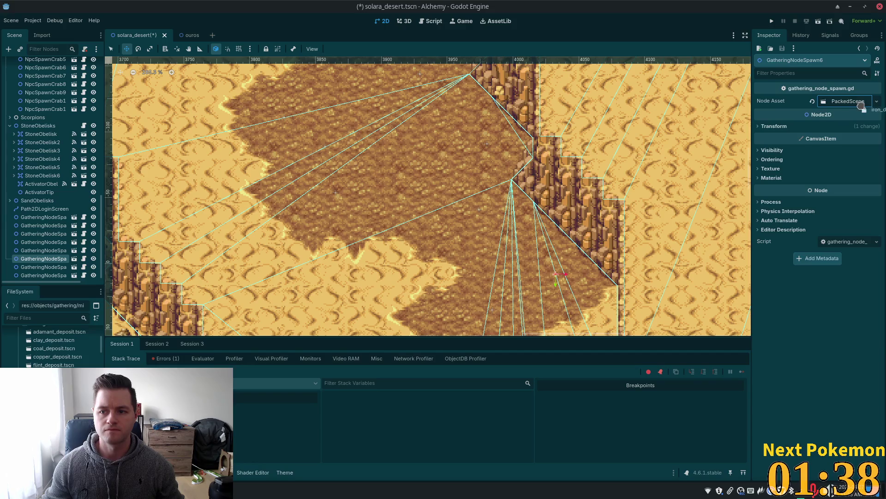
left_click_drag(861, 106, 861, 106)
Step: Set iron_deposit.tscn as the Node Asset of spawns 7 and 8, and save solara_desert.tscn
left_click(59, 267)
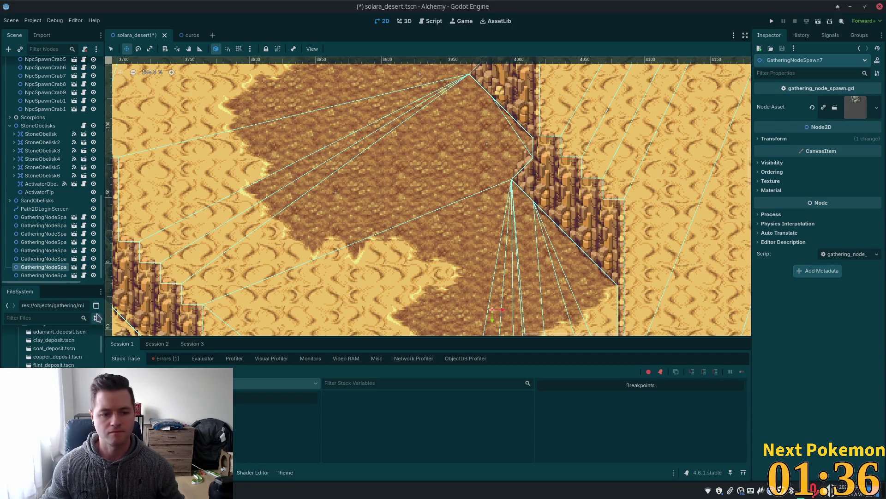
left_click(877, 107)
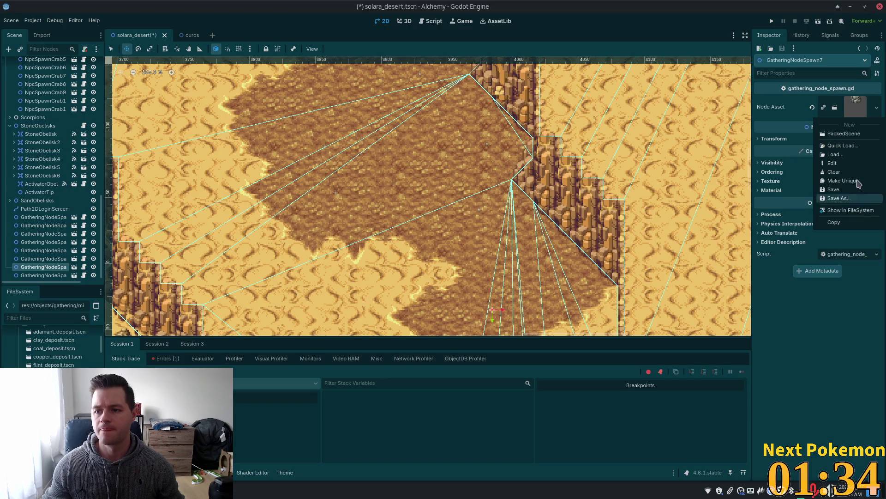
left_click(849, 182)
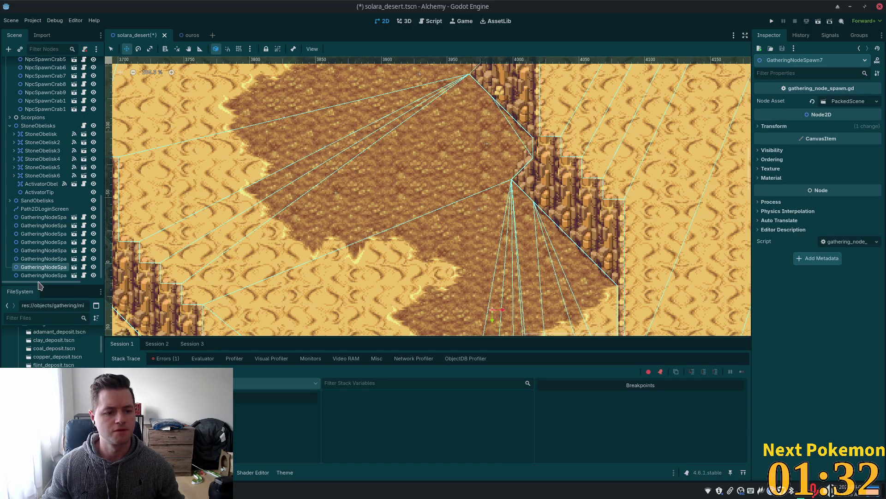
mouse_move(54, 365)
left_mouse_down()
mouse_move(508, 231)
mouse_move(850, 104)
left_mouse_up()
left_click(69, 275)
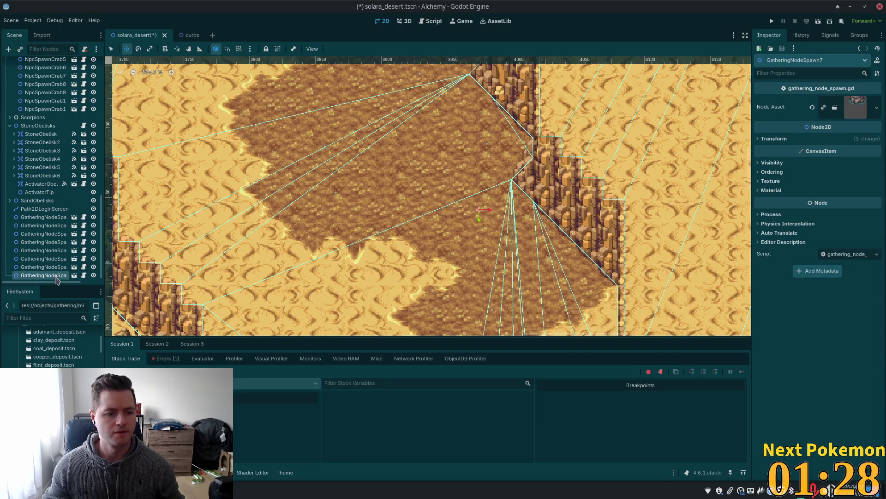
right_click(854, 99)
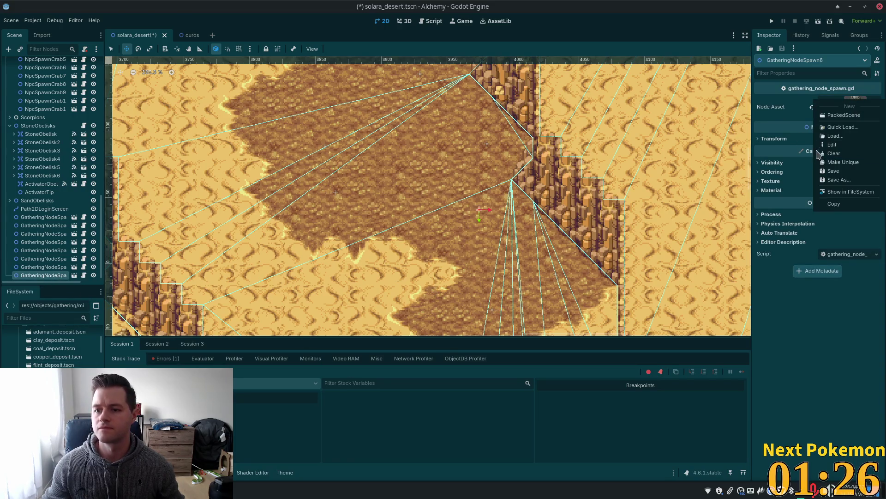
left_click(859, 167)
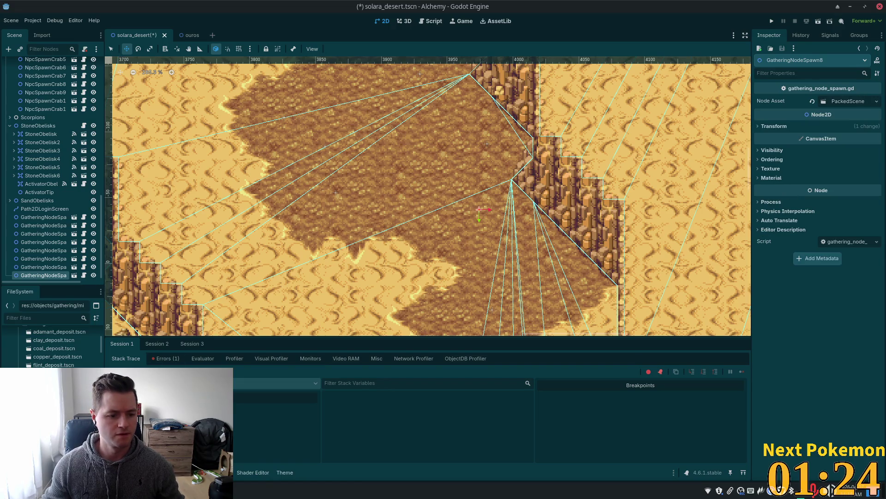
mouse_move(53, 373)
left_mouse_down()
mouse_move(850, 118)
mouse_move(855, 101)
left_mouse_up()
key("ctrl+s")
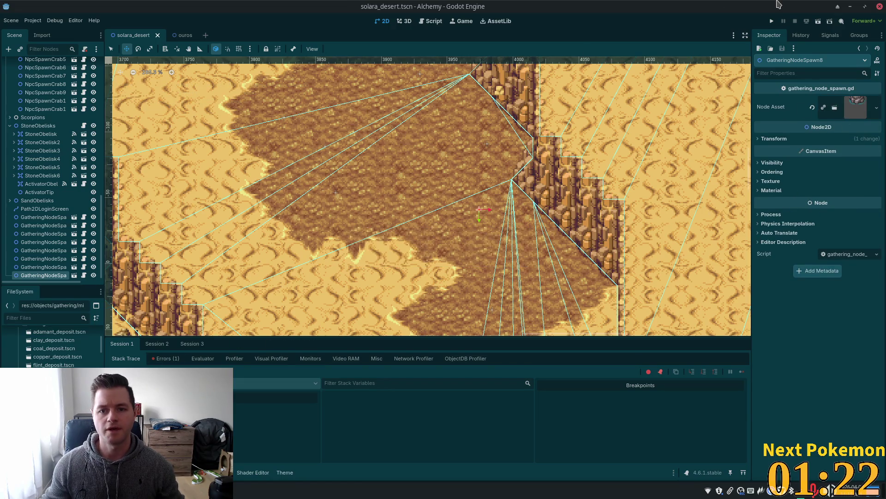
left_click(773, 22)
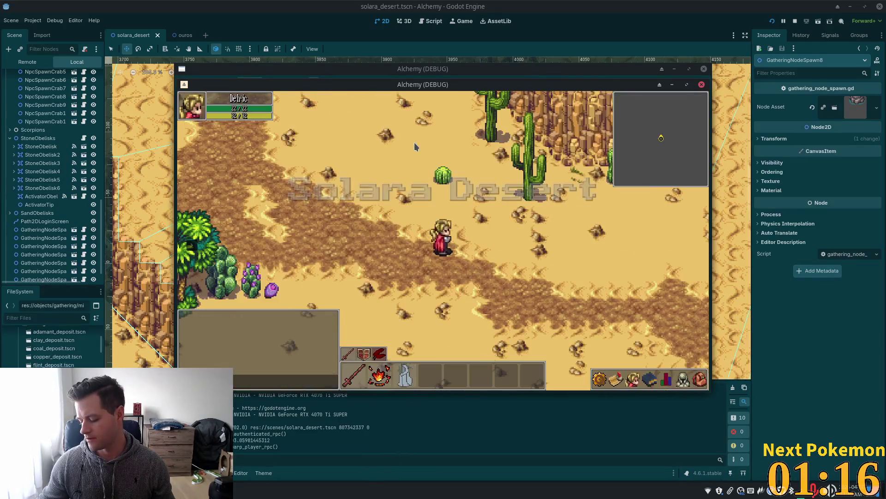
left_click(509, 179)
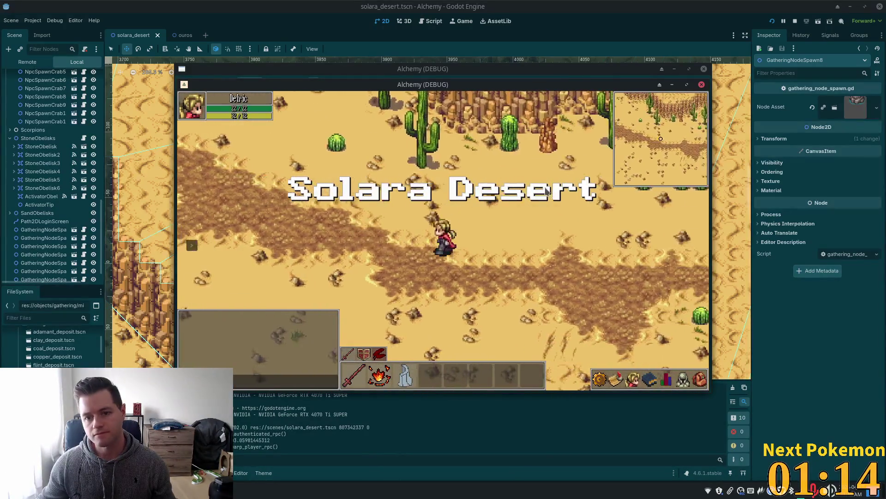
left_click_drag(509, 180, 552, 180)
key("s")
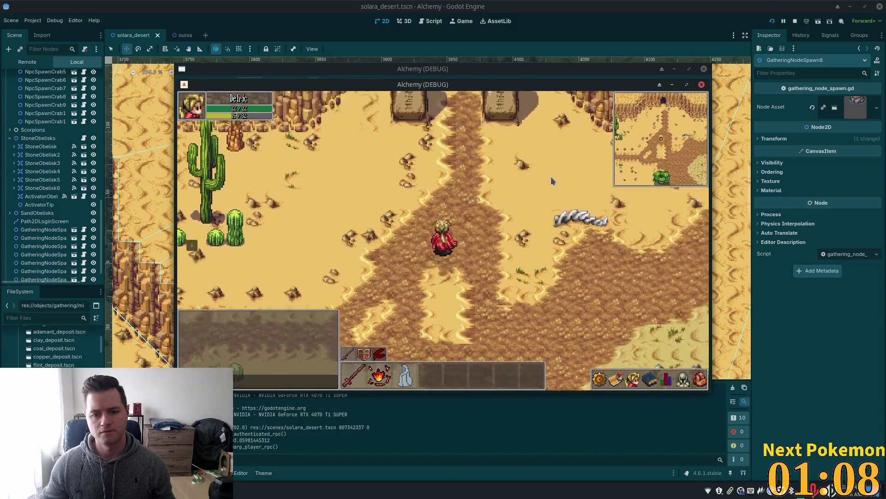
key("w")
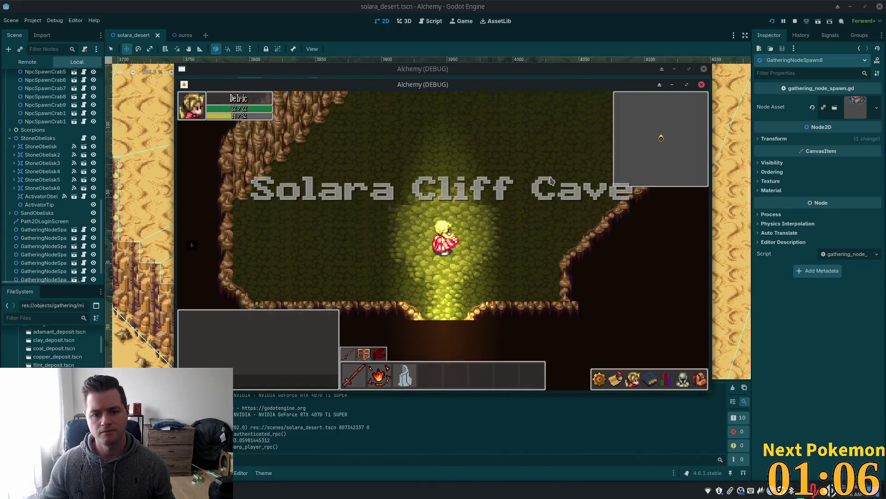
key("w")
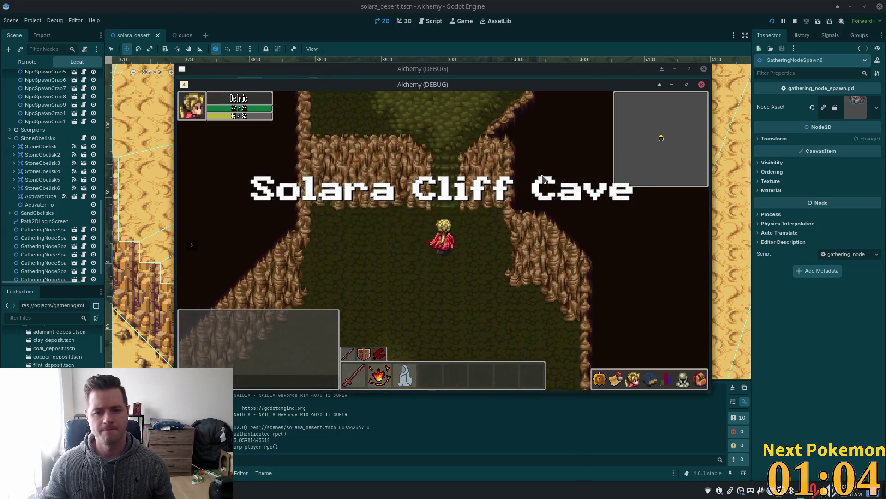
key("w")
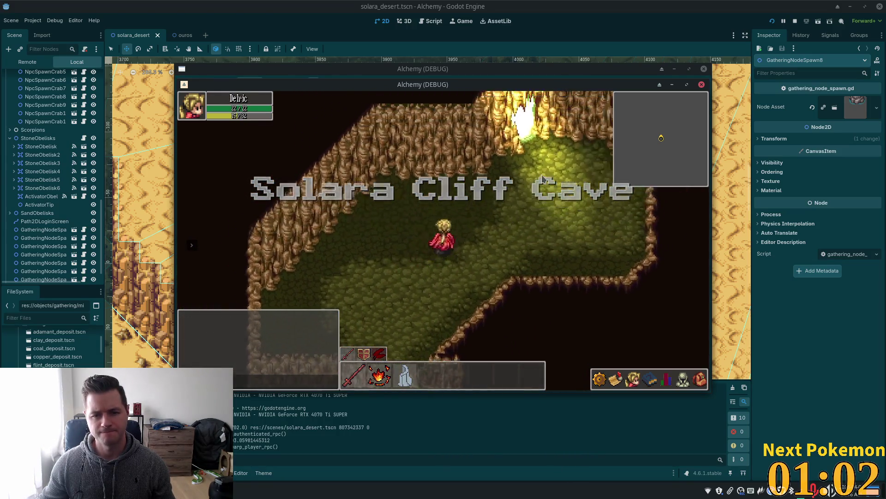
key("w")
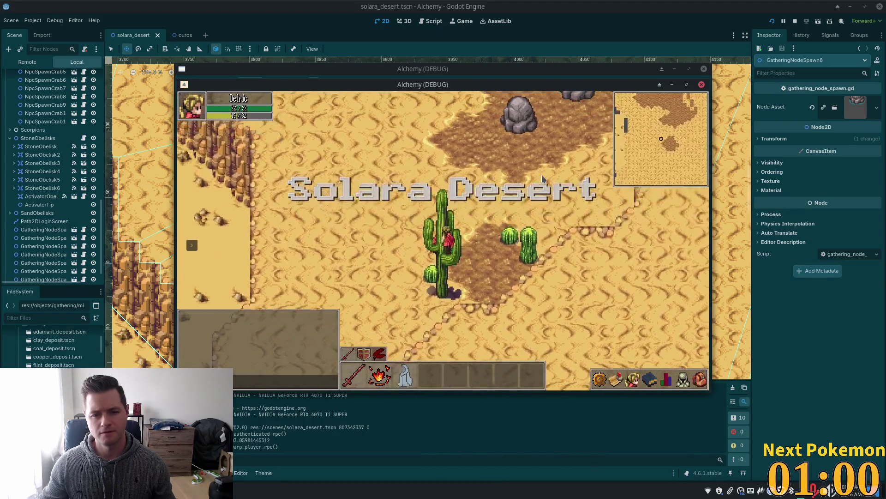
key("w")
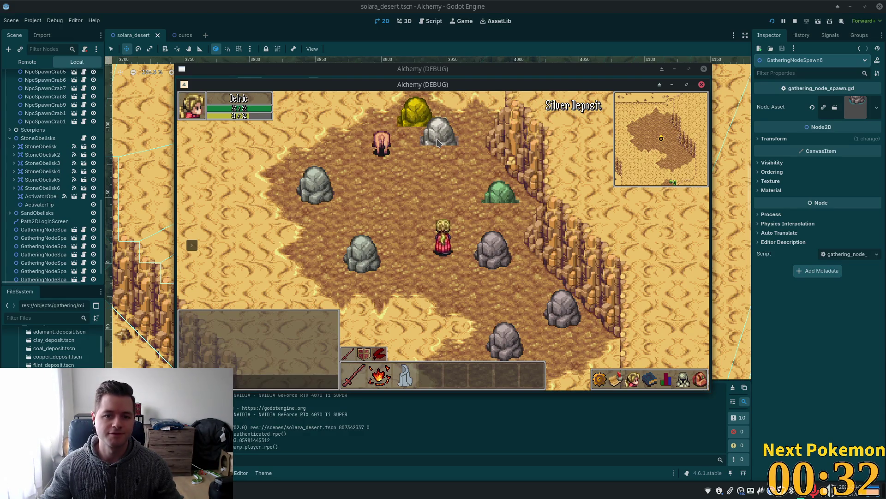
key("Down")
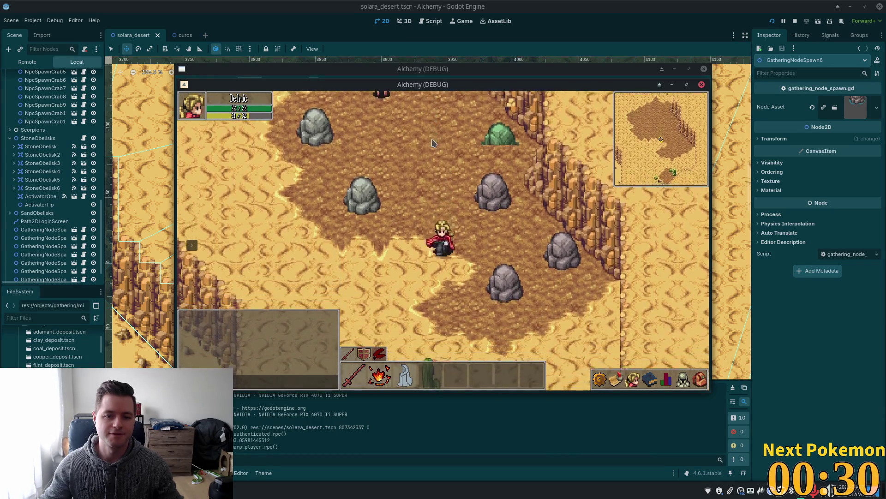
key("Up")
key("Left")
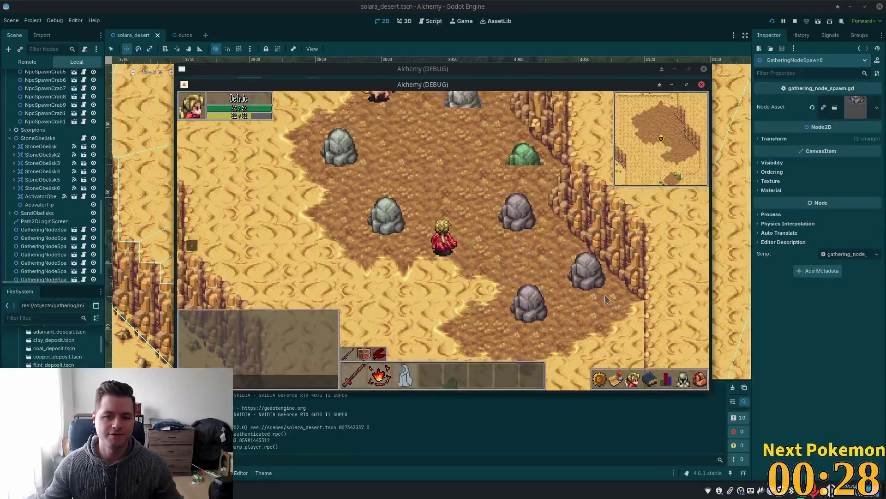
key("F8")
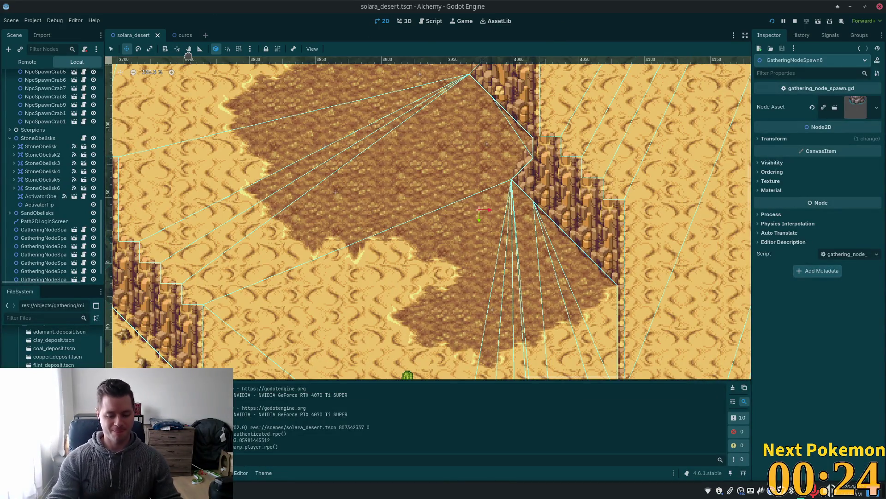
key("alt+shift+o")
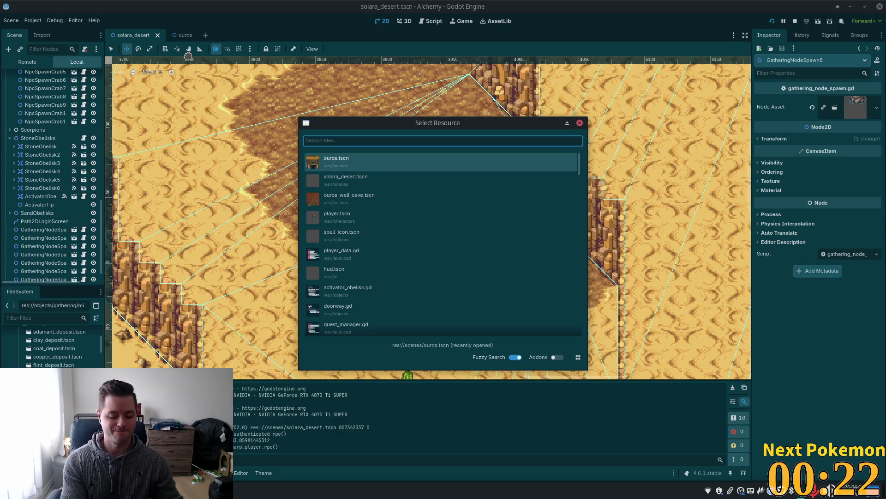
type("iron_")
key("Return")
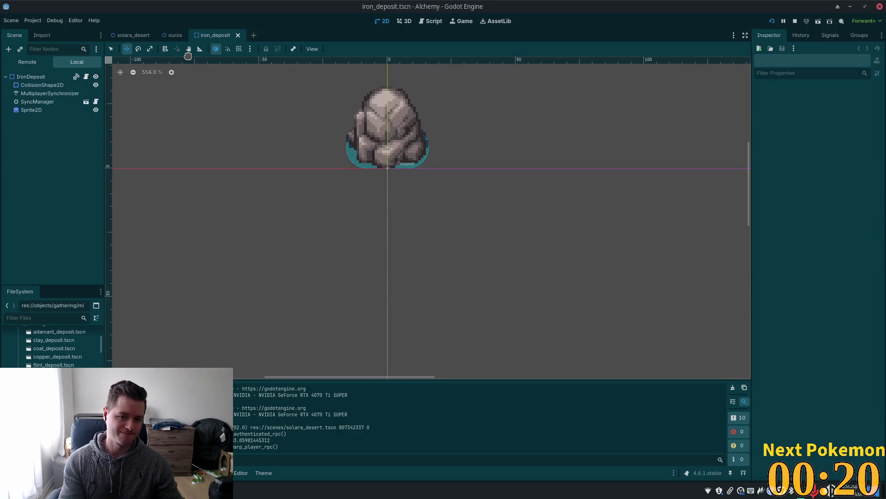
left_click(31, 110)
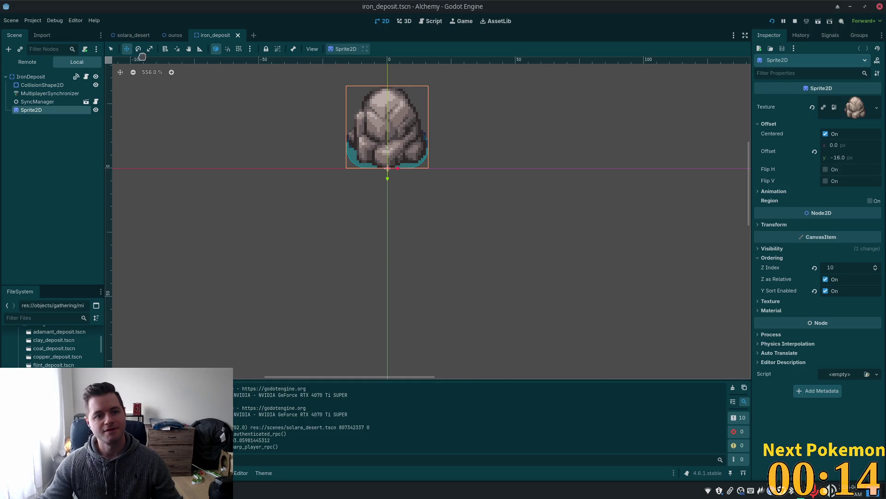
key("shift+alt+o")
type("adf")
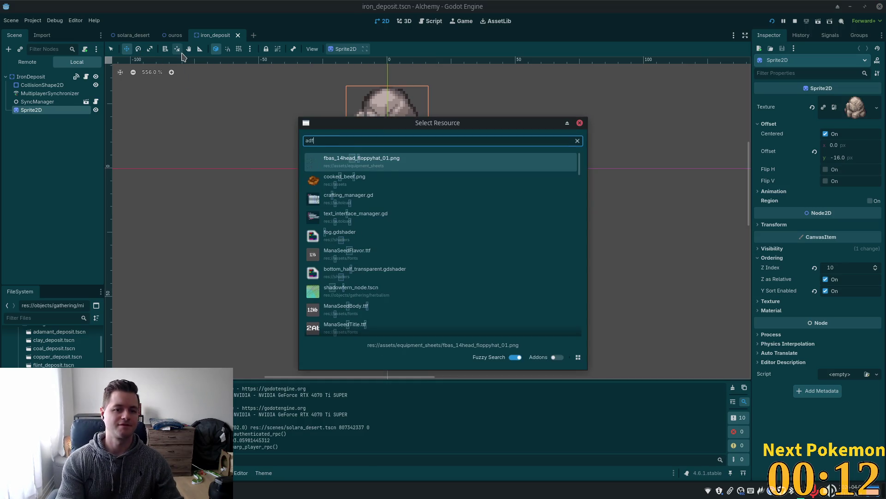
key("BackSpace")
type("amant")
key("Return")
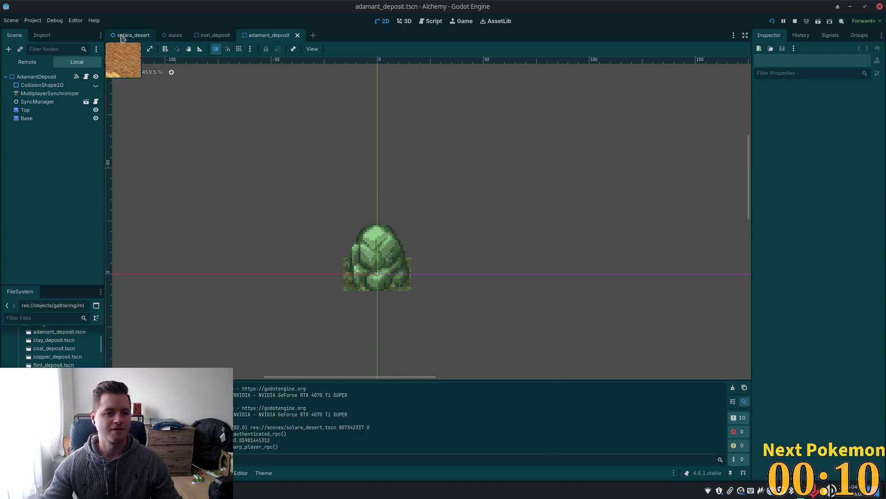
left_click(37, 118)
left_click(40, 112)
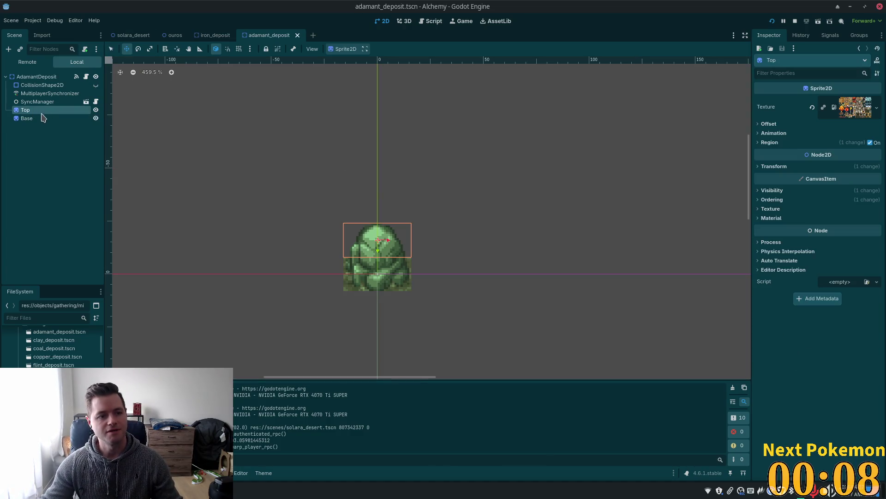
left_click(42, 118, "shift")
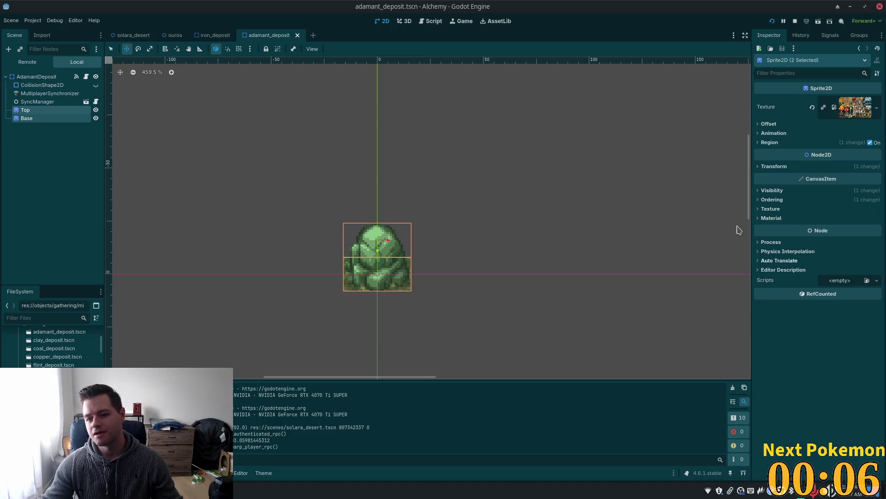
left_click(210, 37)
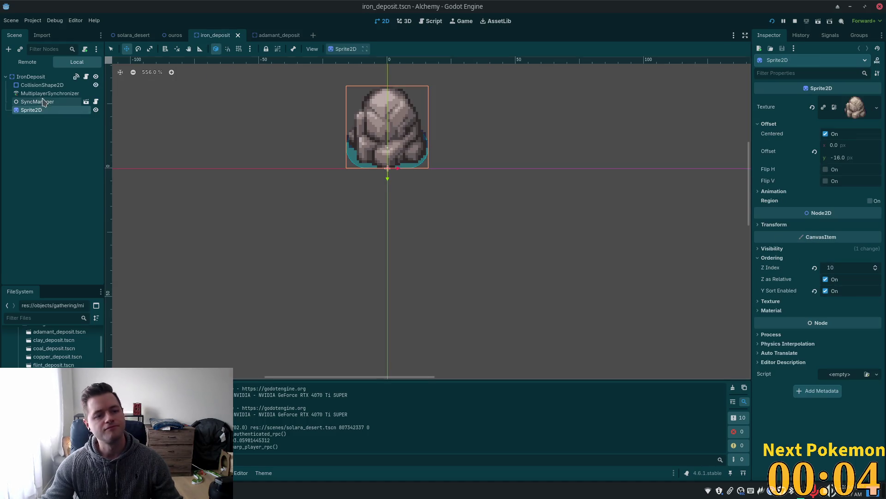
left_click(273, 35)
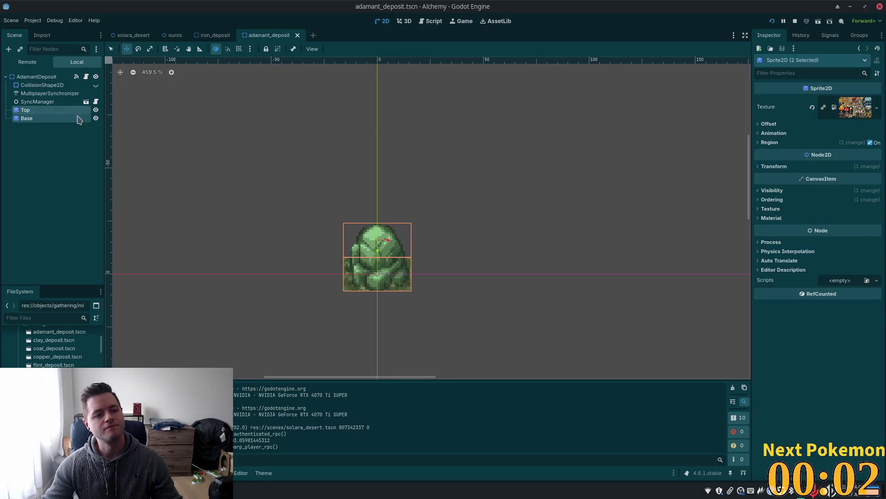
left_click(37, 77)
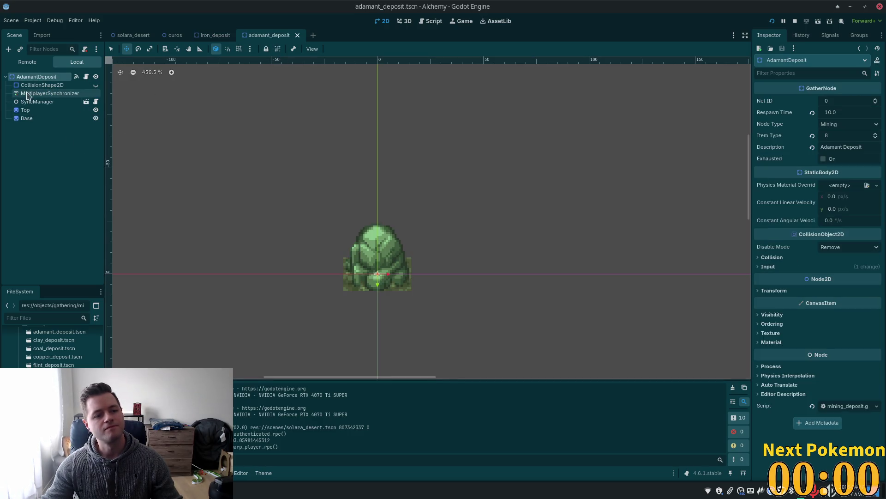
Step: Copy the iron deposit's rock Sprite2D and paste it under AdamantDeposit
right_click(22, 75)
left_click(103, 139)
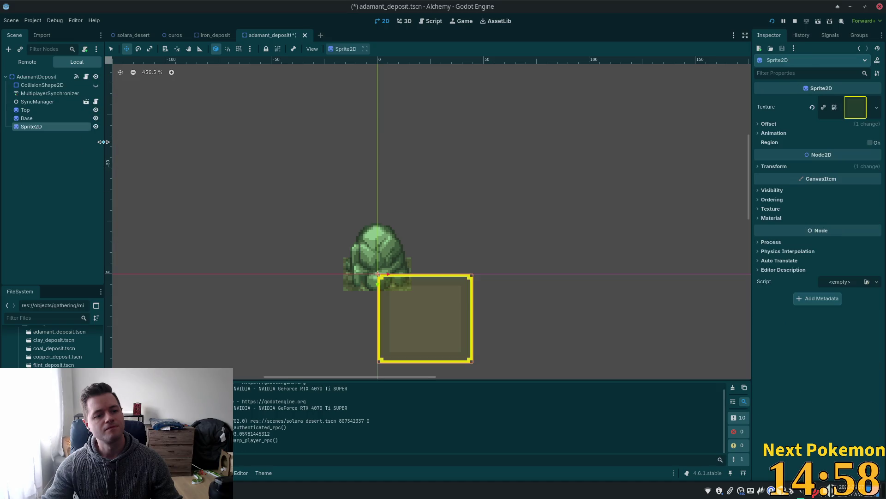
key("ctrl+z")
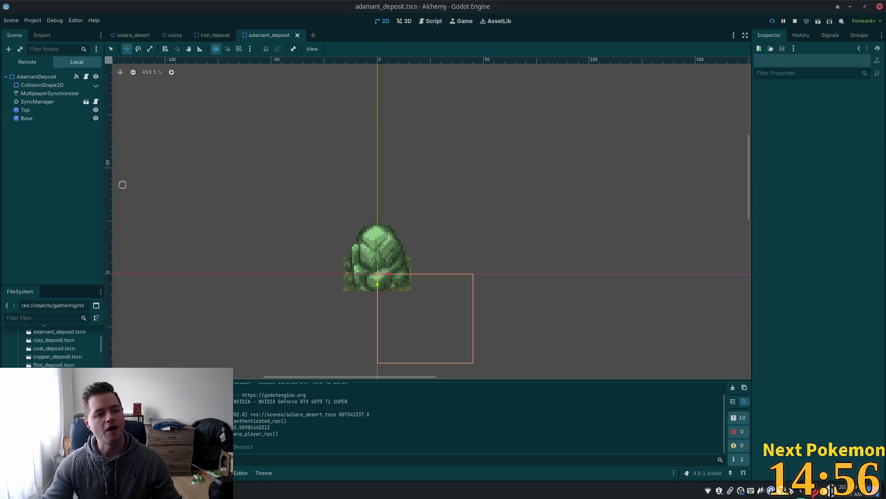
left_click(217, 36)
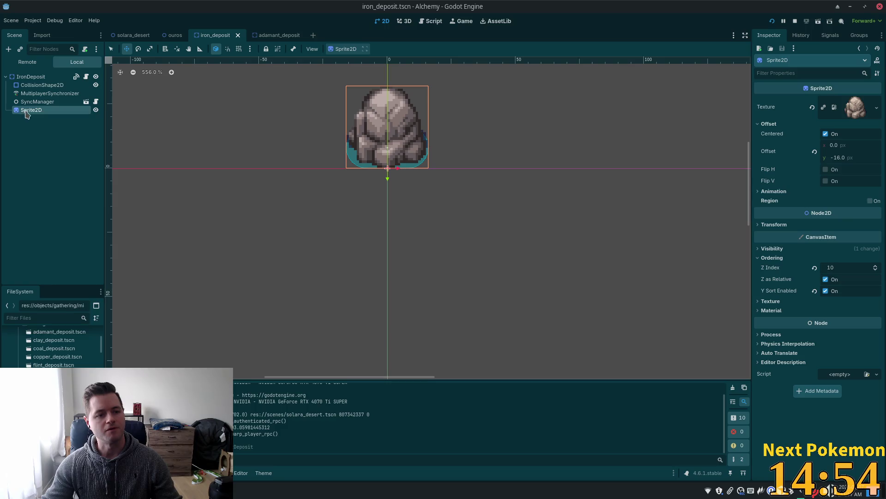
right_click(27, 113)
left_click(84, 170)
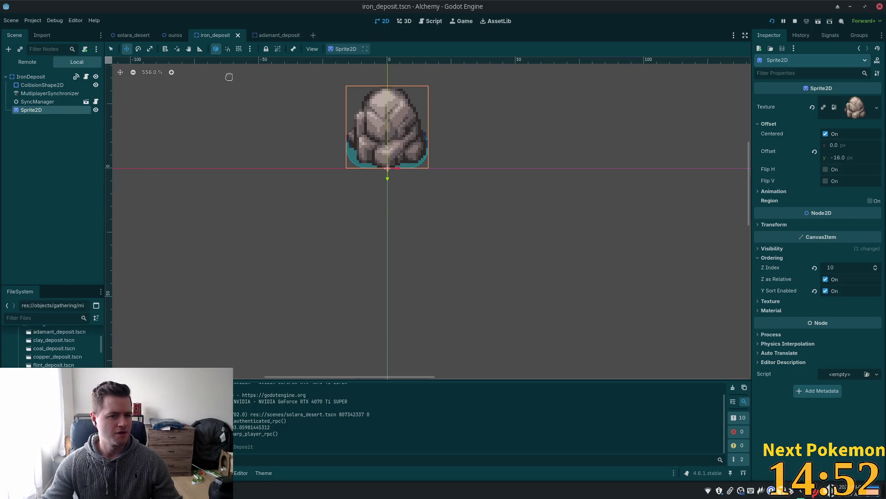
left_click(271, 36)
left_click(36, 77)
right_click(29, 77)
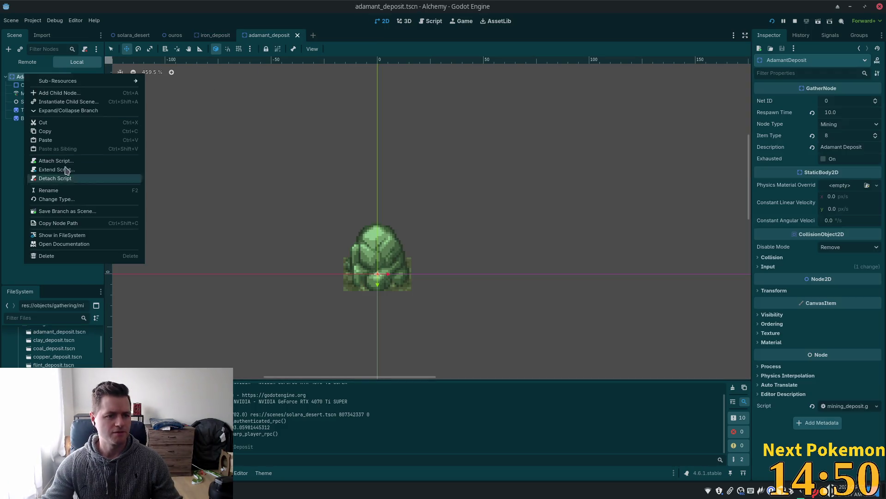
left_click(55, 141)
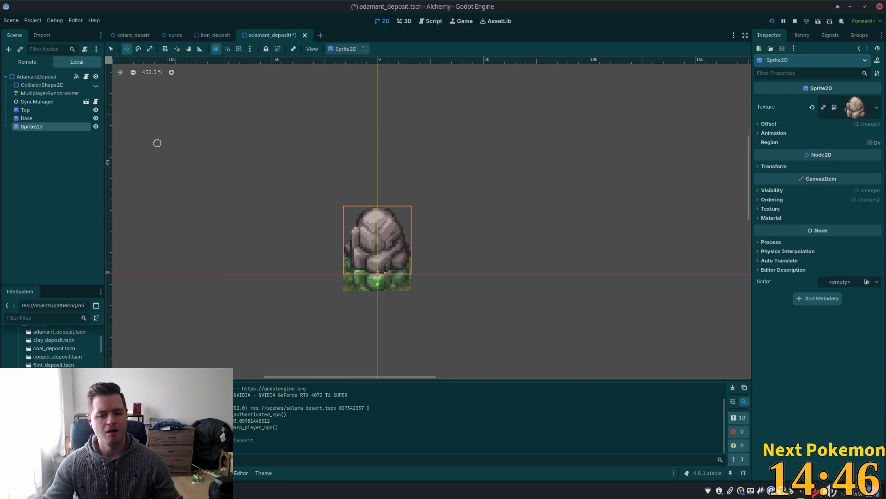
Step: Check the Top sprite's green modulate tint for reference
left_click(210, 36)
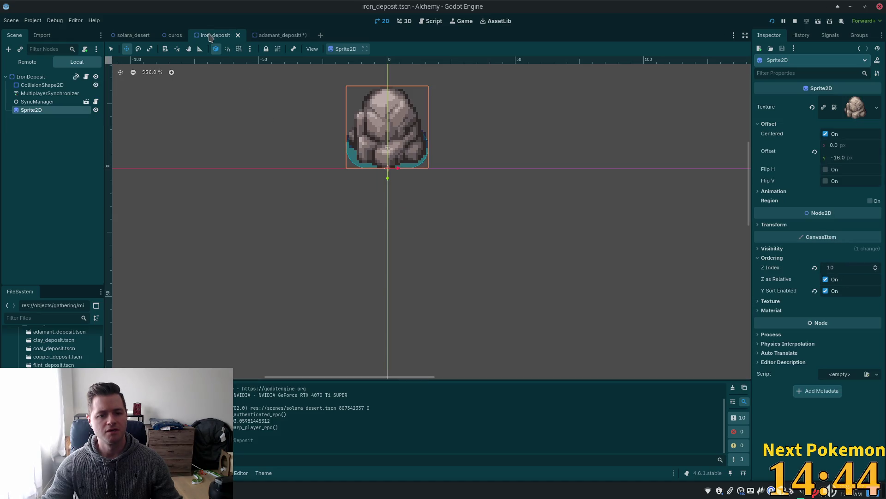
left_click(256, 36)
scroll(276, 184, "up", 4)
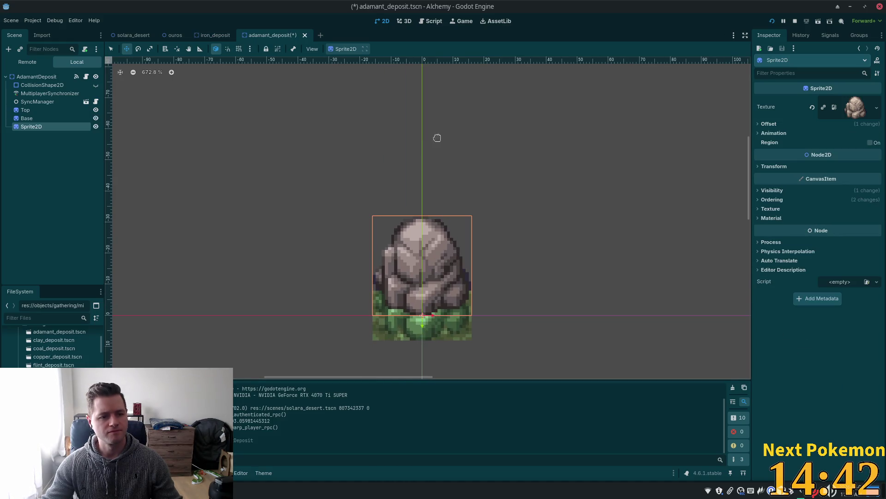
left_click(54, 78)
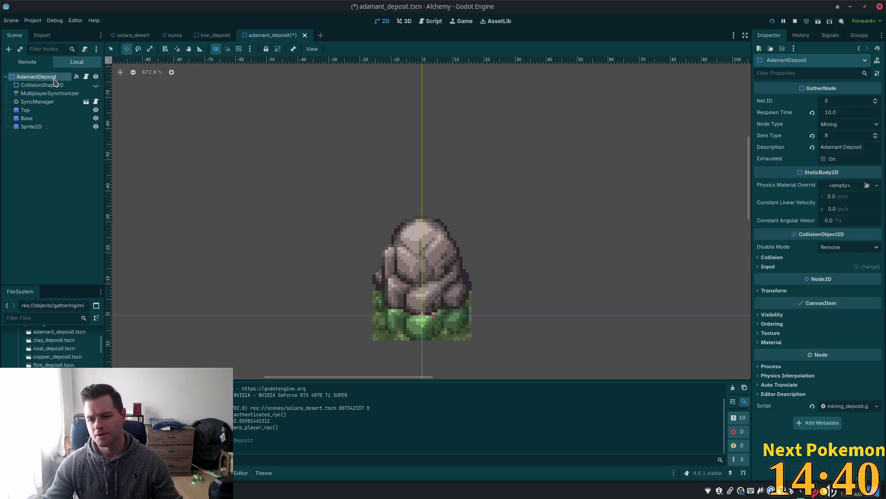
left_click(36, 111)
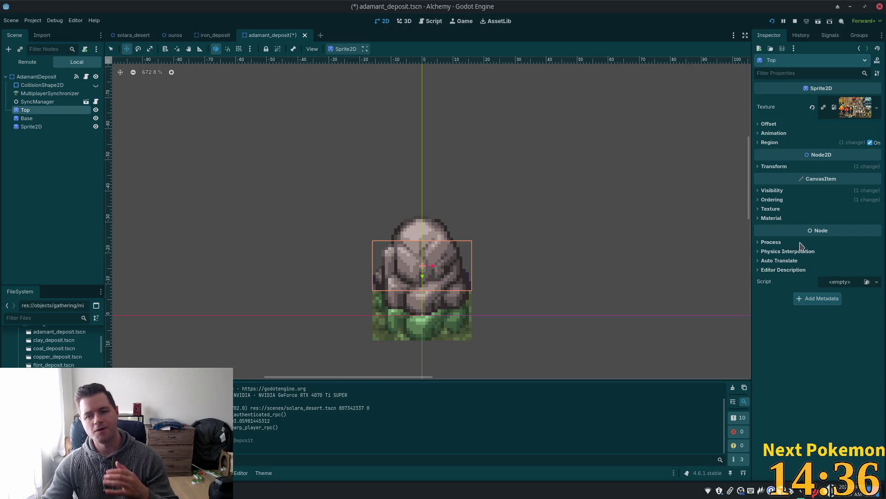
left_click(781, 192)
left_click(853, 214)
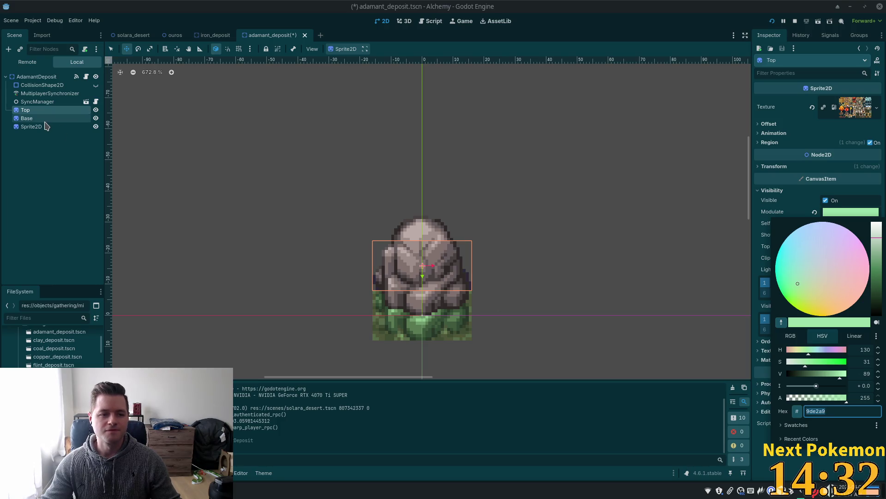
left_click(27, 118)
Step: Set the AdamantDeposit root's Modulate to 9de2a9
left_click(31, 127)
left_click(33, 78)
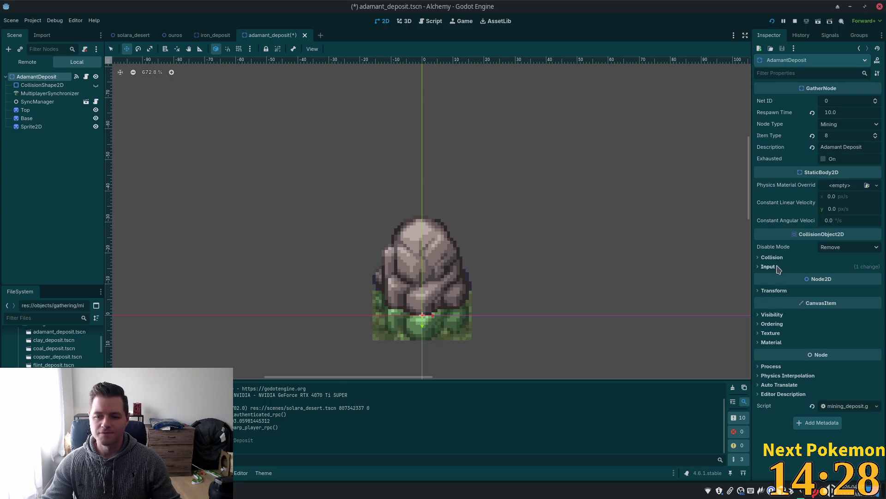
left_click(772, 314)
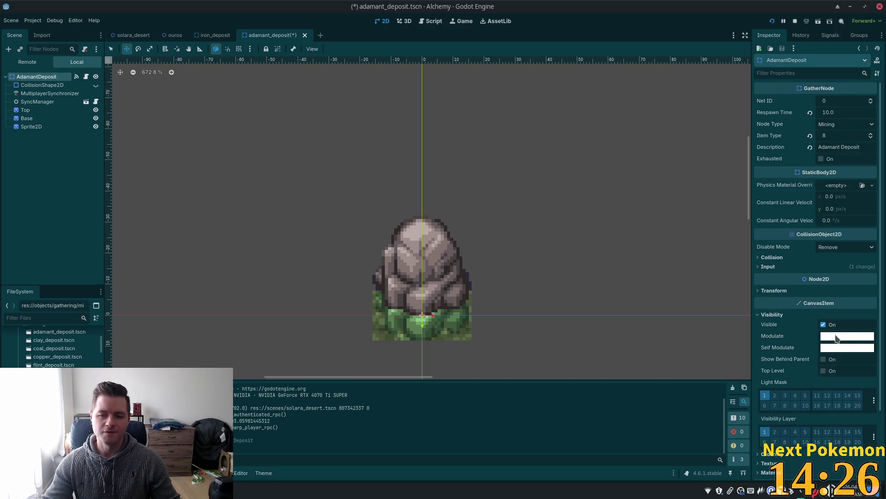
left_click(826, 338)
type("9de2a9")
key("Tab")
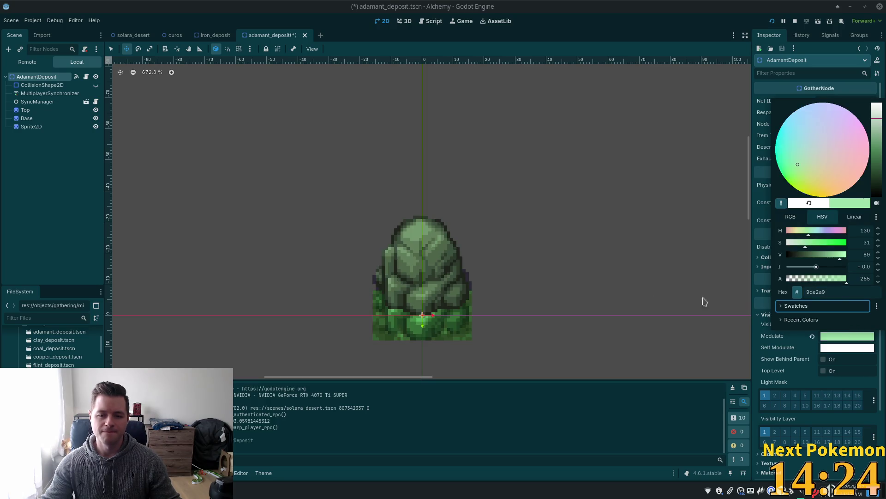
Step: Delete the Top and Base sprites and save adamant_deposit.tscn
left_click(39, 111)
left_click(39, 118, "shift")
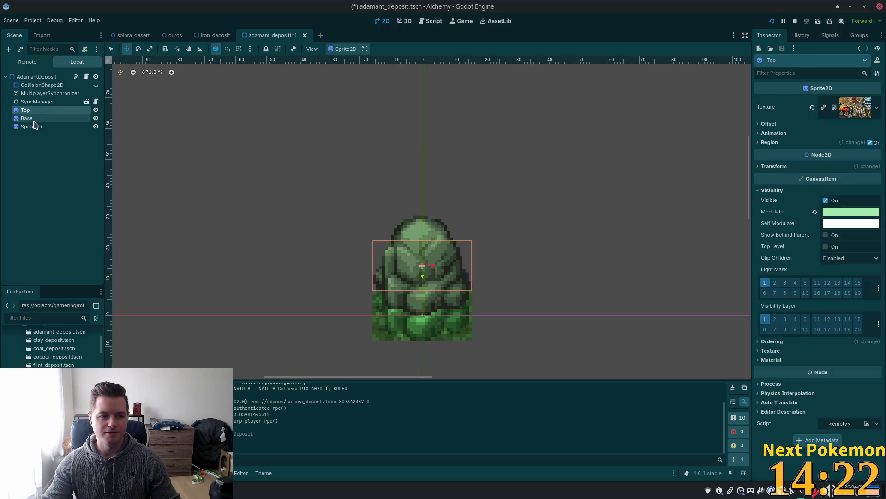
key("Delete")
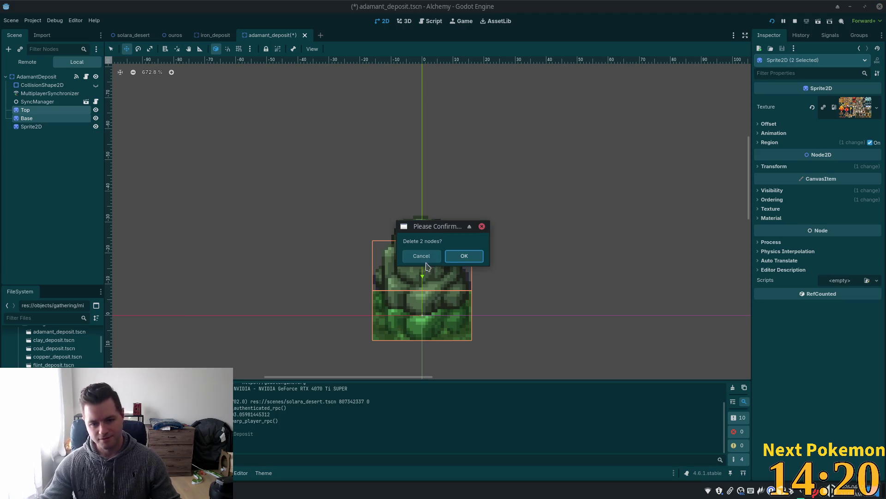
left_click(464, 257)
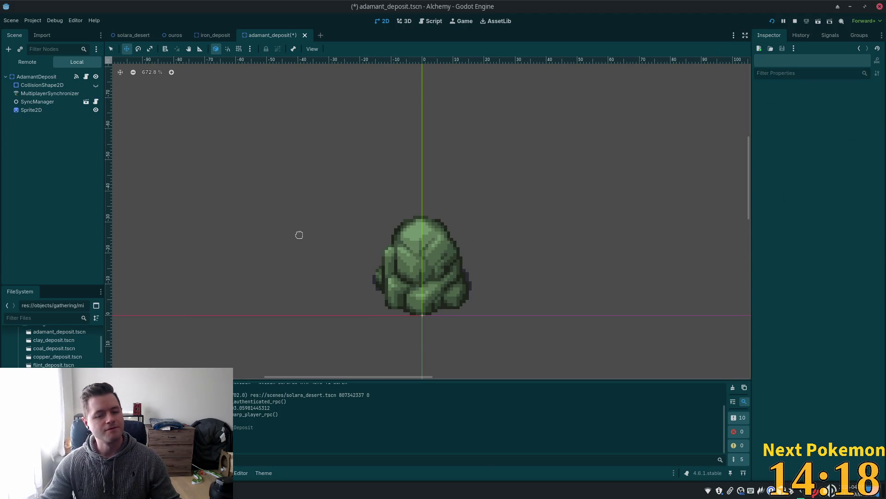
key("ctrl+s")
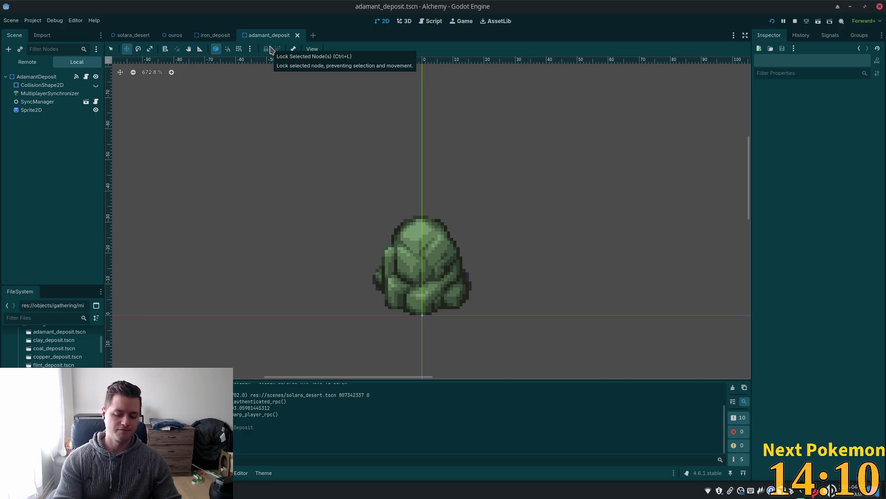
Step: Quick-open gold_deposit.tscn by searching 'gold_'
key("shift+alt+o")
type("GOLD")
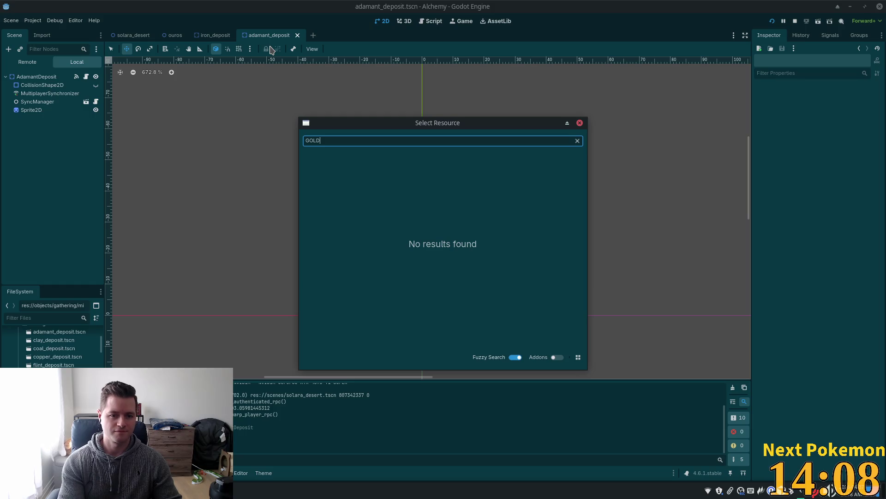
key("BackSpace")
key("BackSpace")
key("BackSpace")
type("ol")
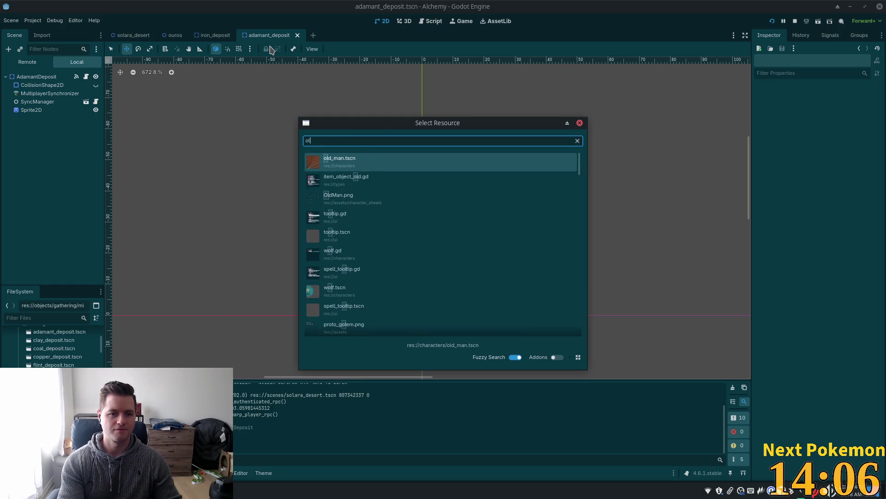
key("BackSpace")
key("BackSpace")
type("gold_")
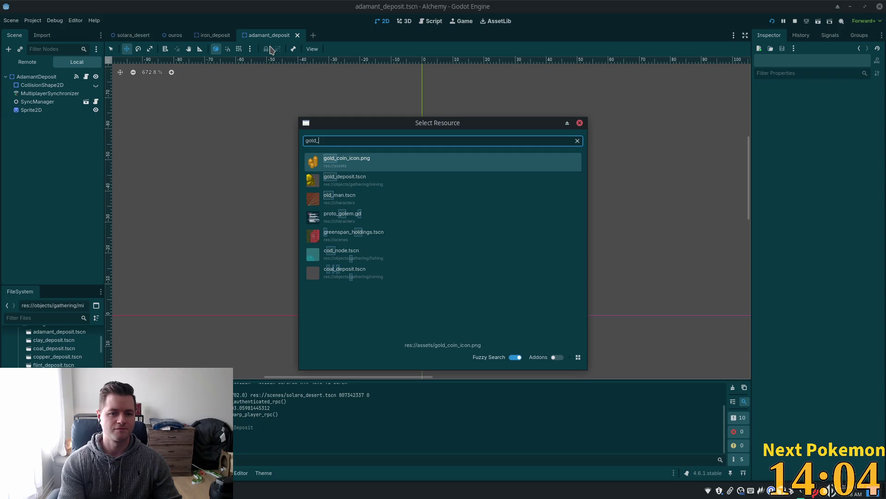
left_click(347, 177)
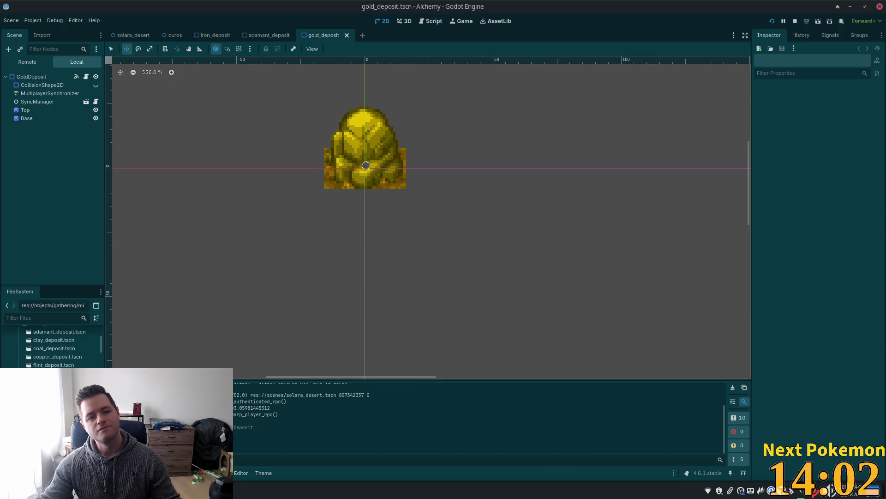
Step: Paste the rock sprite under GoldDeposit and check the Base sprite's yellow tint
right_click(33, 78)
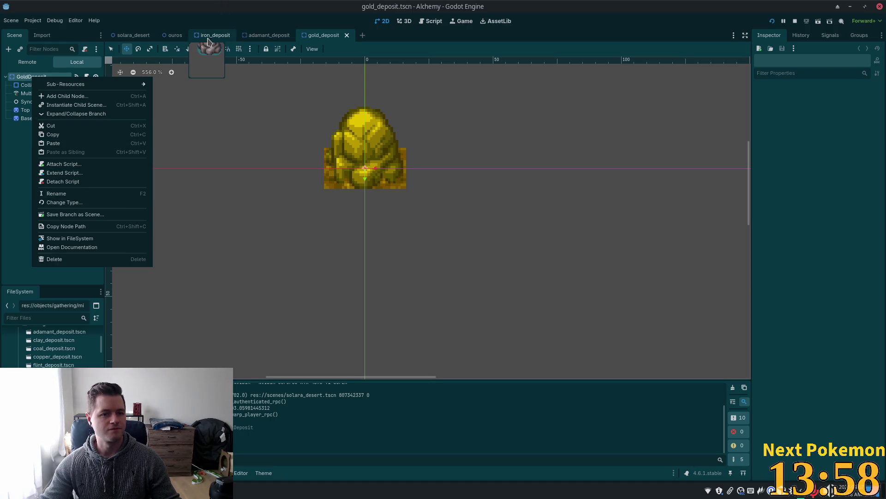
left_click(65, 143)
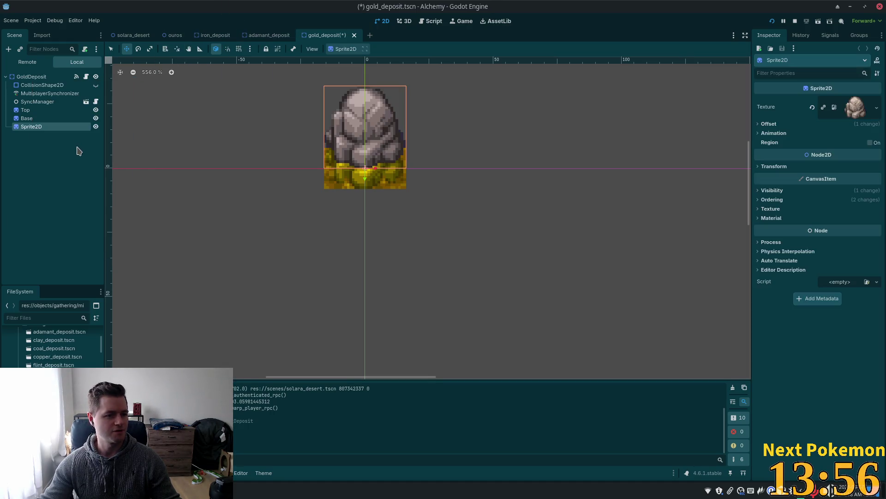
scroll(124, 151, "up", 1)
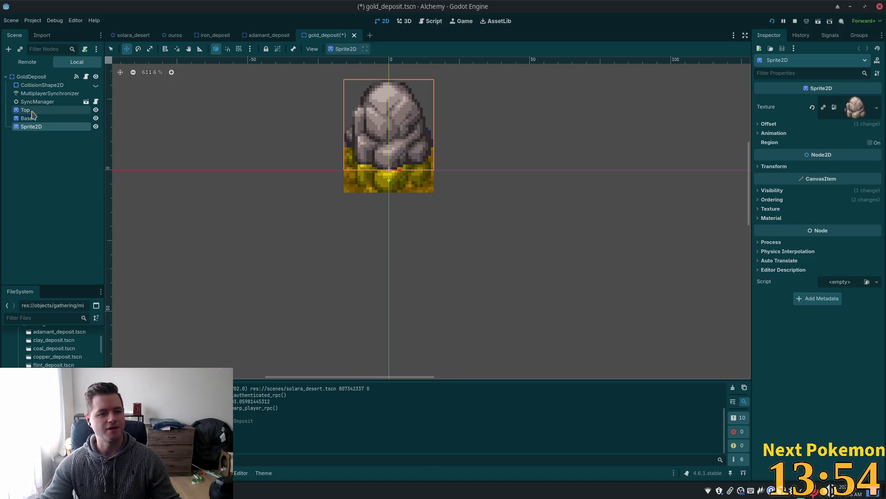
left_click(26, 119)
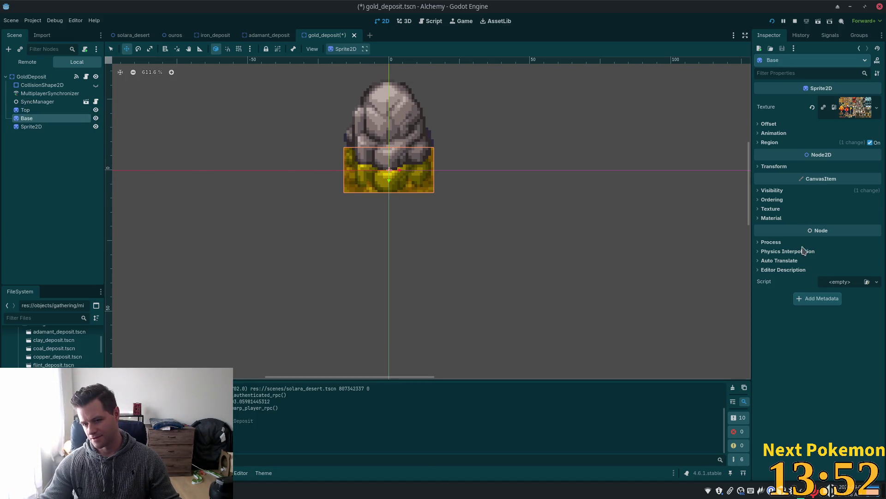
left_click(772, 190)
left_click(844, 212)
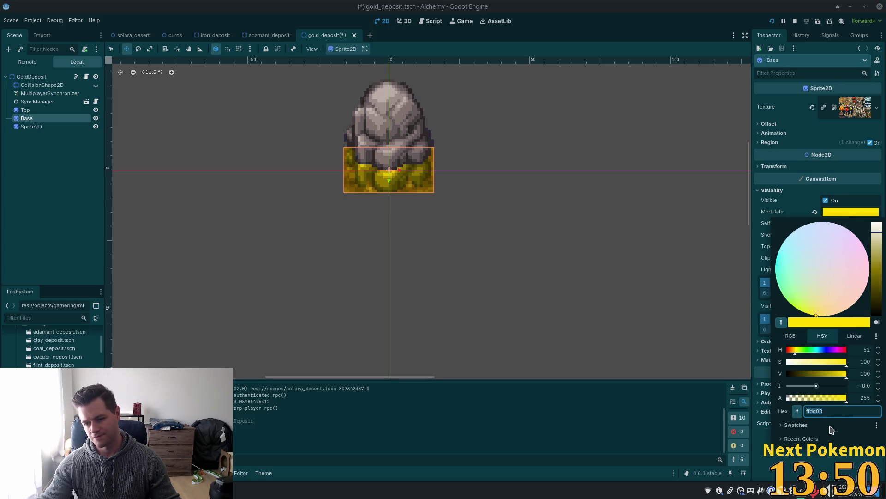
key("Escape")
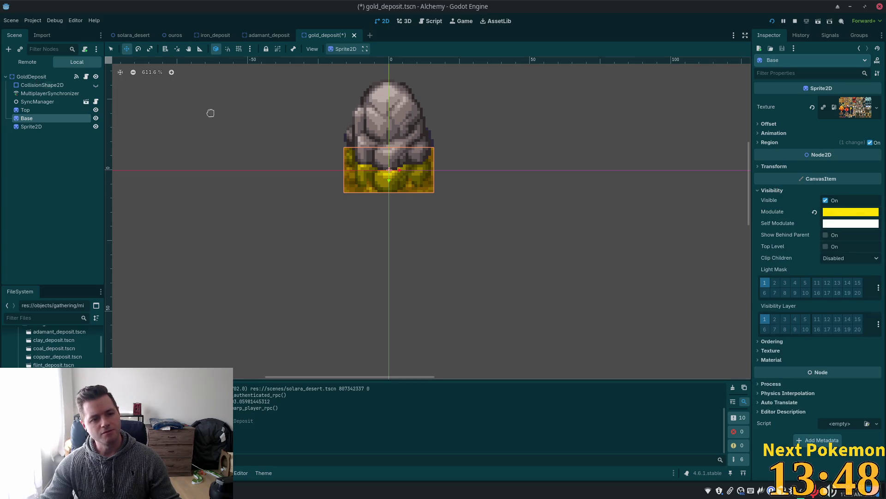
Step: Set the GoldDeposit root's Modulate to ffdd00 yellow
left_click(57, 76)
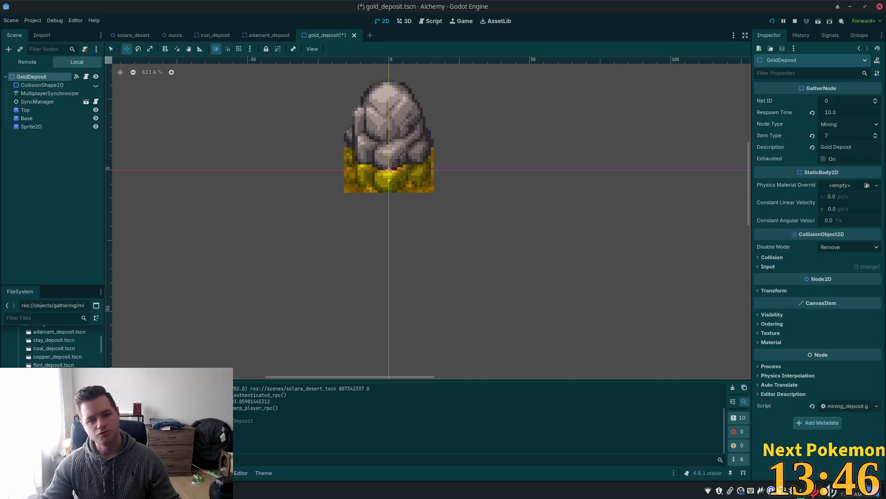
left_click(777, 314)
left_click(822, 335)
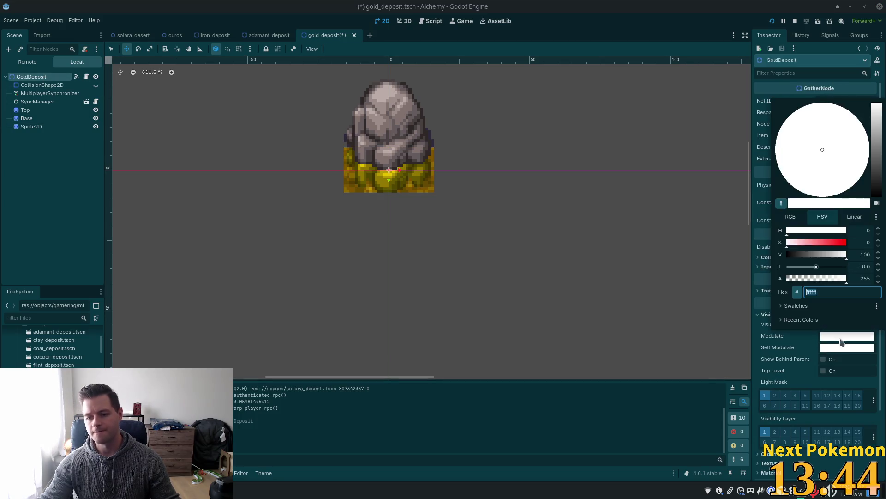
key("Tab")
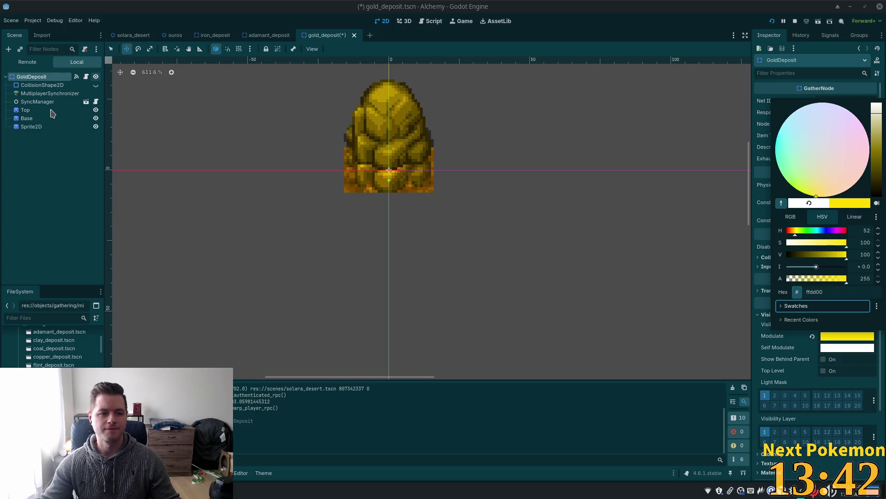
Step: Delete the Top and Base sprites and save gold_deposit.tscn
left_click(52, 111)
left_click(46, 119, "shift")
key("Delete")
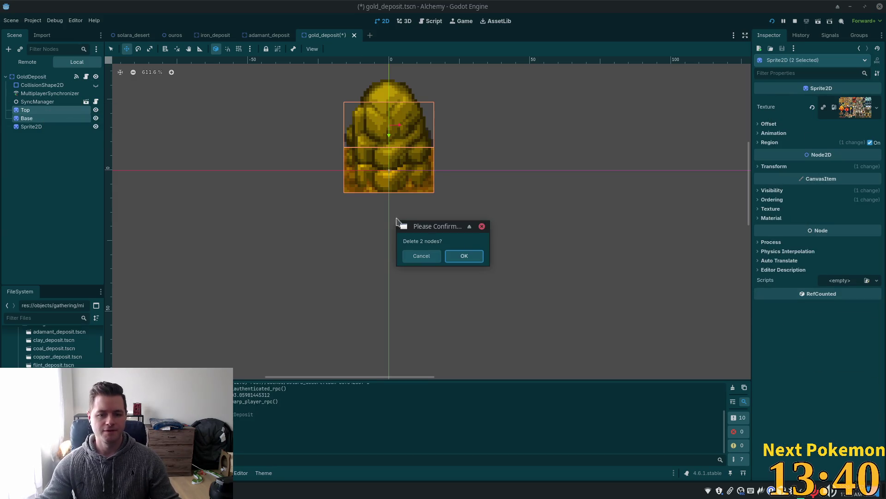
left_click(464, 256)
scroll(460, 260, "up", 3)
key("ctrl+s")
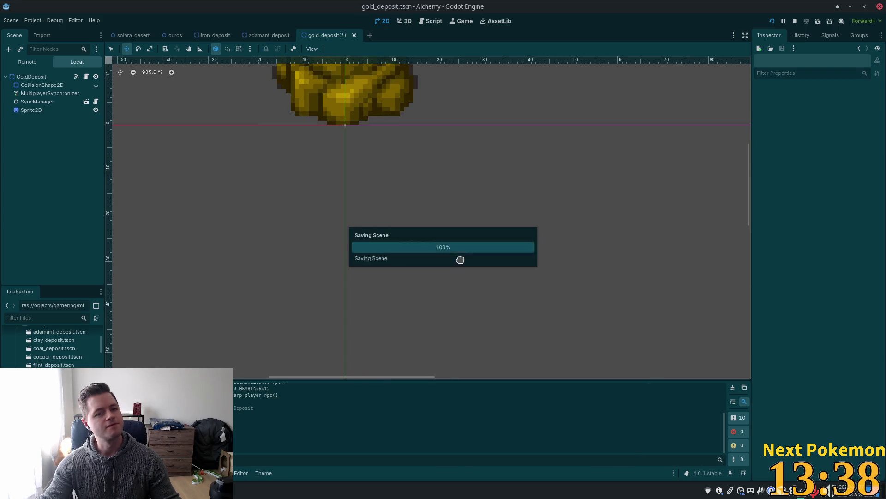
Step: Quick-open silver_deposit.tscn by searching 'silver'
key("shift+alt+o")
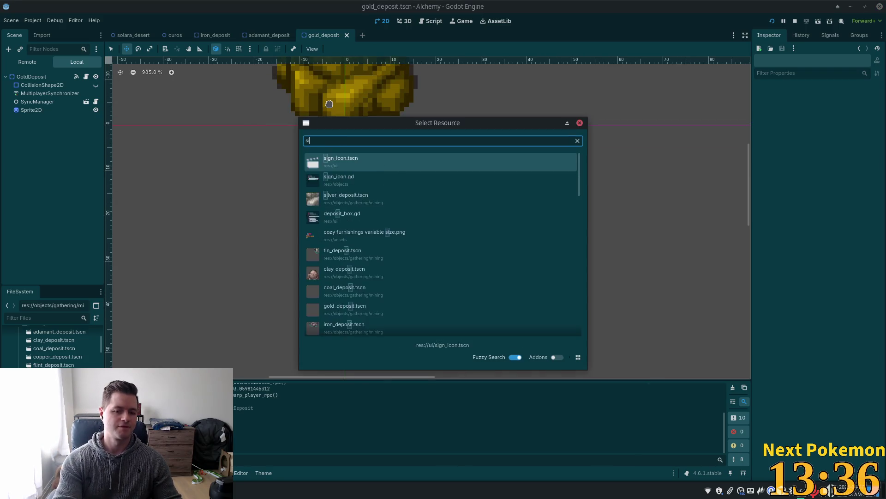
type("silver")
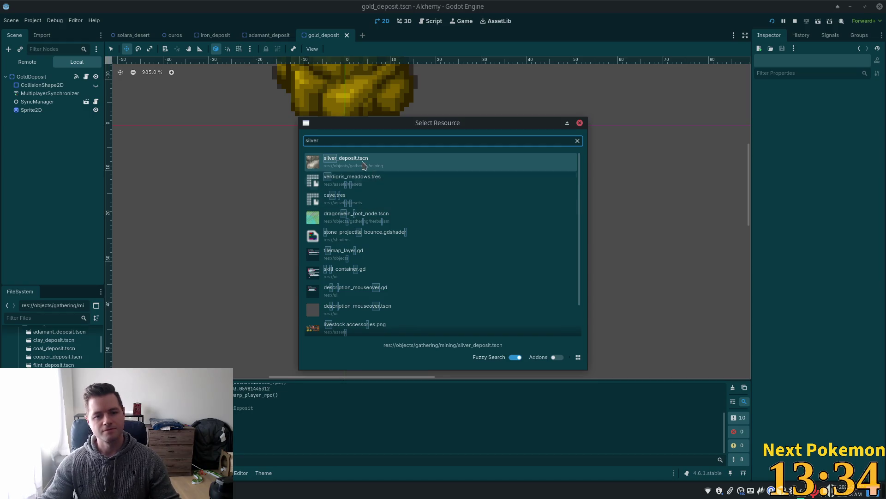
double_click(385, 168)
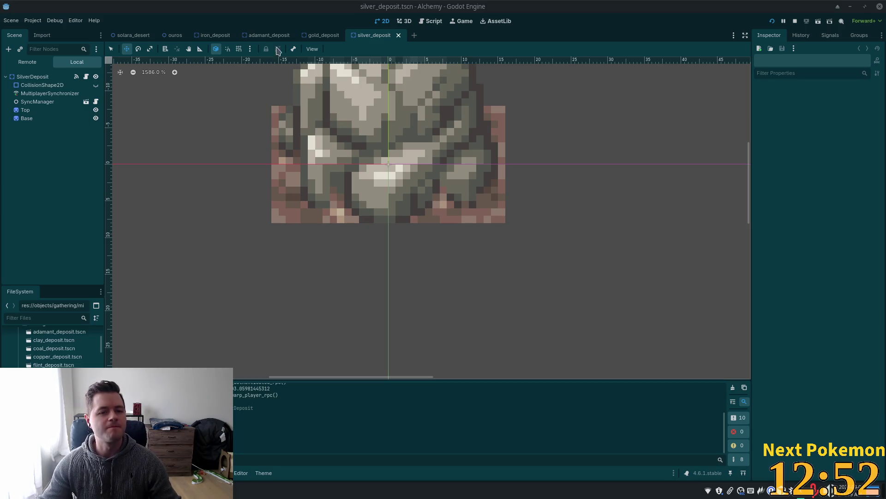
Step: Revert the gold deposit Sprite2D's Modulate to white and save the scene
left_click(319, 35)
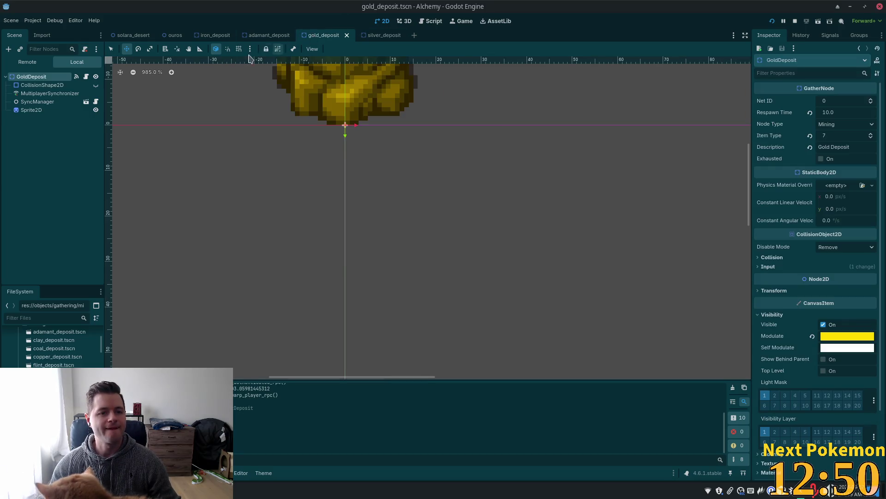
left_click(28, 109)
right_click(24, 111)
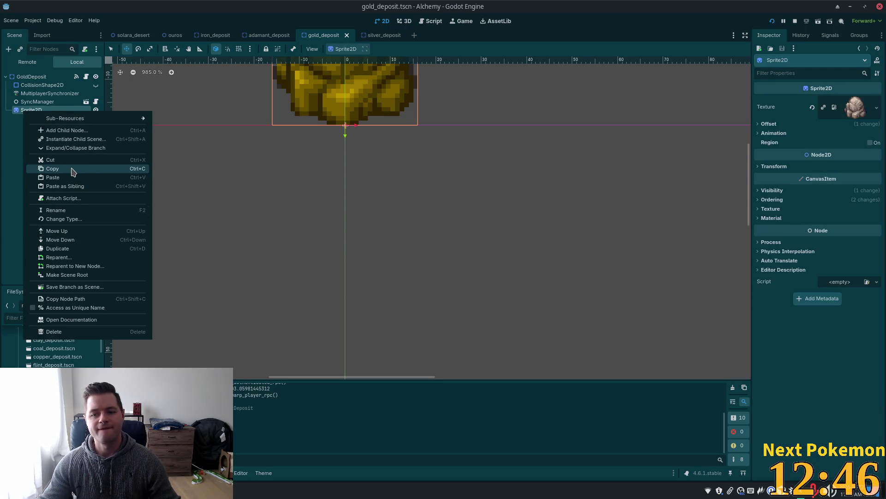
left_click(780, 193)
left_click(780, 190)
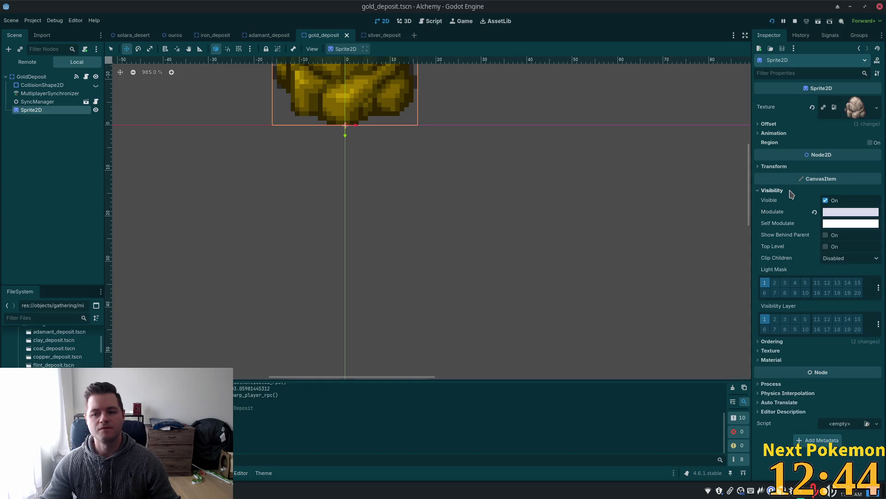
mouse_move(864, 217)
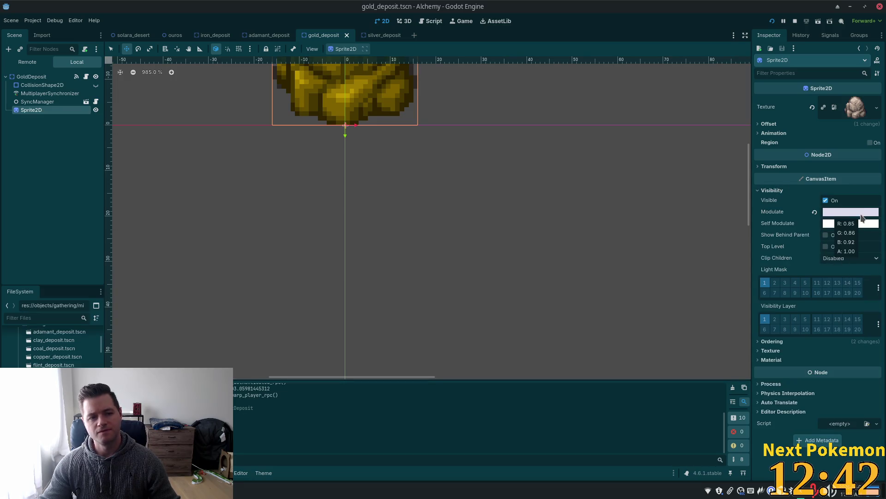
left_click(815, 212)
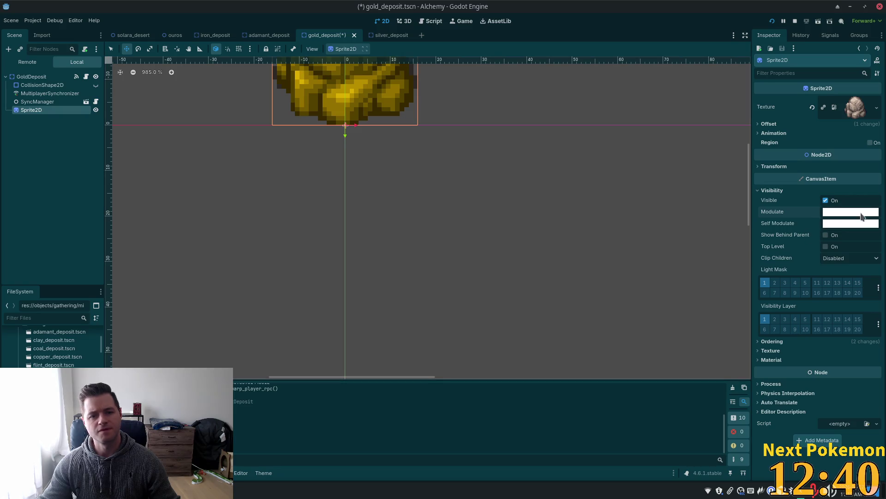
key("ctrl+s")
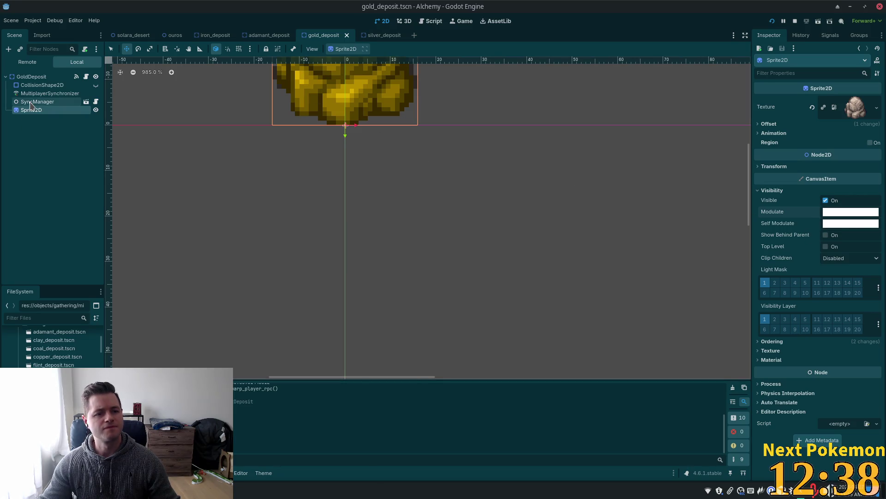
Step: Copy the gold deposit's Sprite2D node for use in the silver deposit scene
left_click(31, 102)
right_click(31, 106)
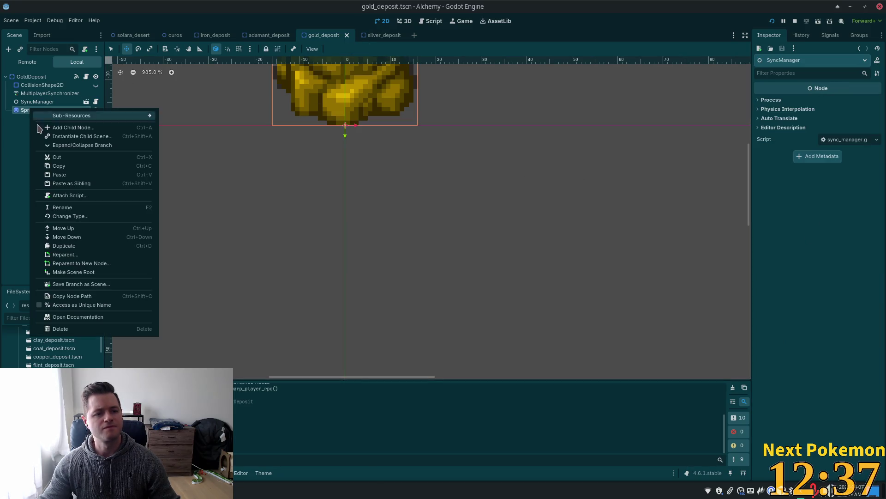
left_click(76, 167)
left_click(372, 35)
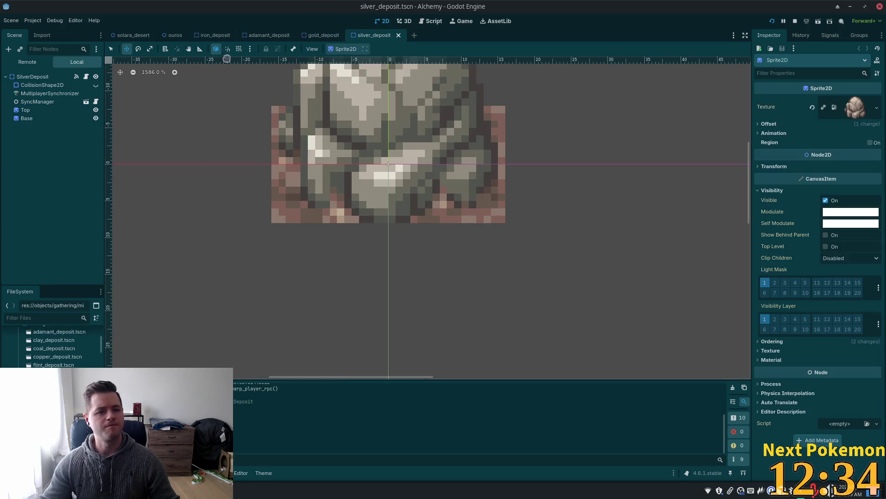
Step: Paste the copied Sprite2D under SilverDeposit and delete its Top and Base sprites
right_click(37, 77)
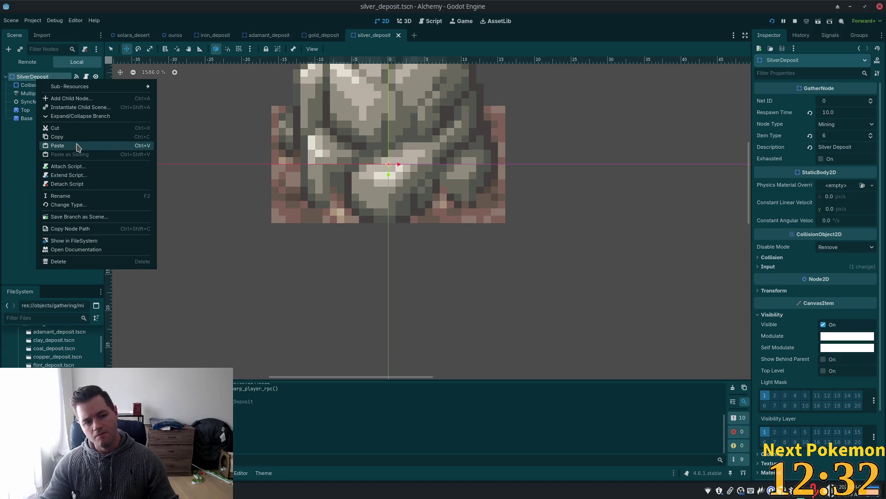
left_click(76, 146)
left_click(37, 110)
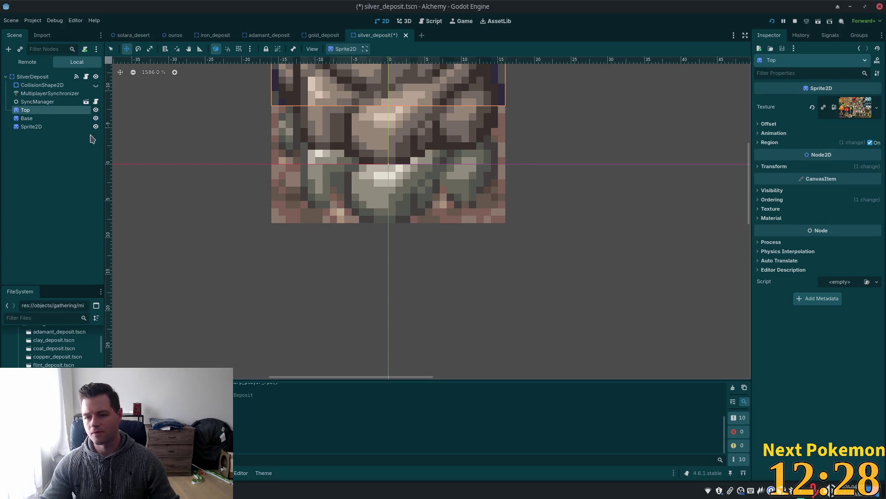
left_click(28, 119)
left_click(29, 111, "ctrl")
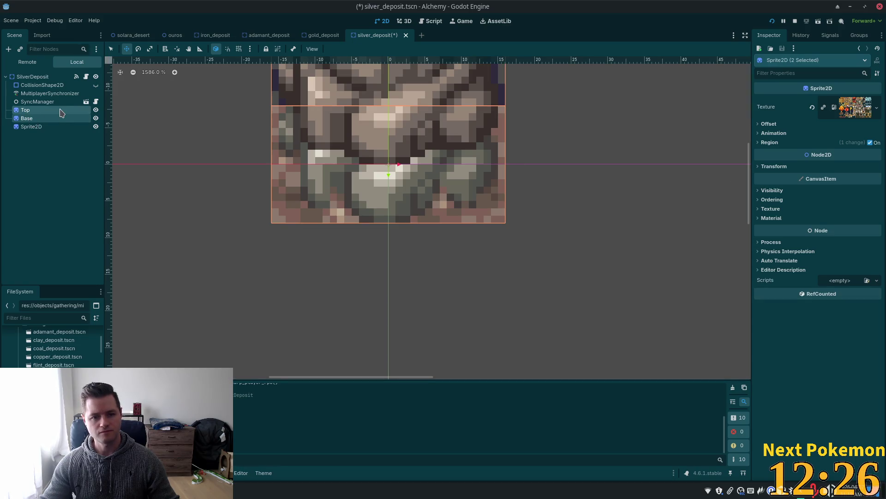
key("Delete")
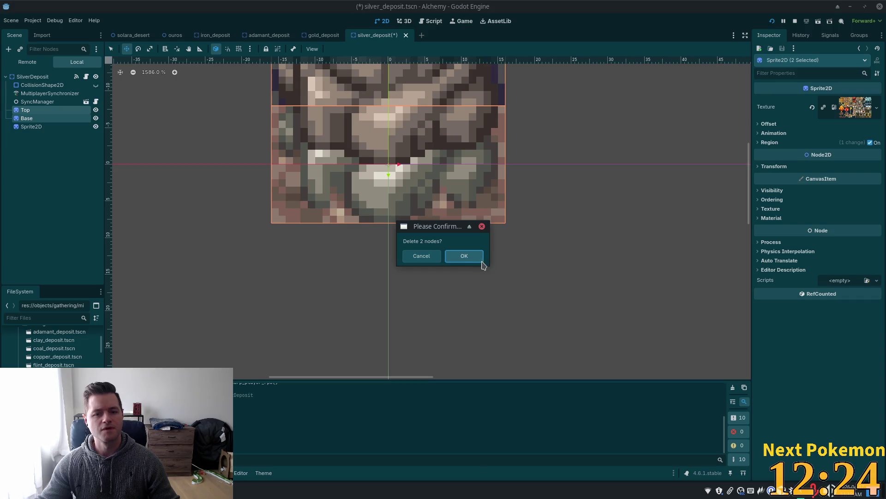
left_click(479, 257)
left_click(32, 77)
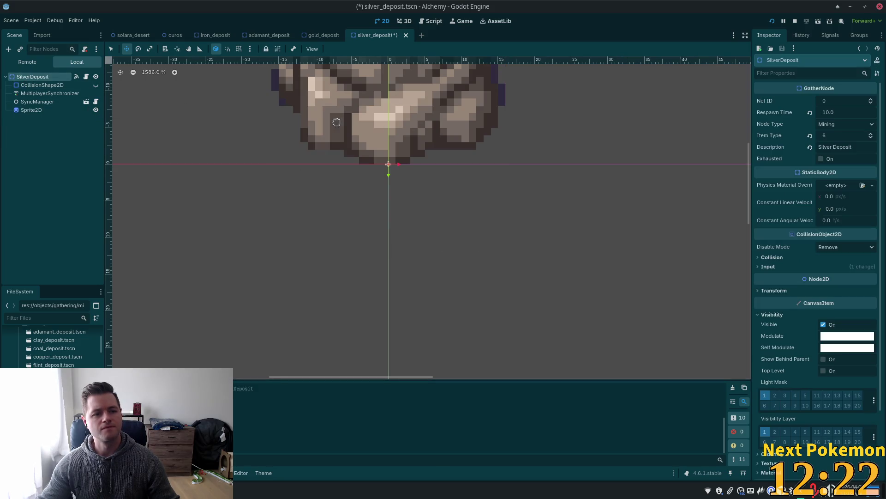
left_click(841, 337)
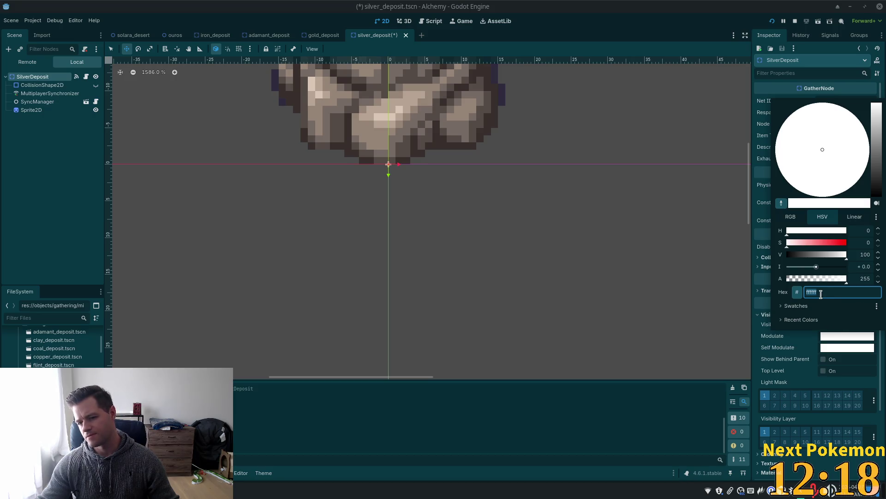
Step: Try different SilverDeposit modulate tints, boost the intensity, and save
left_click(510, 203)
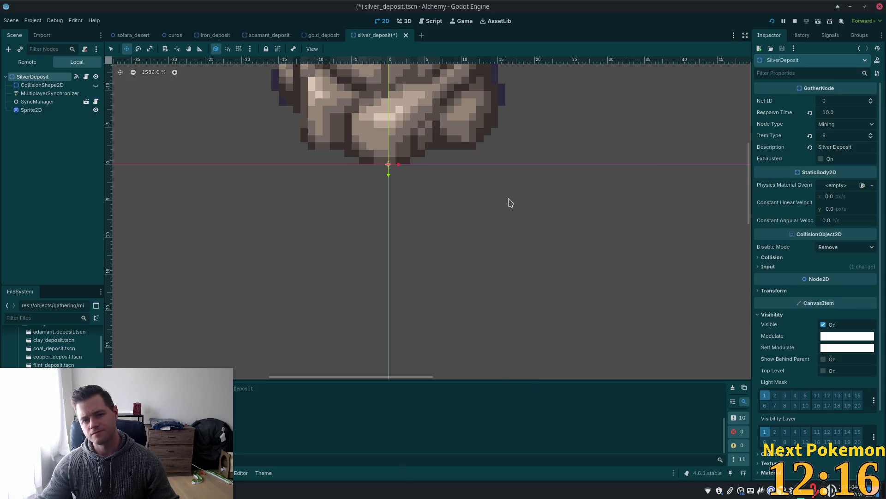
scroll(510, 202, "down", 8)
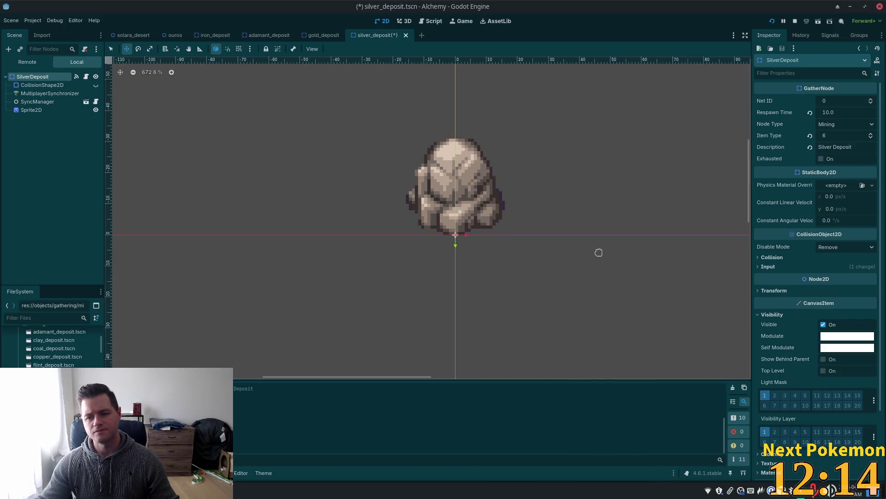
scroll(599, 252, "up", 1)
left_click(845, 335)
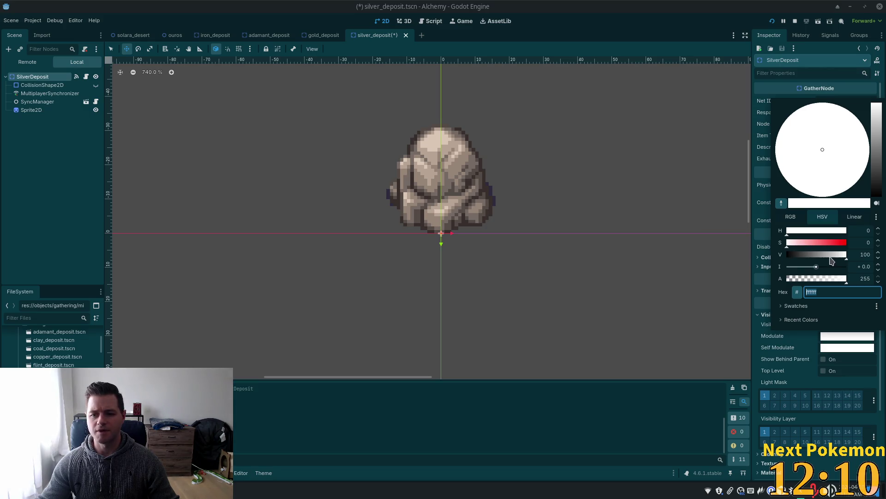
mouse_move(847, 258)
left_mouse_down()
mouse_move(826, 255)
mouse_move(883, 264)
left_mouse_up()
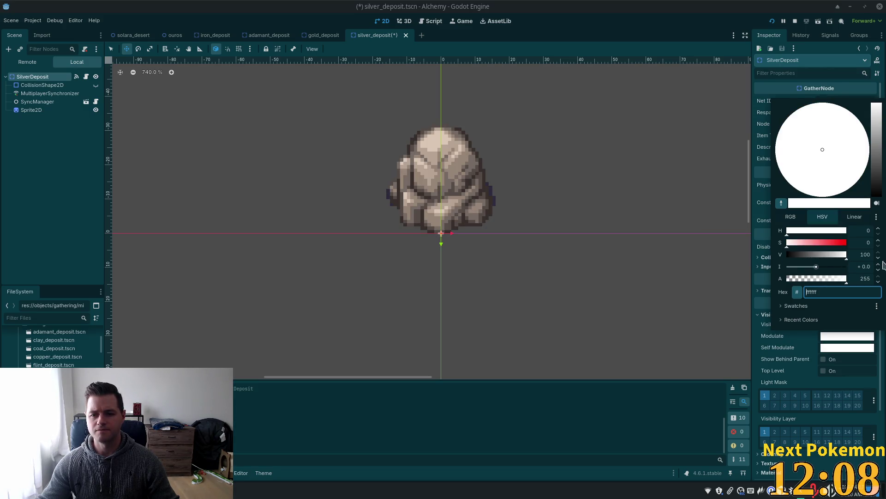
mouse_move(791, 245)
left_mouse_down()
mouse_move(815, 244)
mouse_move(785, 245)
mouse_move(818, 234)
mouse_move(857, 237)
mouse_move(835, 244)
left_mouse_up()
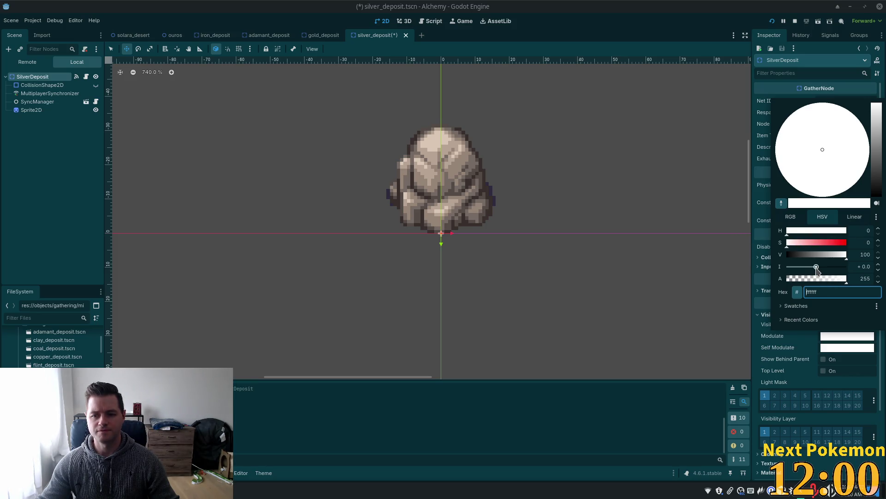
mouse_move(819, 270)
left_mouse_down()
mouse_move(845, 270)
mouse_move(820, 271)
left_mouse_up()
type("sColor(1.465, 1.465, 1.465")
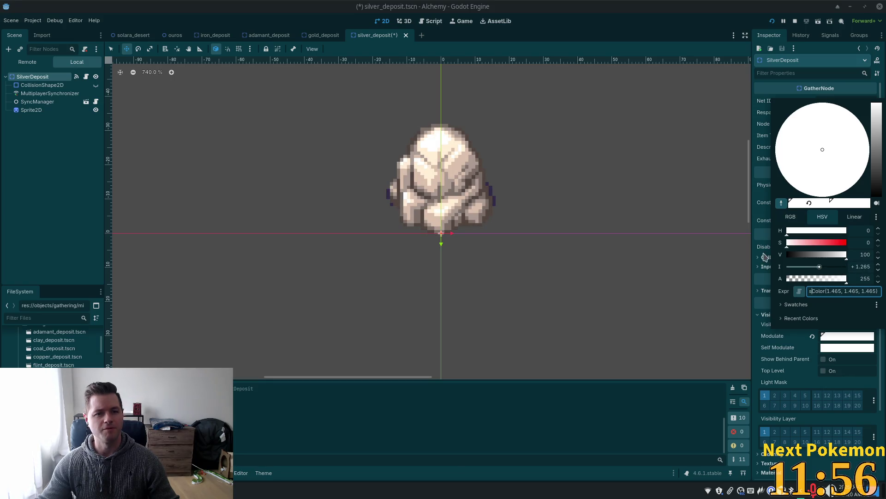
key("Escape")
key("ctrl+s")
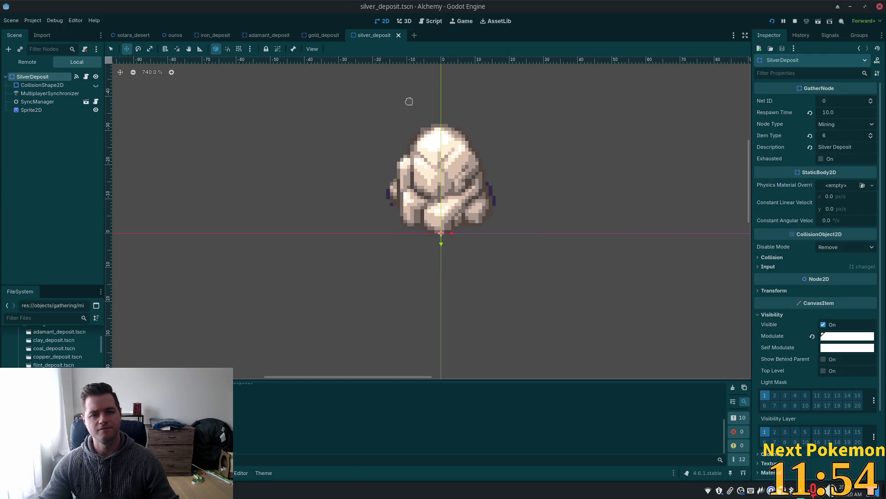
Step: Raise the near-white modulate intensity to about 0.75 so the rock glows, and save
scroll(552, 208, "down", 8)
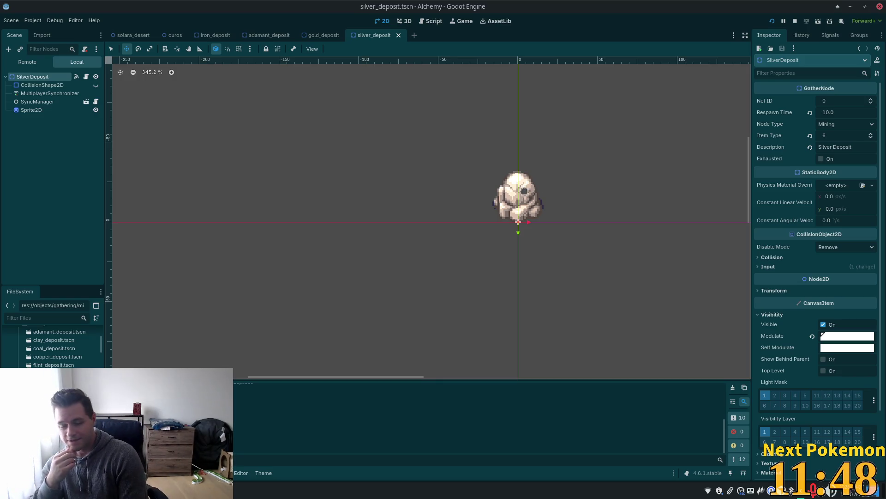
scroll(533, 169, "up", 1)
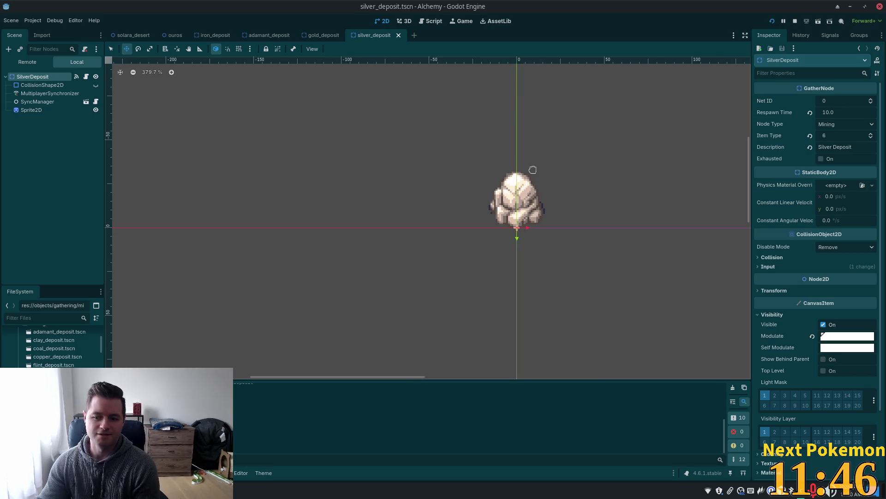
scroll(546, 176, "up", 5)
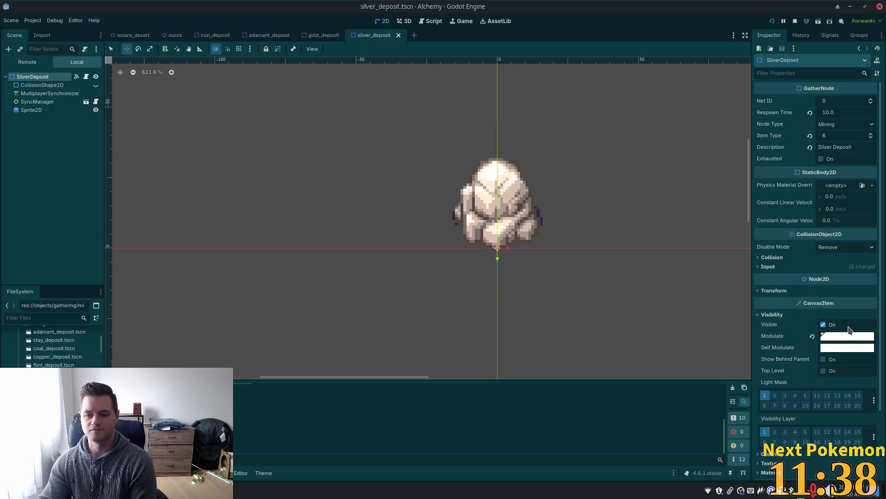
left_click(852, 337)
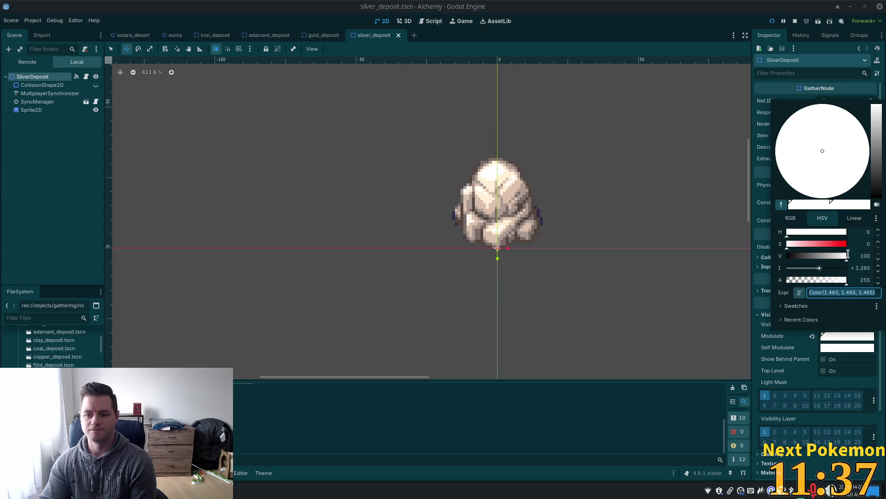
left_click(818, 268)
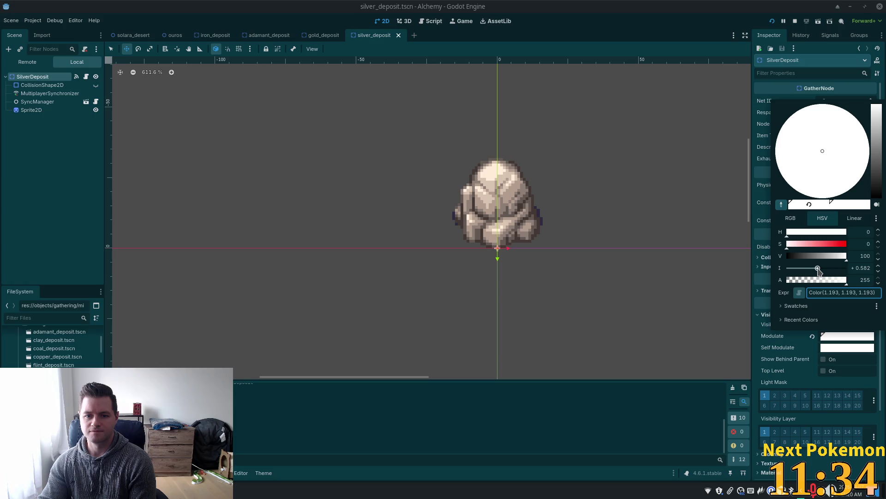
left_click_drag(818, 270, 819, 270)
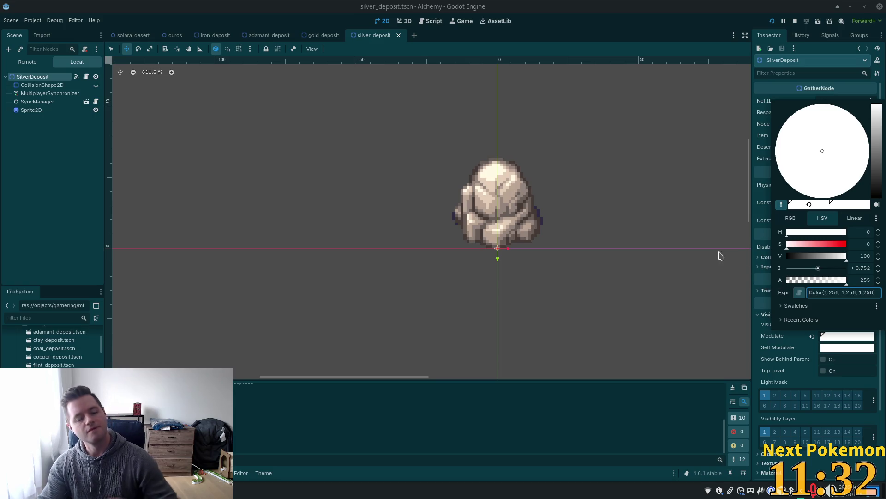
left_click(754, 210)
key("ctrl+s")
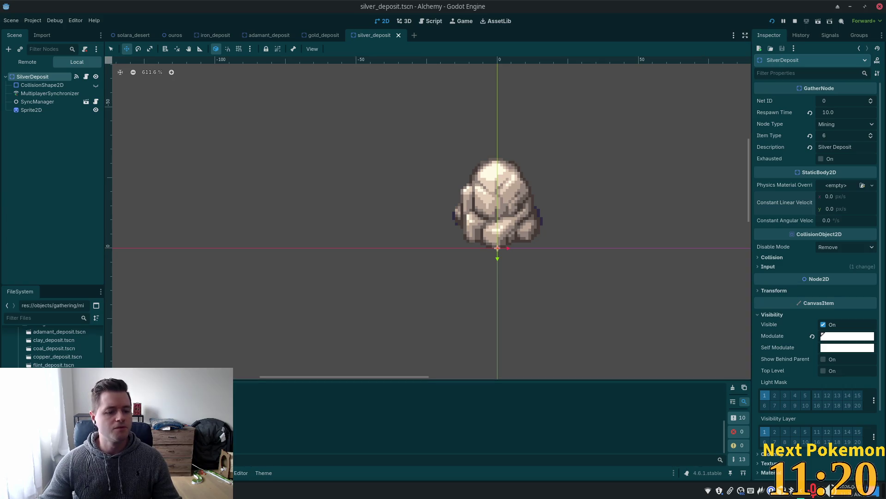
key("ctrl+F3")
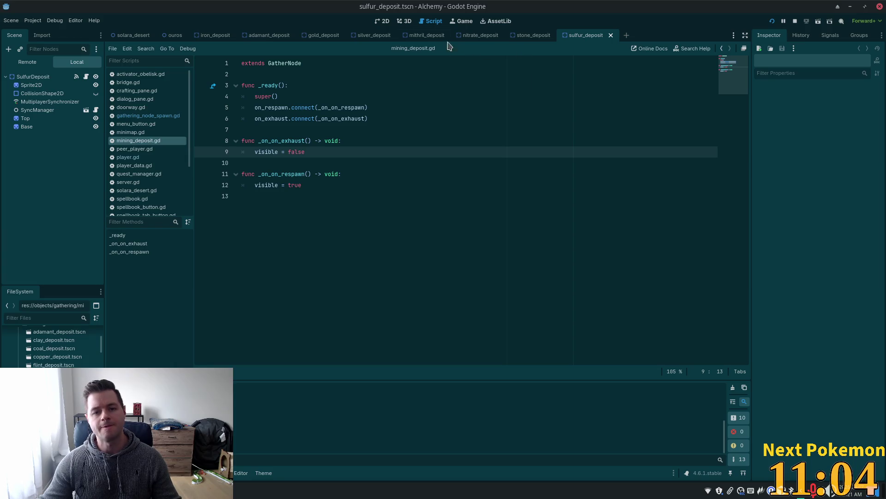
Step: Switch to the nitrate_deposit tab, then to mithril_deposit.tscn
left_click(468, 41)
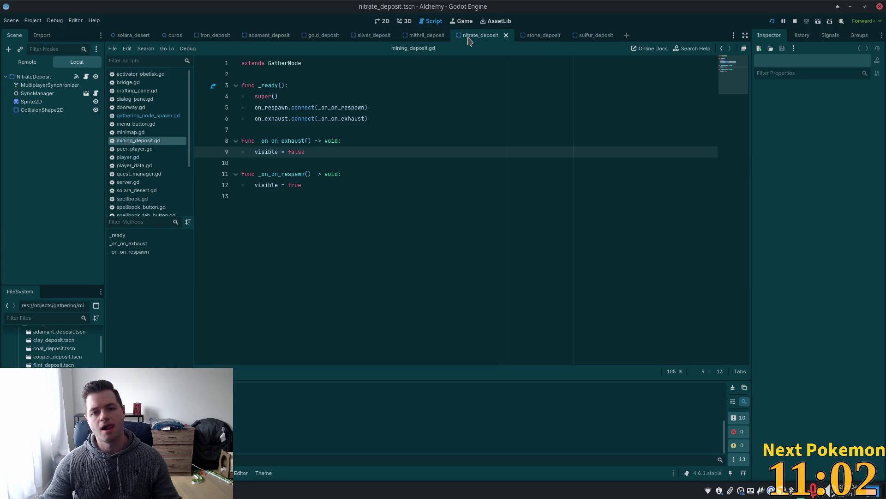
left_click(418, 38)
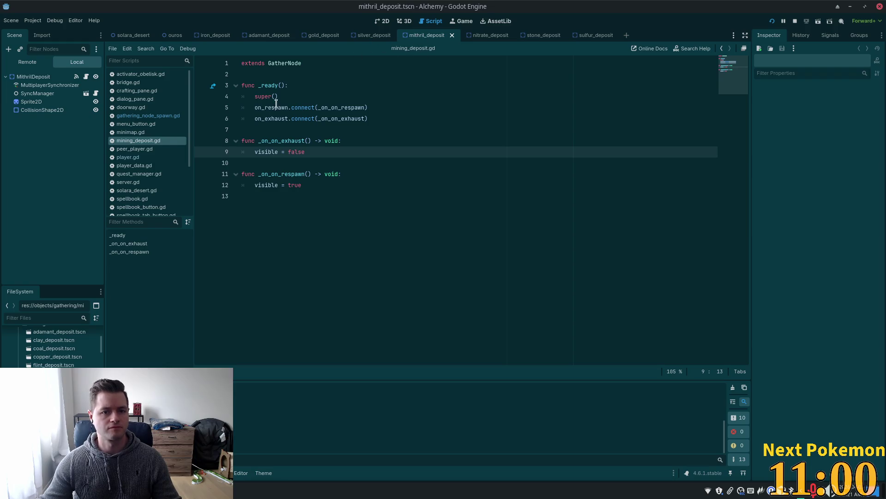
Step: Copy the mithril deposit's Sprite2D and paste it under SulfurDeposit
left_click(370, 36)
left_click(425, 36)
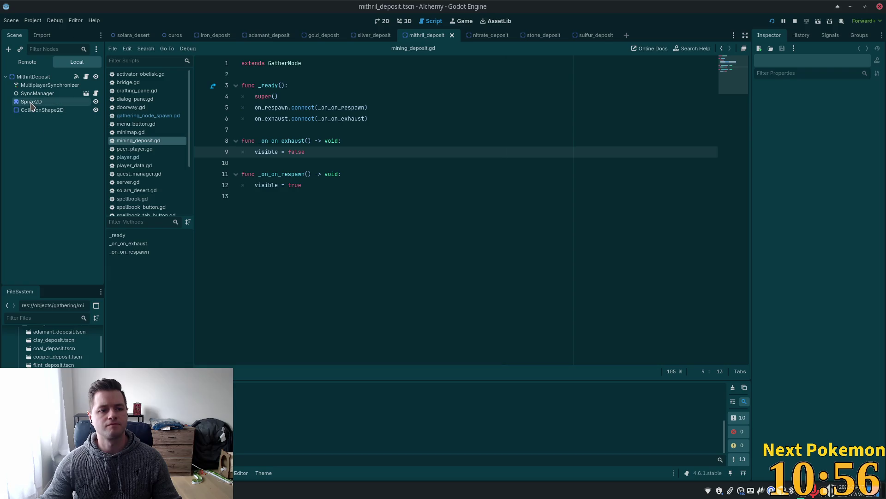
right_click(31, 103)
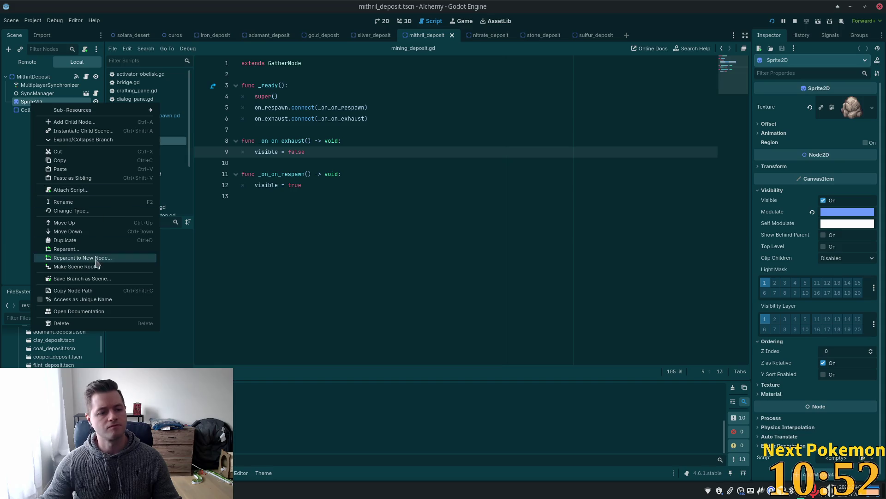
left_click(99, 161)
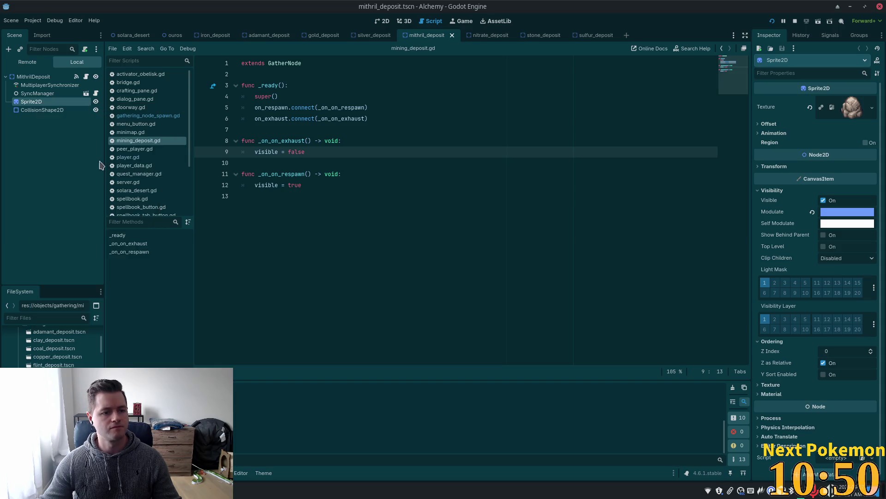
left_click(600, 37)
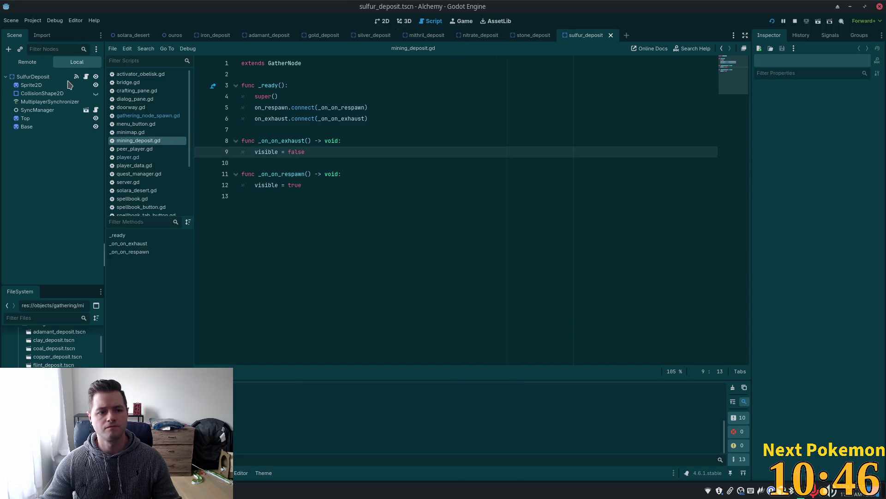
right_click(29, 78)
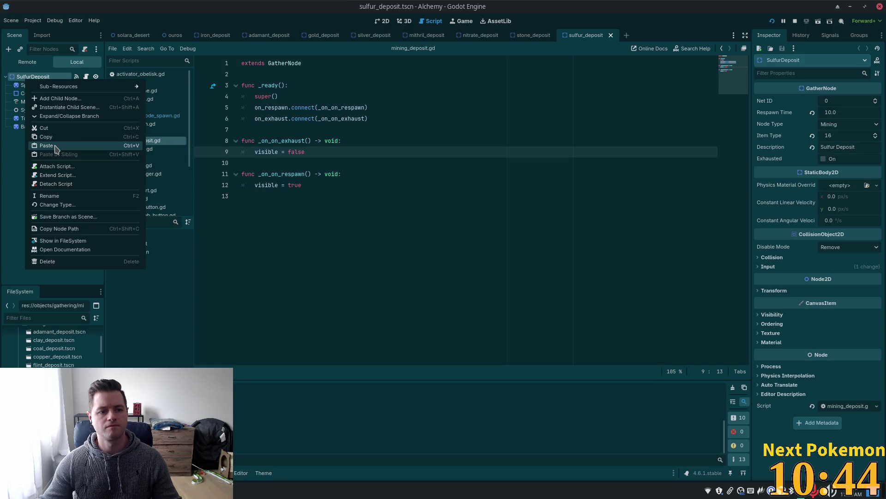
left_click(48, 146)
Step: Revert the pasted Sprite2D2's blue Modulate to white and compare with Top's tint
left_click(772, 190)
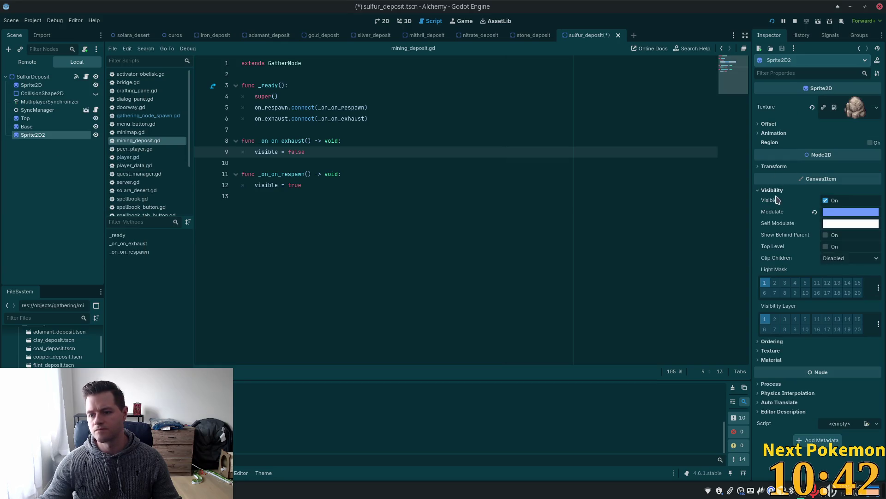
left_click(835, 213)
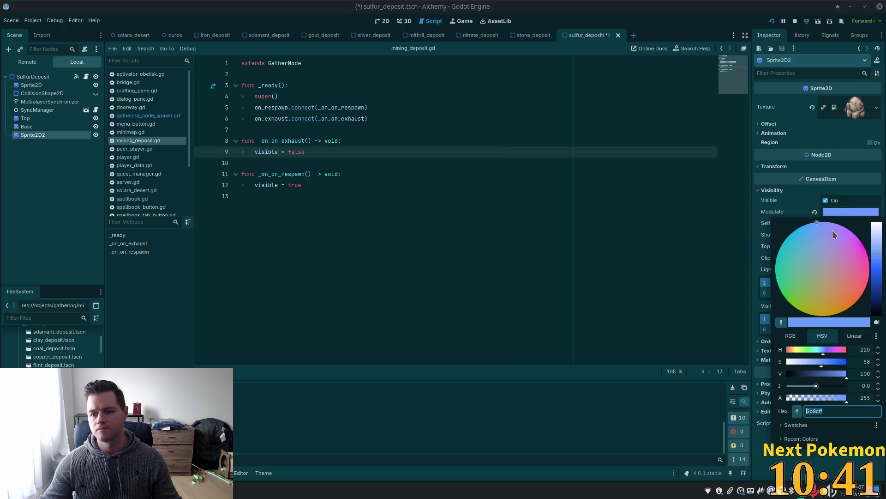
left_click(815, 212)
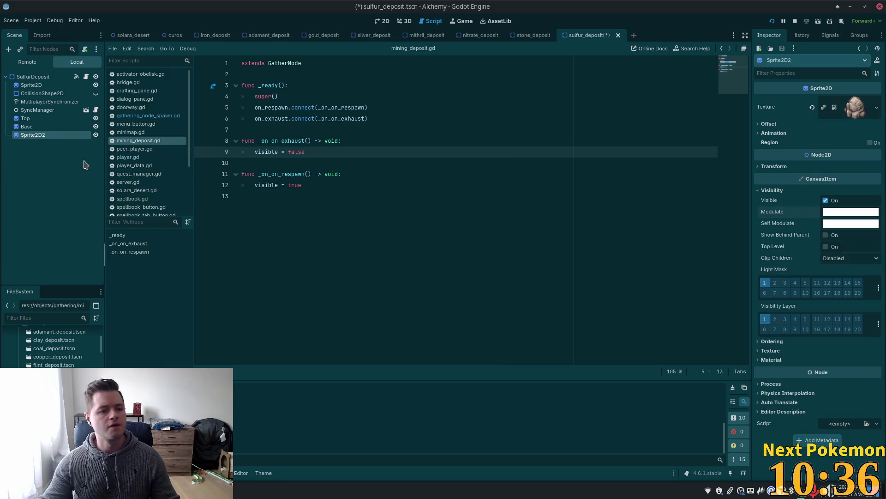
left_click(44, 119)
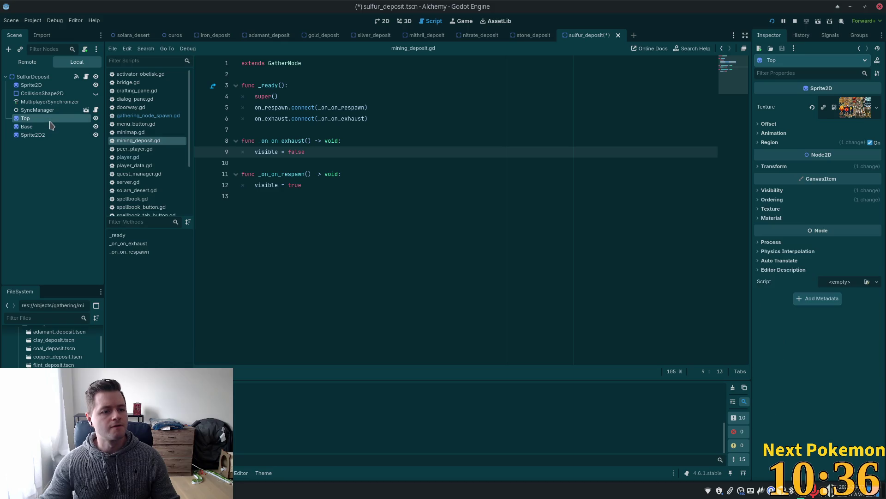
left_click(781, 190)
left_click(851, 212)
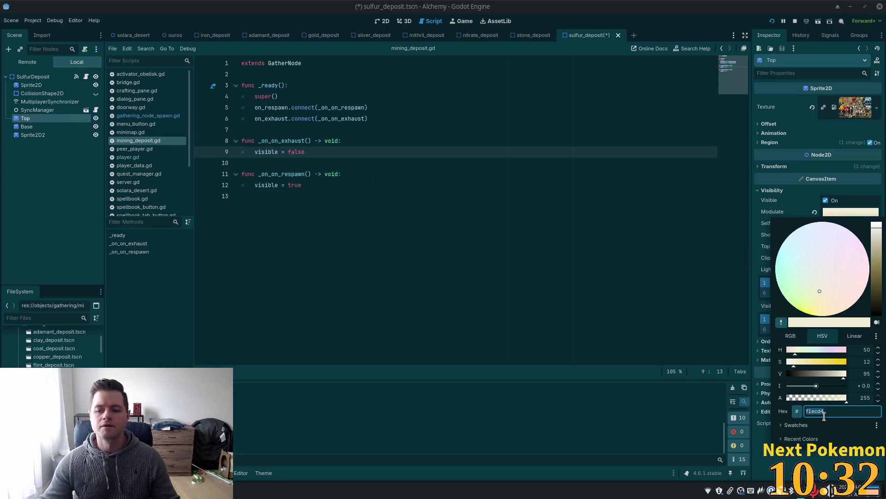
left_click(39, 129)
key("ctrl+F1")
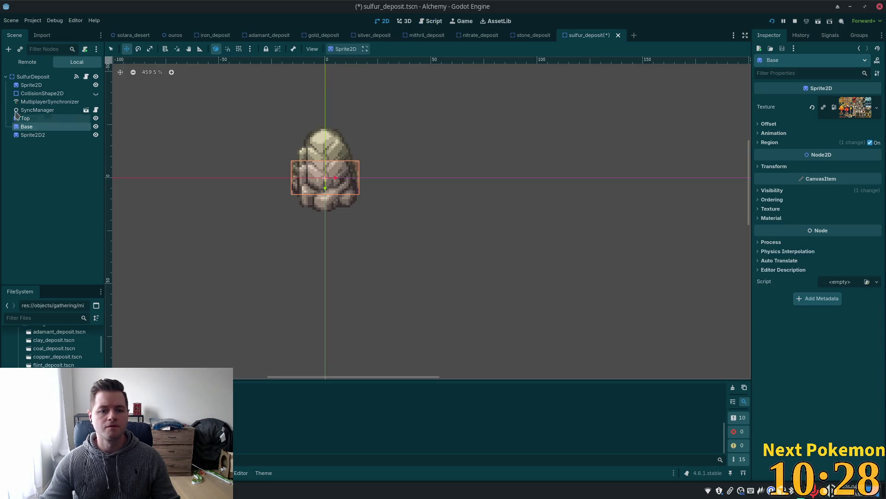
Step: Compare the sulfur deposit's pasted Sprite2D2 with the silver deposit's transform values
left_click(32, 77)
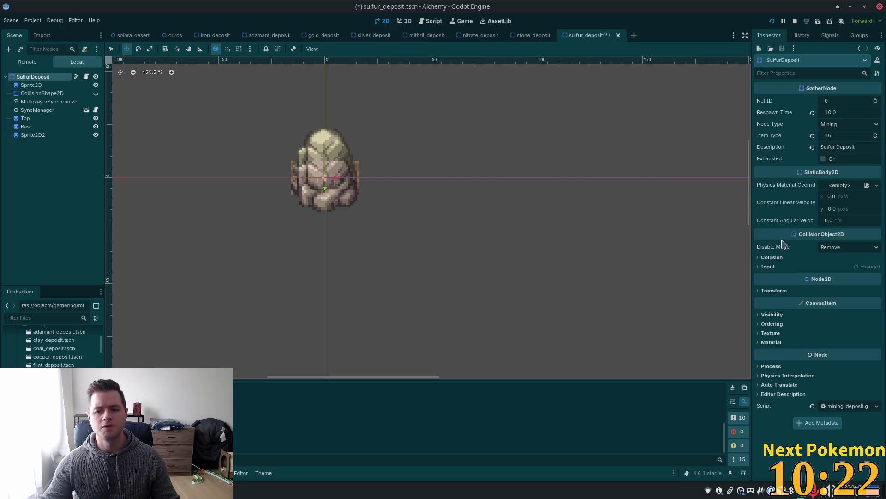
left_click(27, 135)
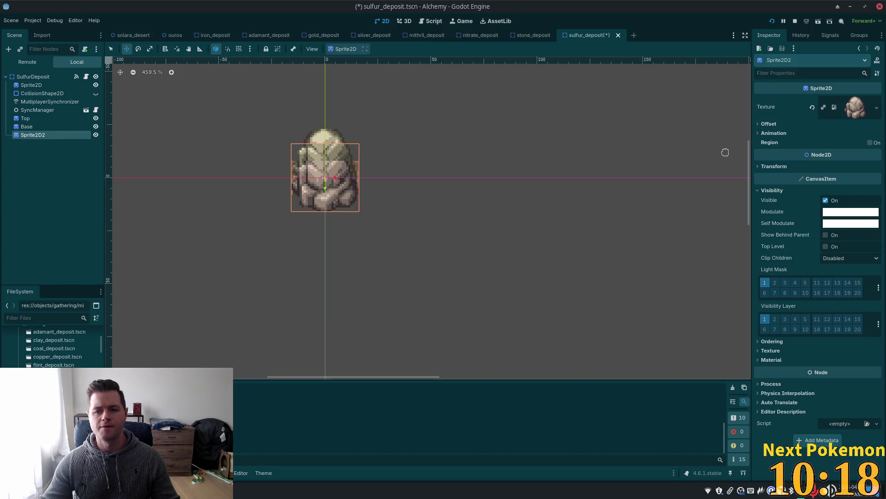
left_click(359, 37)
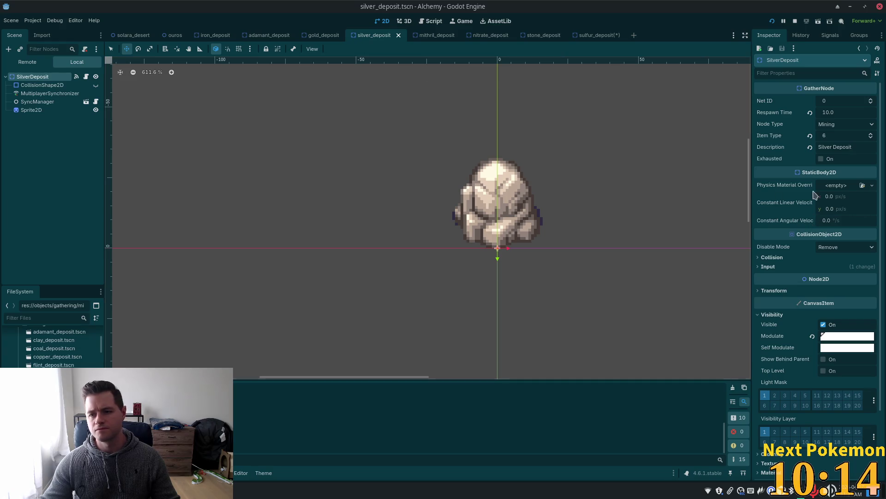
left_click(764, 291)
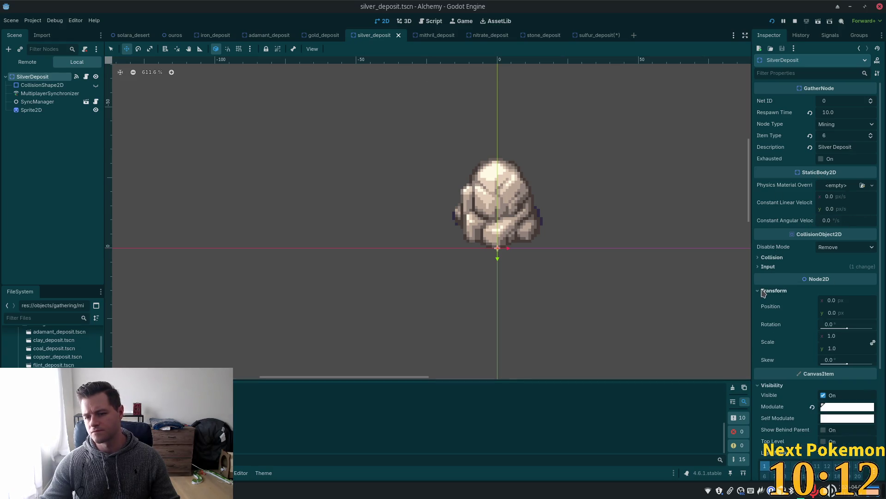
left_click(591, 36)
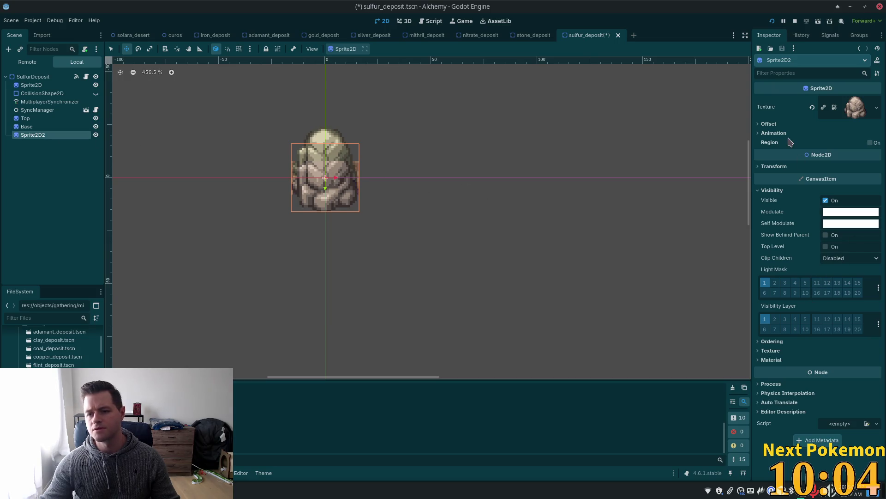
left_click(771, 166)
left_click(770, 167)
left_click(32, 77)
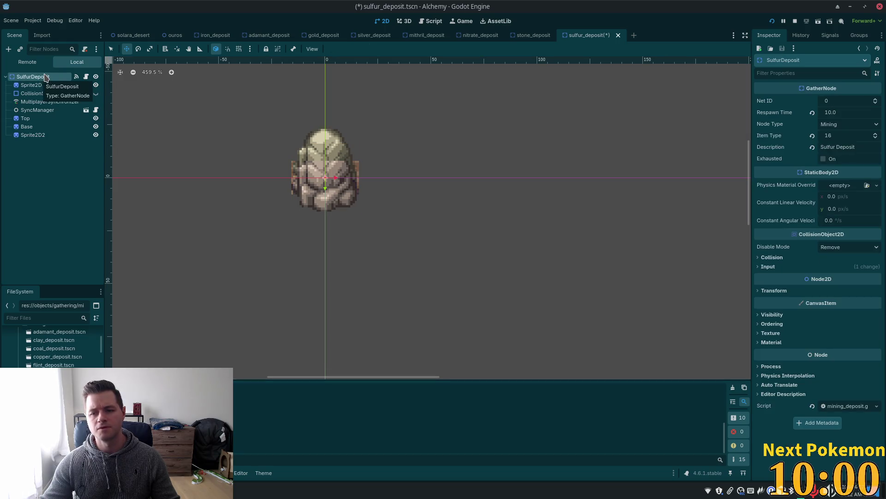
left_click(32, 86)
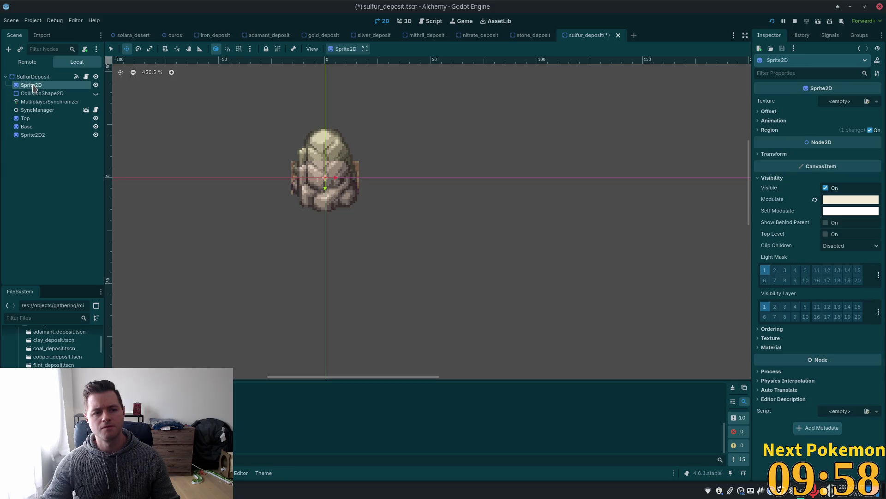
left_click(51, 136)
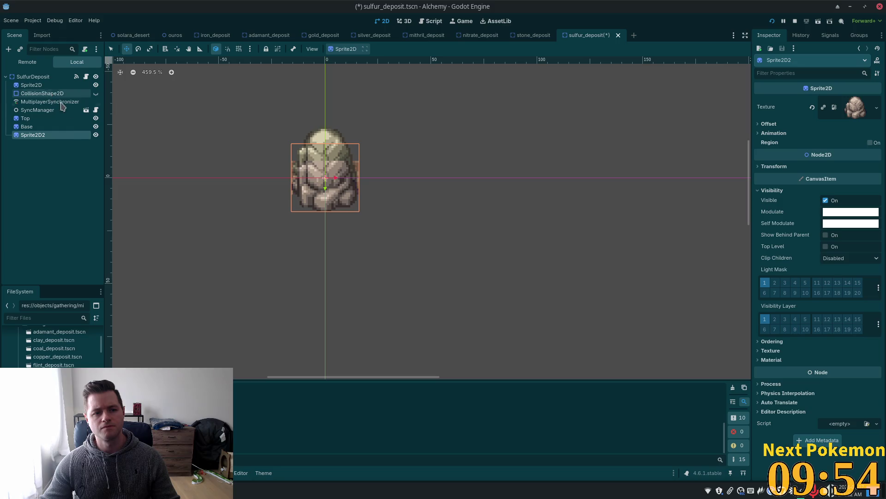
Step: Hide Sprite2D2, Base and Top, then centre on Sprite2D and make it visible
left_click(96, 135)
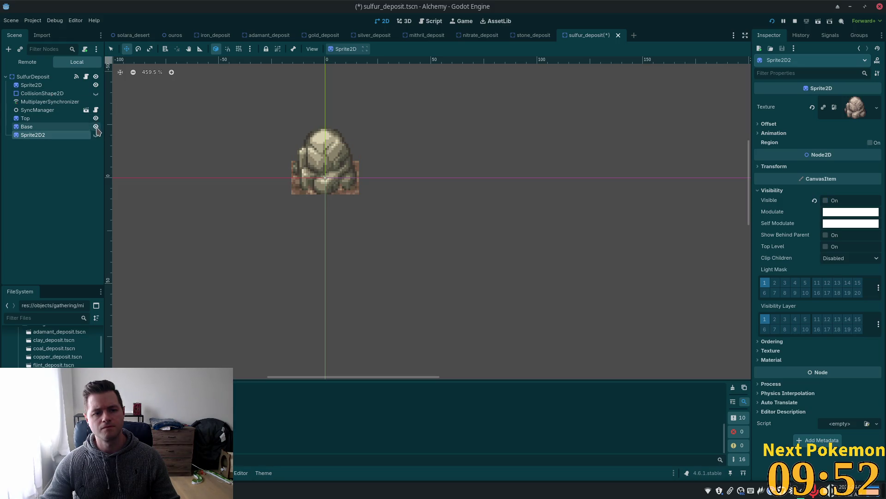
left_click(96, 127)
left_click(96, 118)
left_click(69, 85)
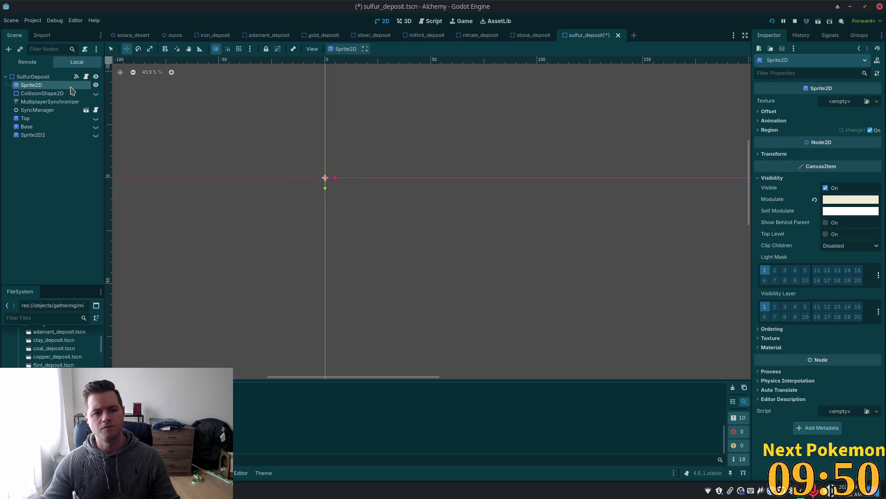
key("f")
left_click(95, 86)
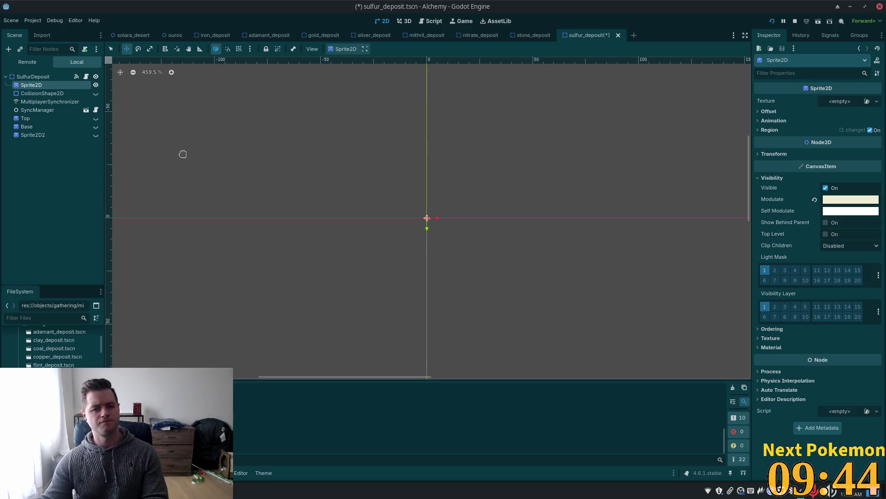
Step: Delete the empty Sprite2D node and make the Sprite2D2 rock sprite visible again
key("Delete")
left_click(465, 256)
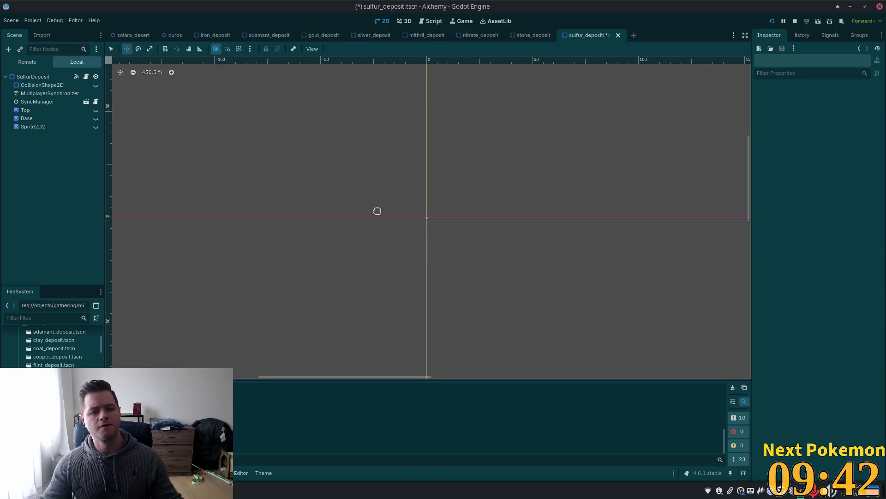
left_click(27, 110)
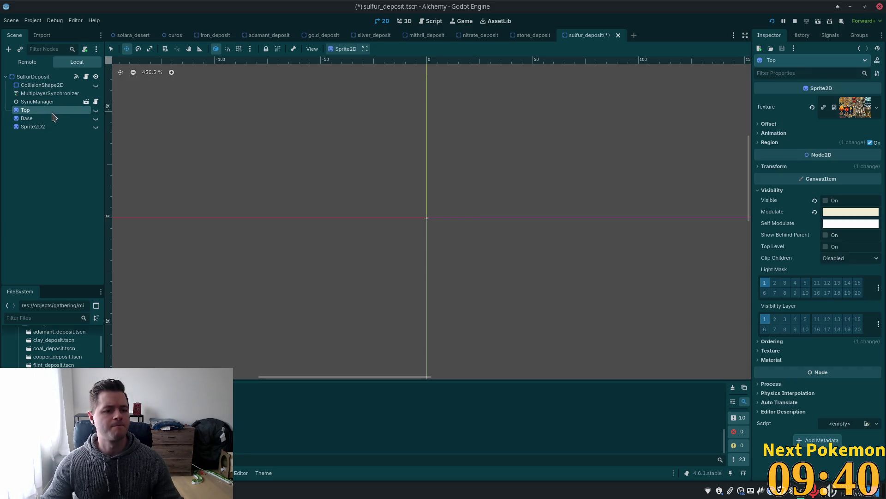
left_click(51, 128, "ctrl")
left_click(96, 134)
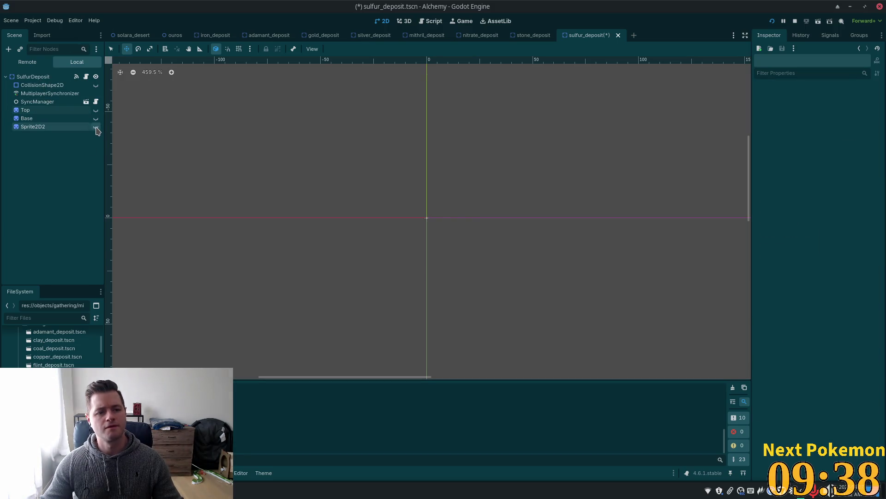
left_click(95, 127)
Step: Apply Top's f1ecd4 tint to the SulfurDeposit root's Visibility Modulate
left_click(81, 111)
left_click(874, 216)
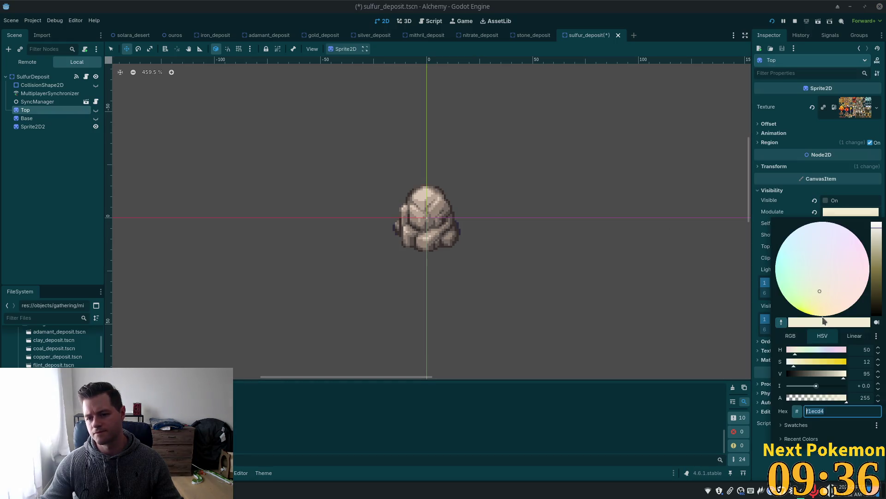
left_click(142, 126)
left_click(184, 128)
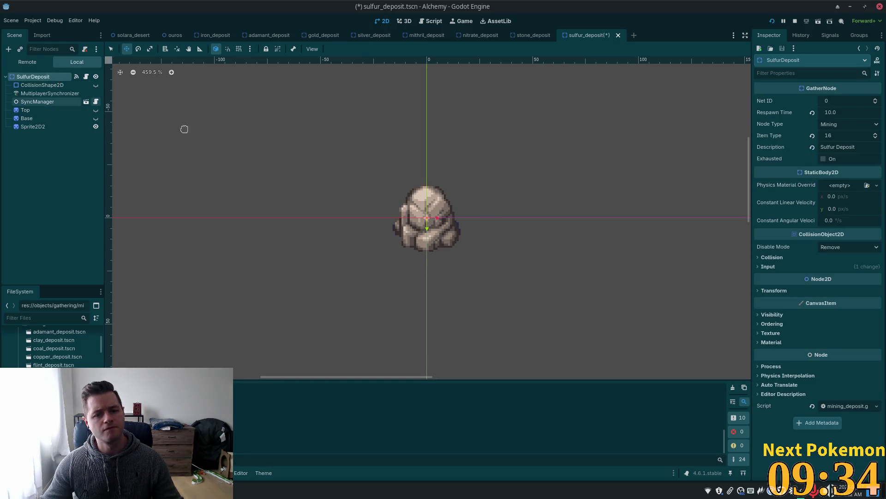
left_click(774, 315)
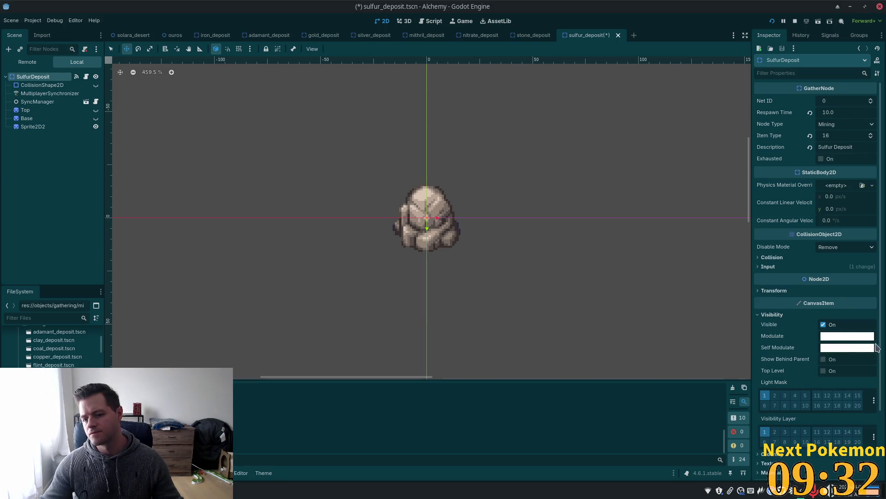
left_click(854, 340)
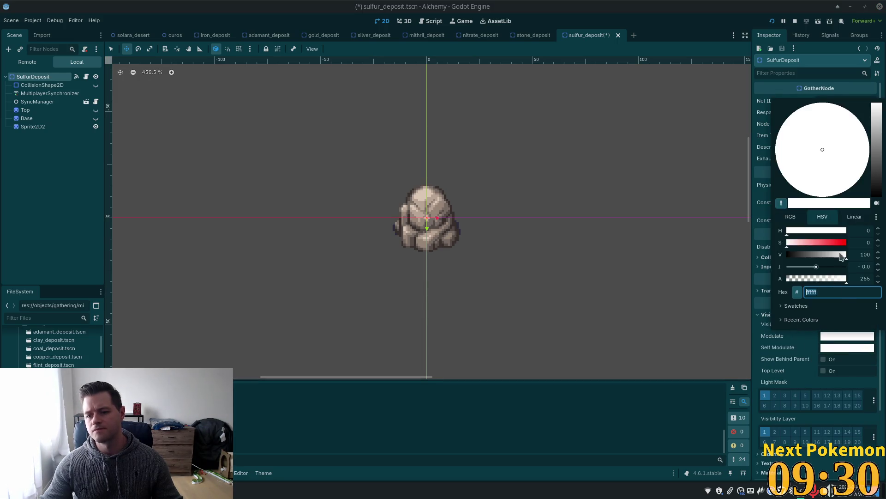
key("Return")
Step: Delete the Top and Base sprites from the sulfur deposit
left_click(26, 118)
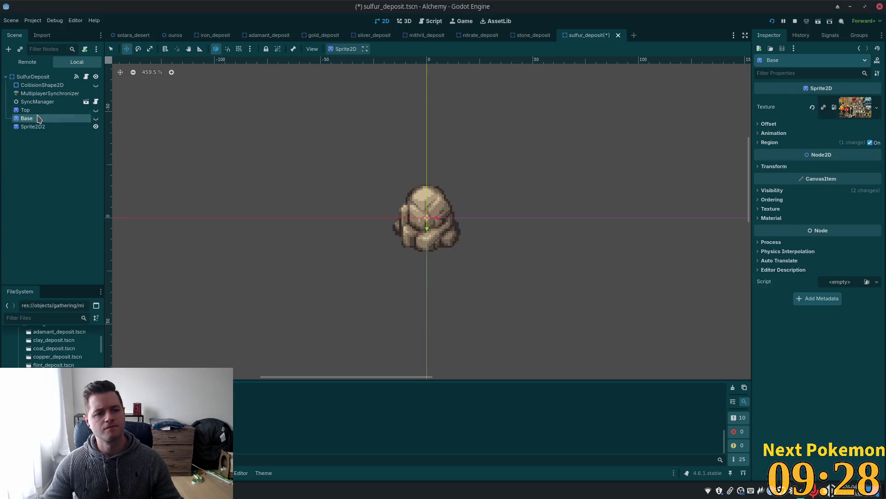
left_click(25, 110, "ctrl")
key("Delete")
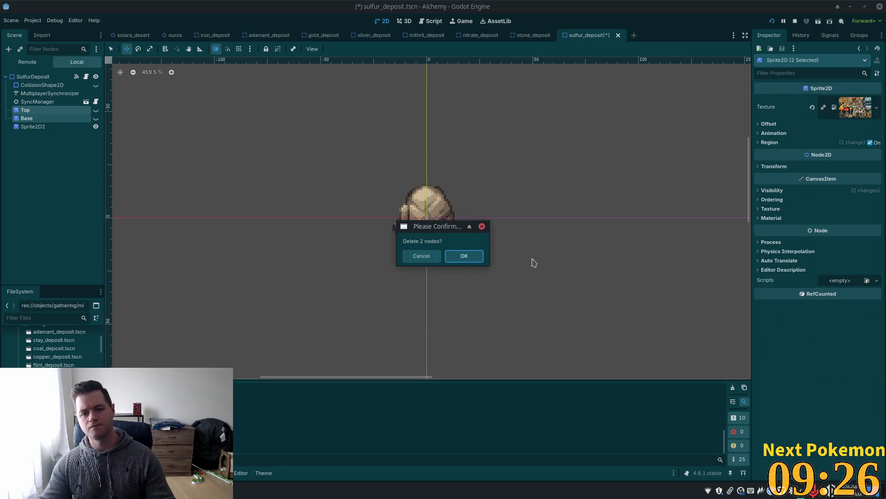
left_click(470, 259)
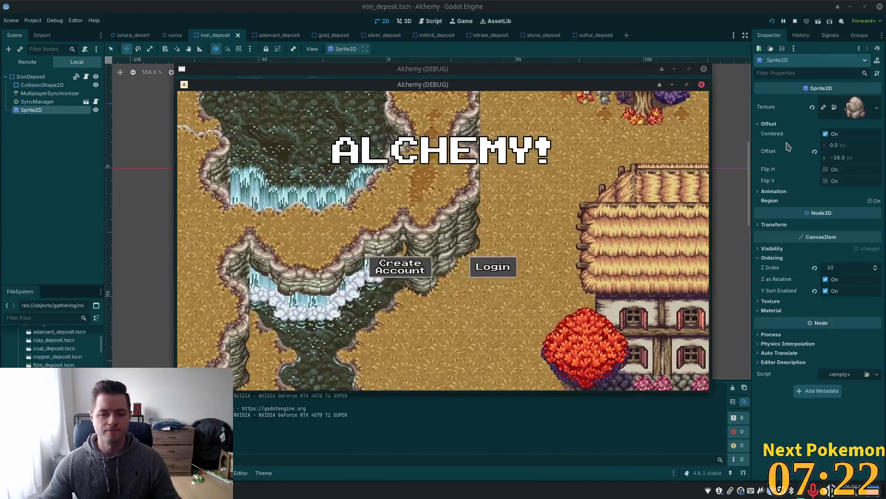
Step: Walk the character north and around the desert deposits, then return to silver_deposit
key("w")
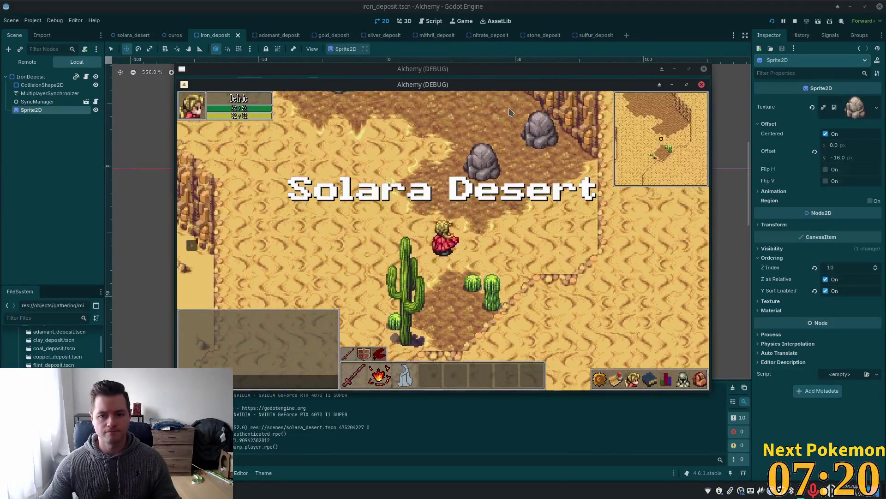
key("w")
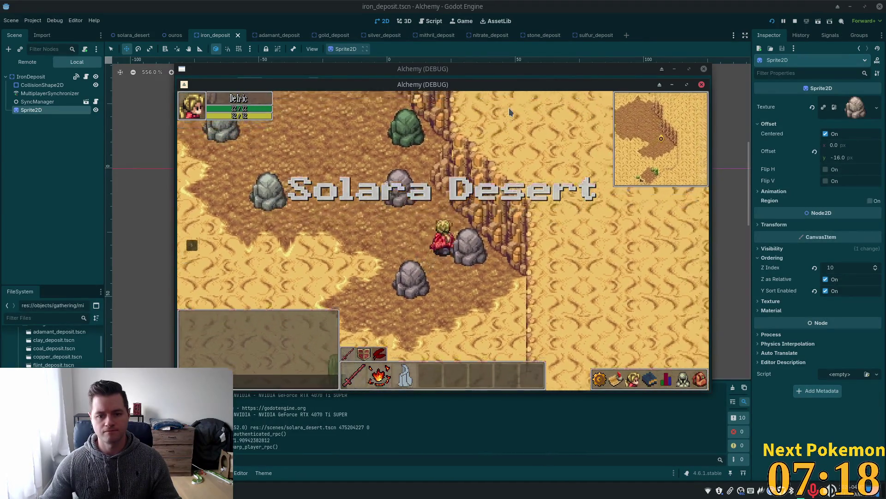
key("w")
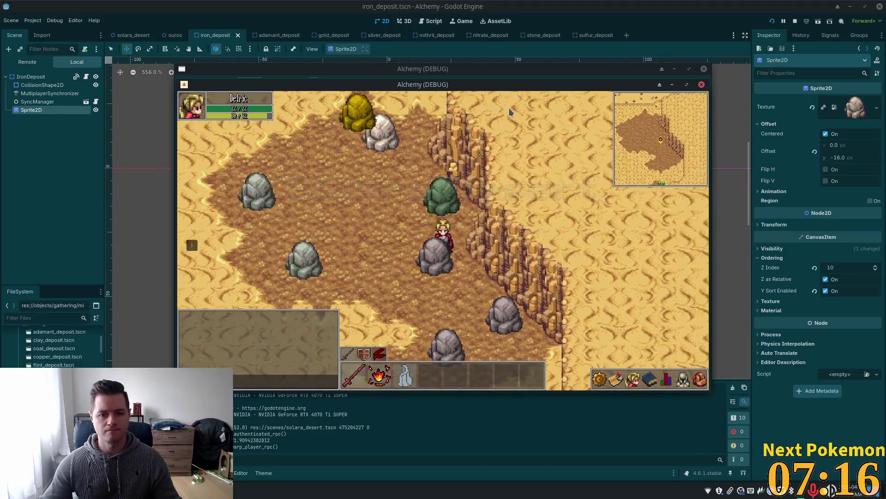
key("w")
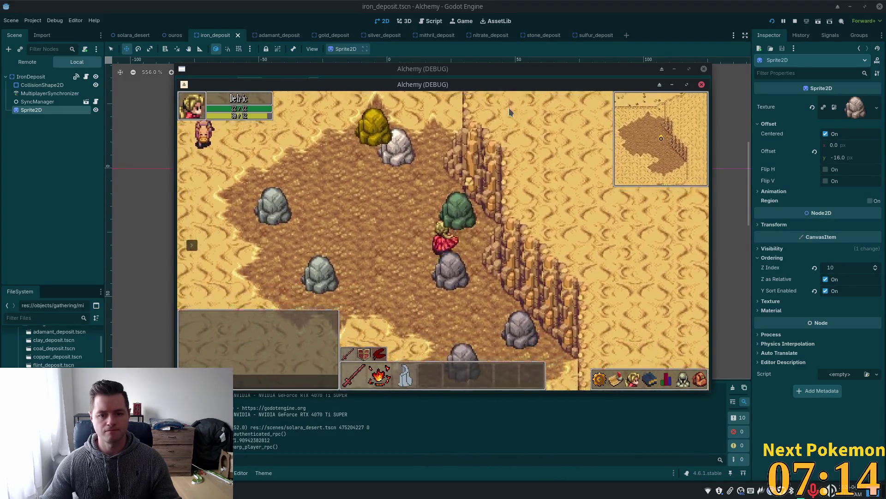
key("s")
key("a")
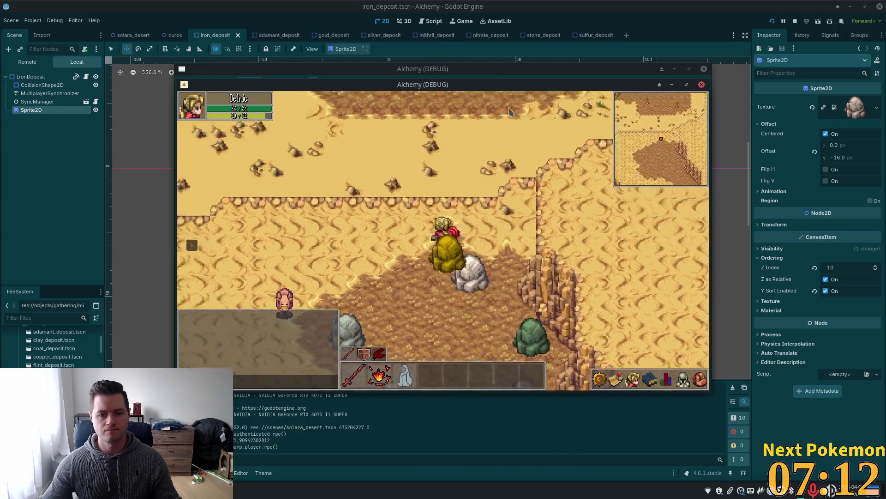
key("w")
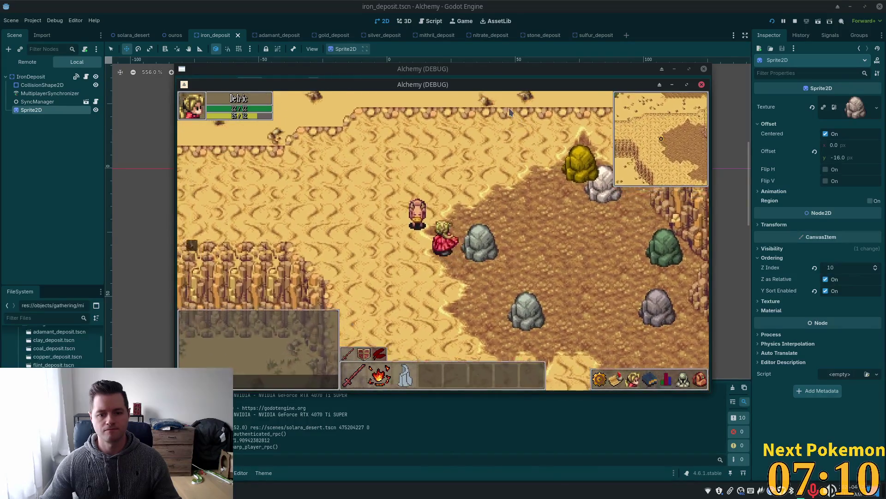
key("s")
key("d")
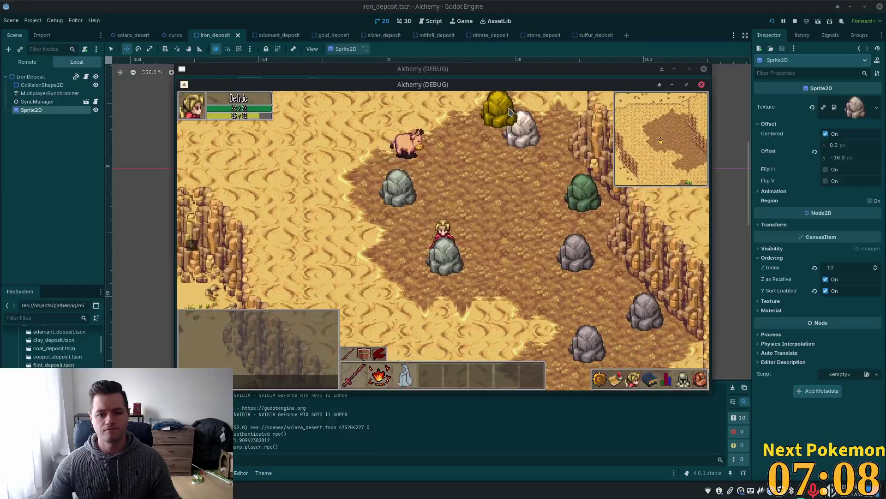
key("w")
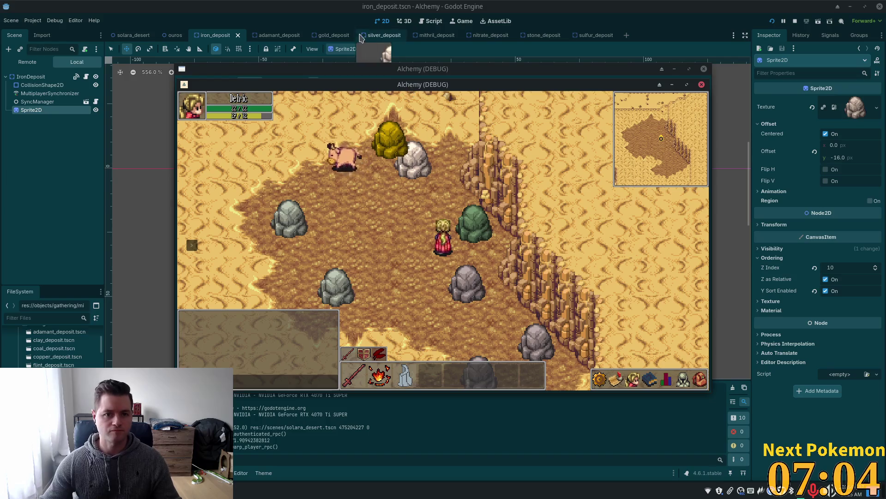
left_click(376, 37)
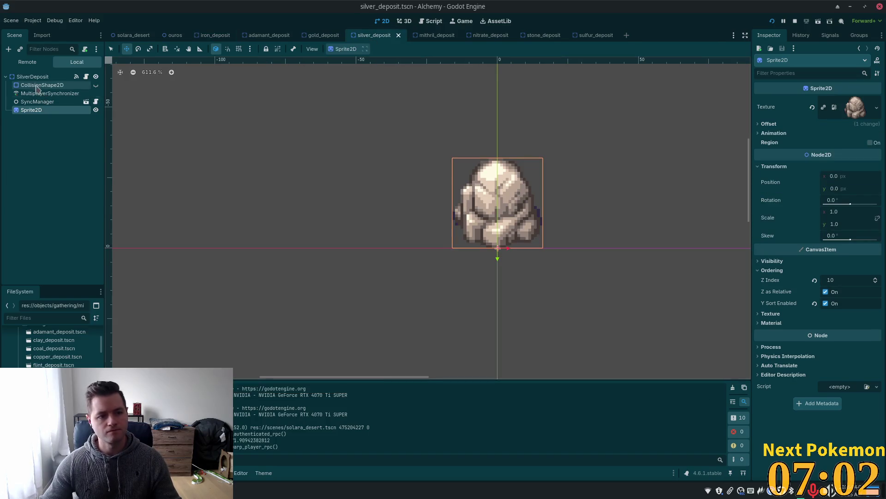
Step: Reset the silver sprite's Z Index to 0, save, and review stone and gold deposit settings
left_click(814, 280)
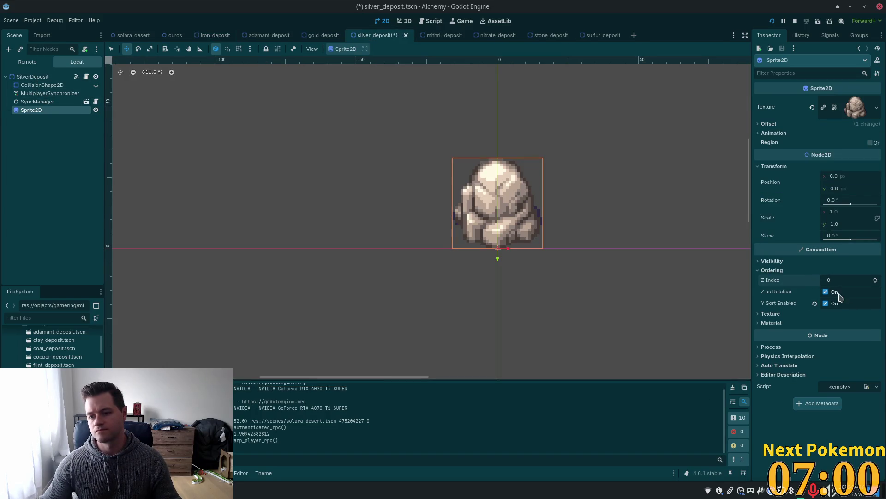
key("ctrl+s")
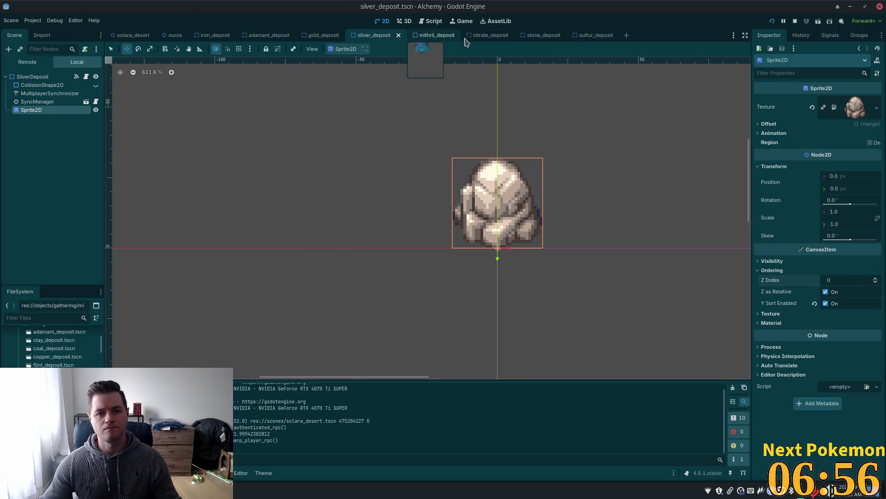
left_click(534, 37)
left_click(36, 102)
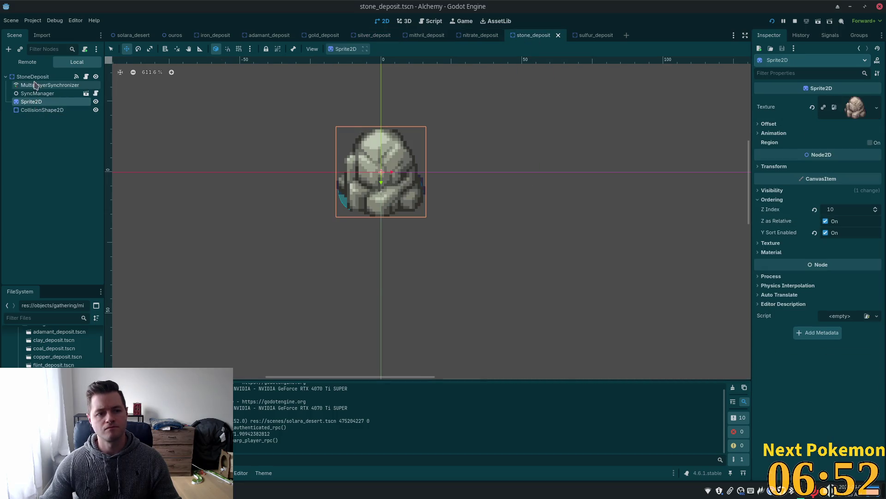
left_click(32, 77)
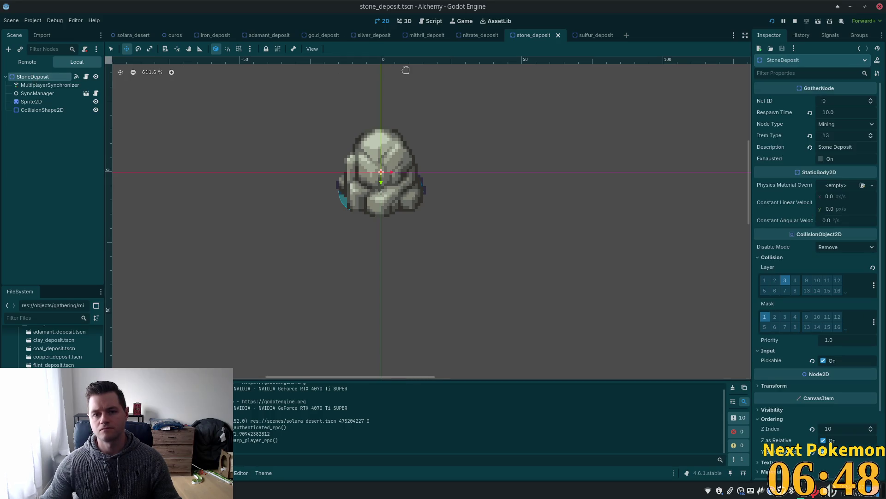
left_click(323, 35)
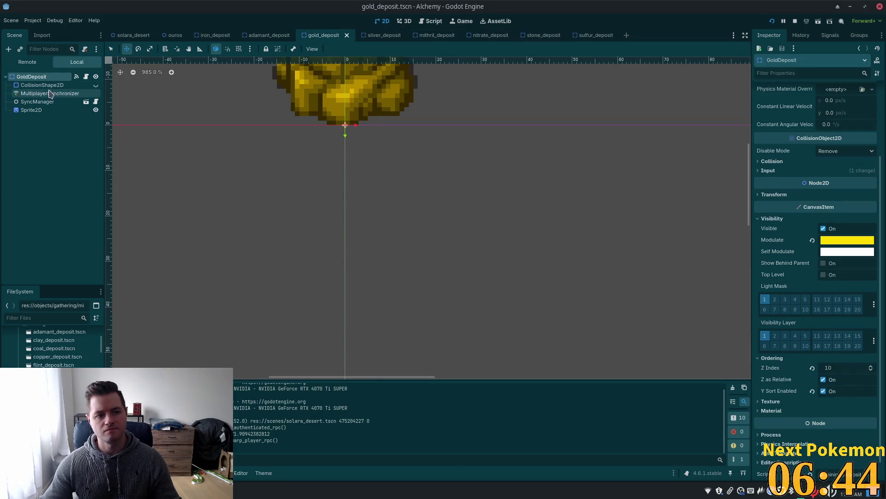
left_click(50, 111)
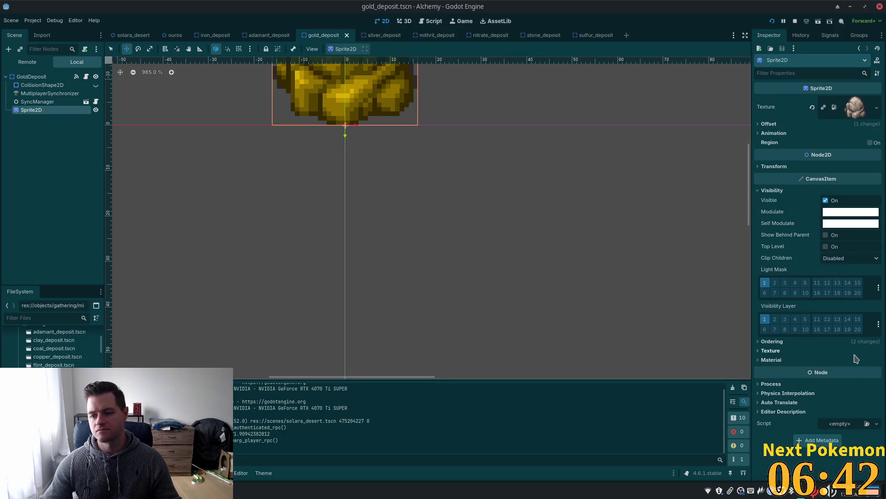
left_click(767, 342)
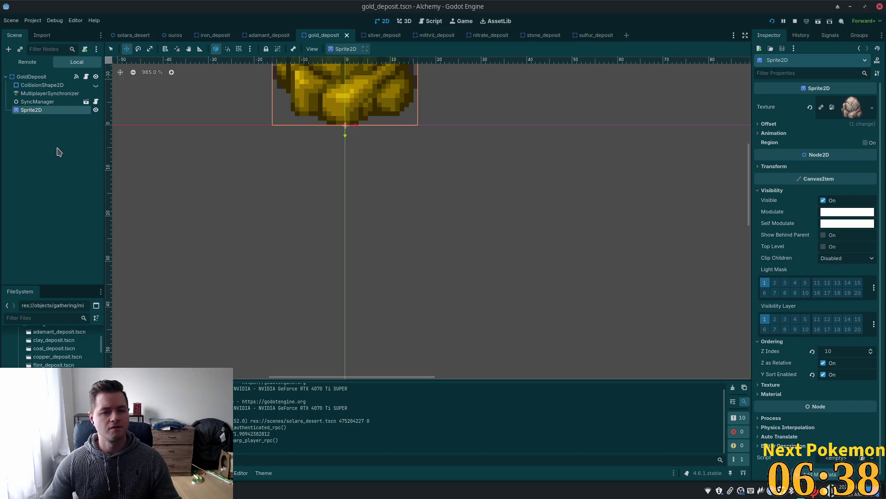
Step: Give the SilverDeposit root Z Index 10 with Y Sort enabled and save
left_click(356, 37)
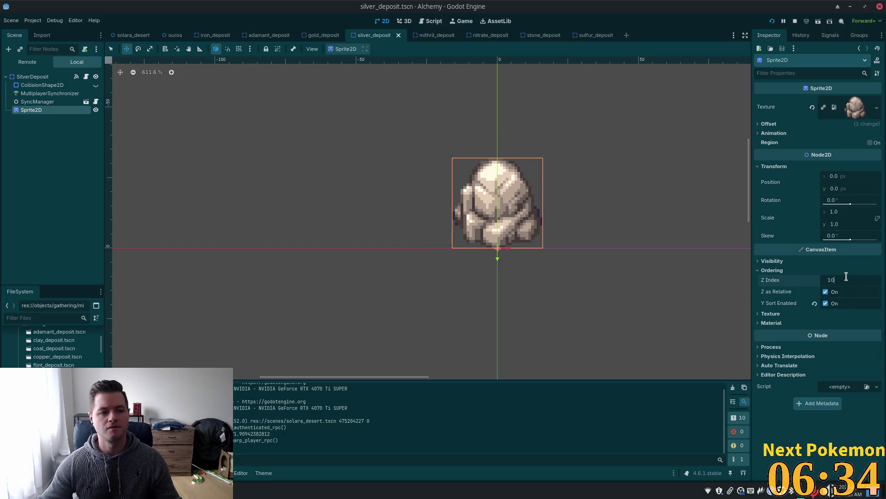
left_click(24, 75)
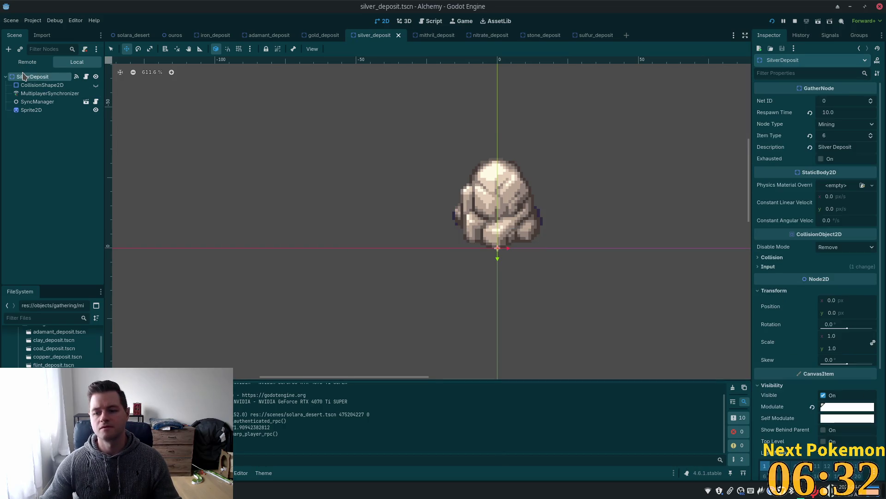
scroll(798, 262, "down", 5)
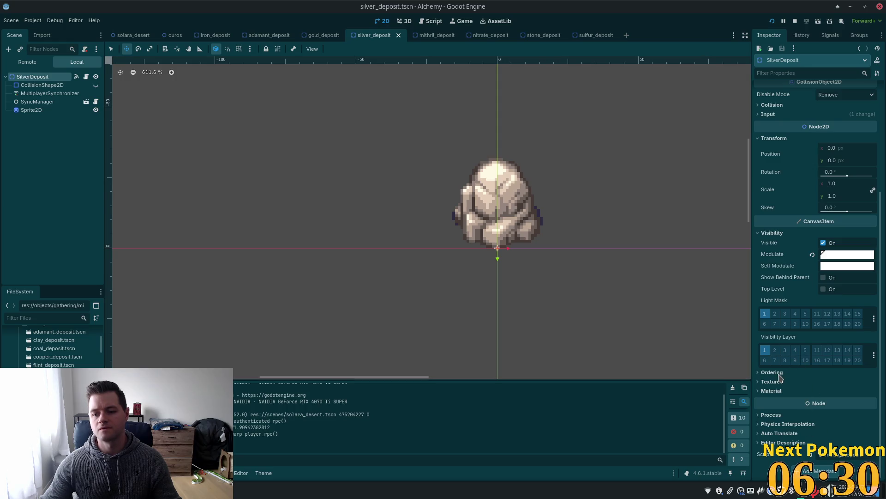
left_click(772, 372)
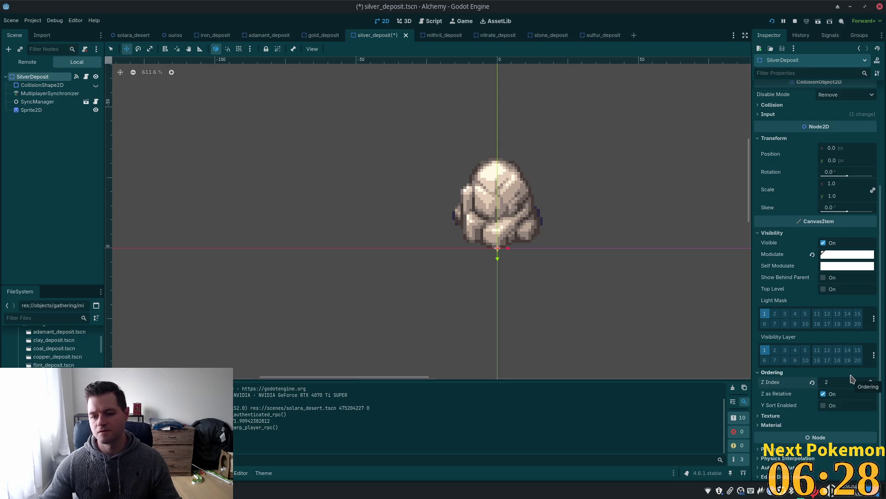
type("10")
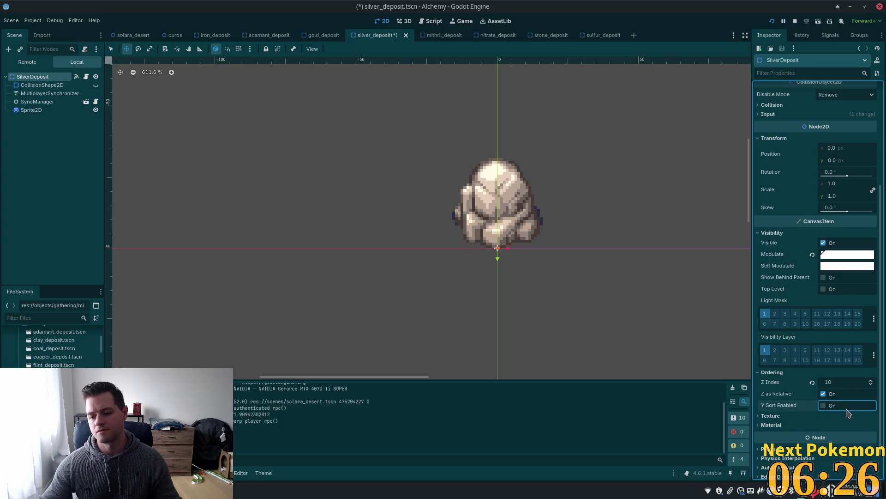
left_click(824, 405)
key("ctrl+s")
Step: Launch the game, walk around the ore deposits with WASD, then stop it
left_click(772, 21)
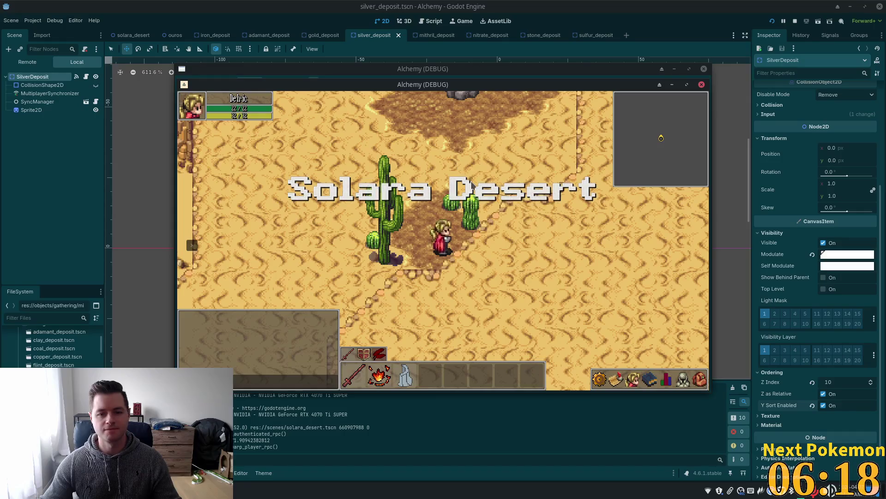
key("w")
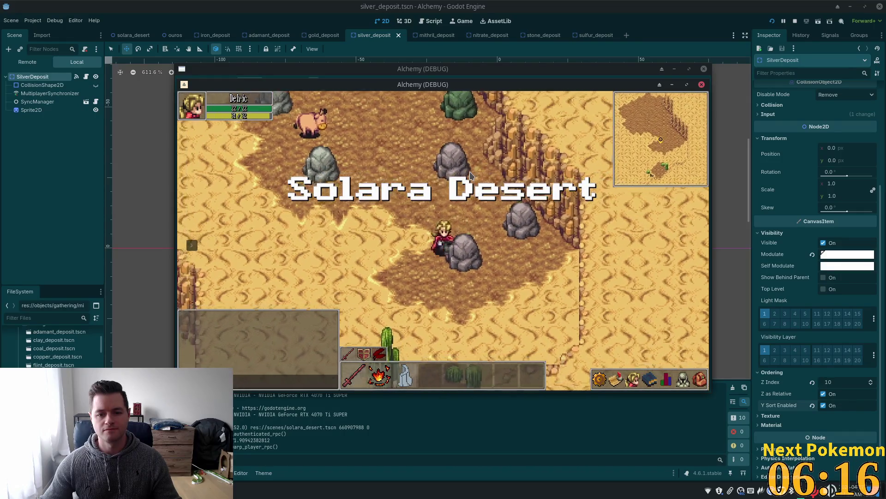
key("s")
key("w")
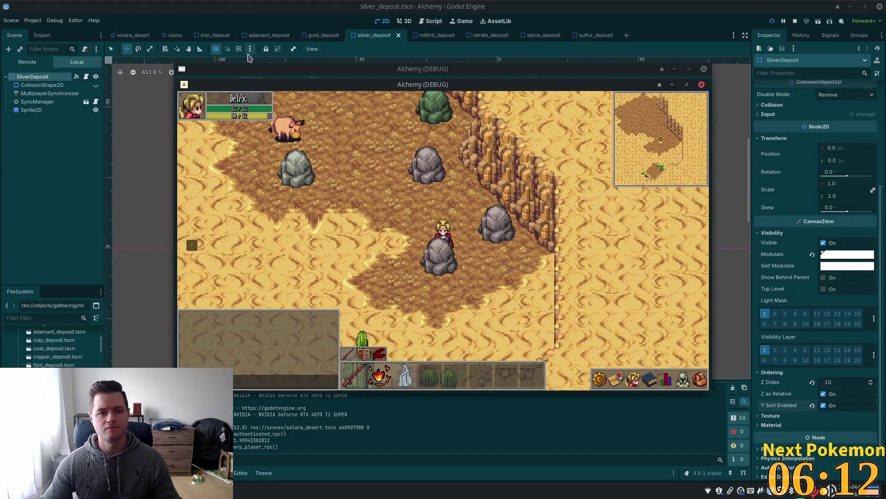
key("w")
key("a")
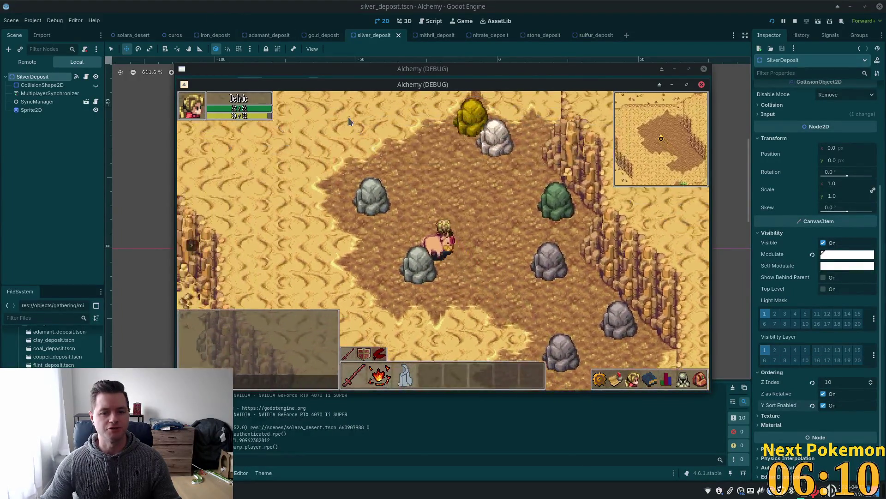
key("a")
key("w")
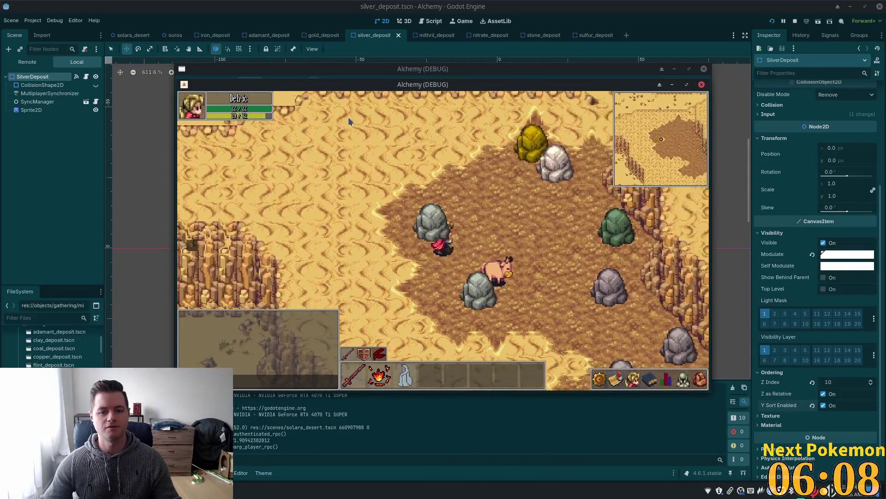
key("s")
key("d")
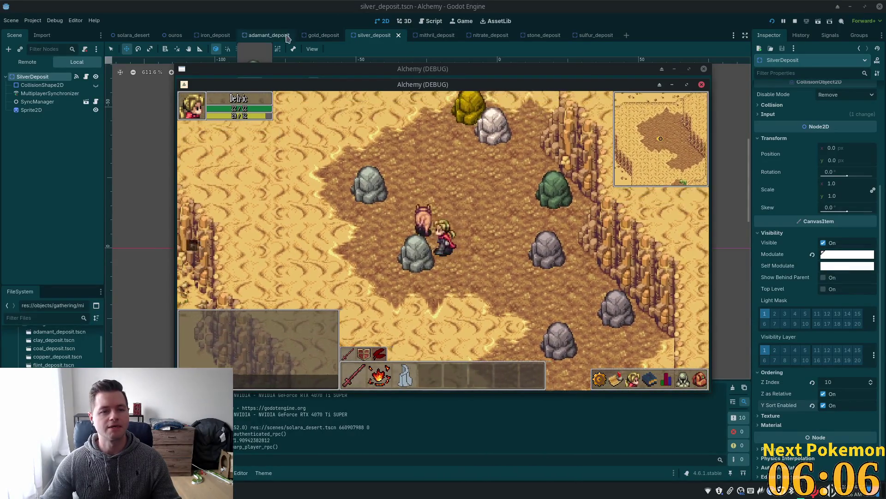
key("F8")
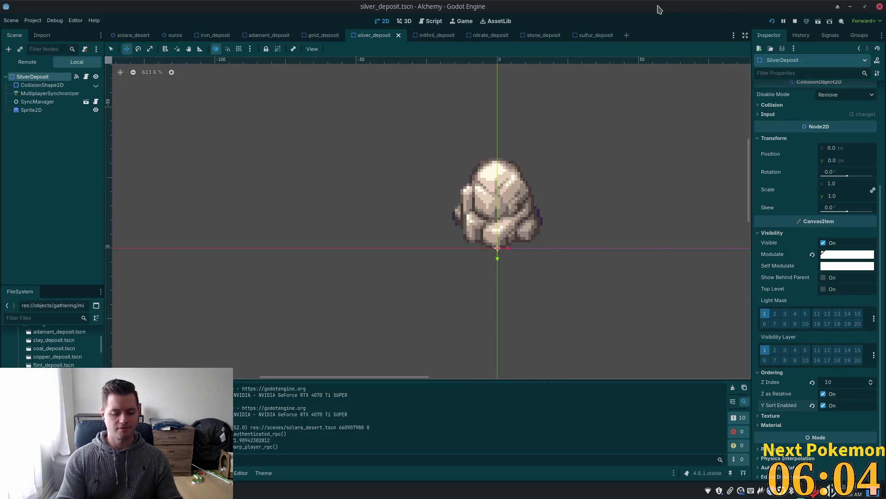
Step: Quick-open project resources, search 'iron_depos', and open iron_deposit.tscn
key("shift+alt+o")
type("iton")
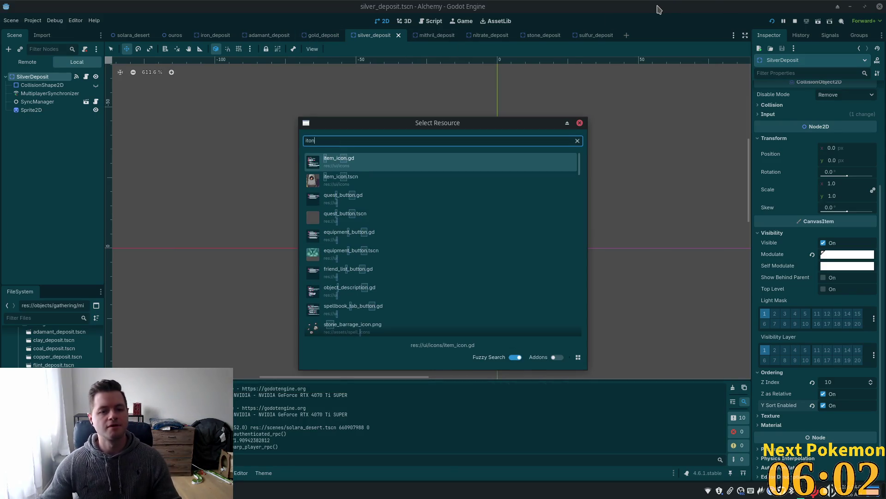
key("BackSpace")
key("BackSpace")
key("BackSpace")
type("iroin_dep")
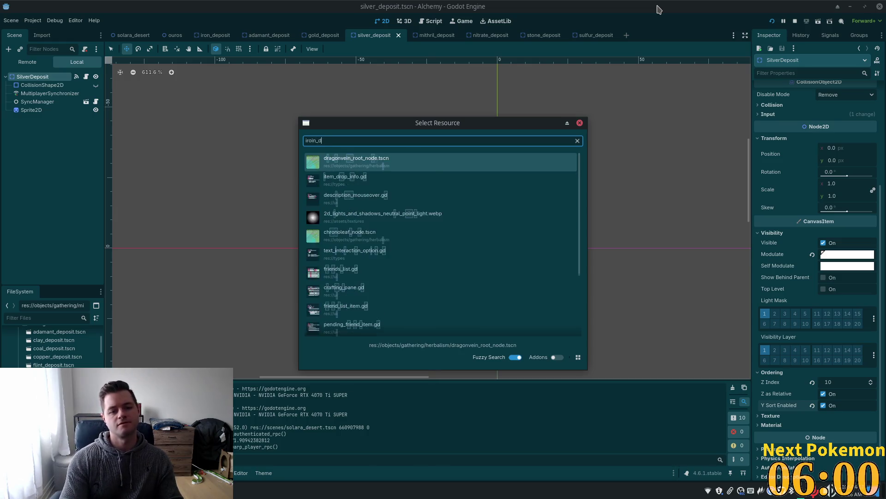
key("BackSpace")
key("BackSpace")
key("BackSpace")
type("on")
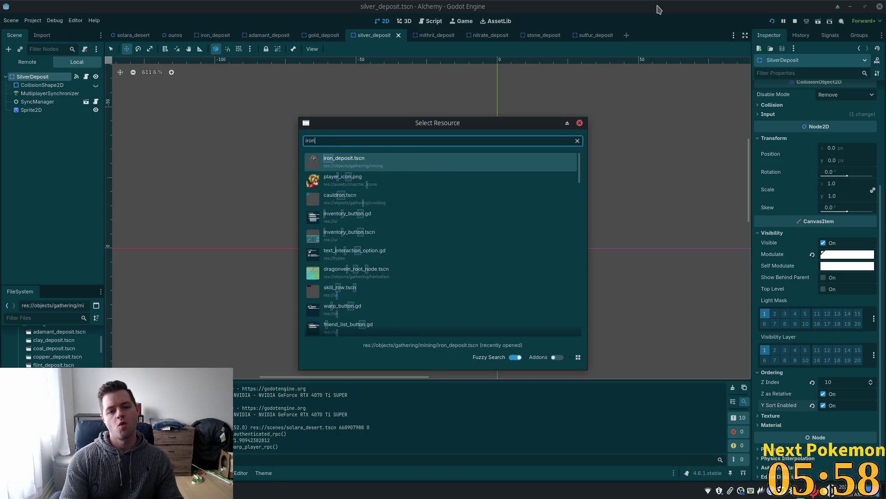
type("_depos")
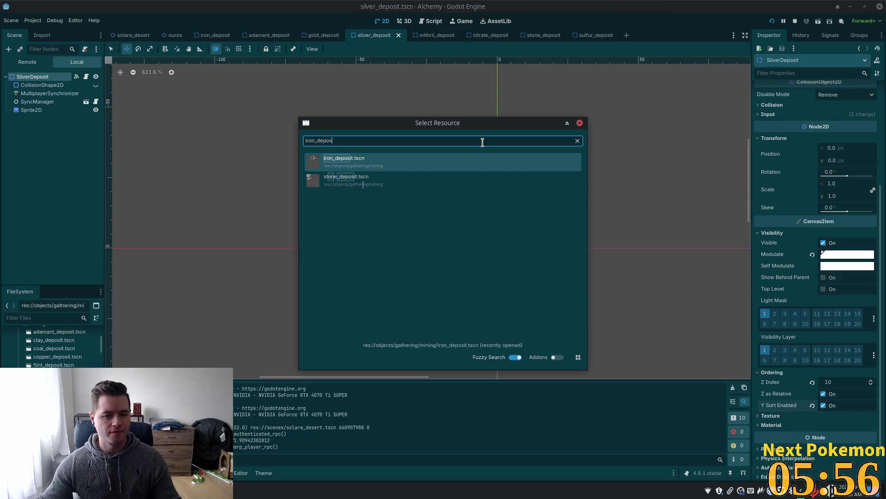
double_click(391, 164)
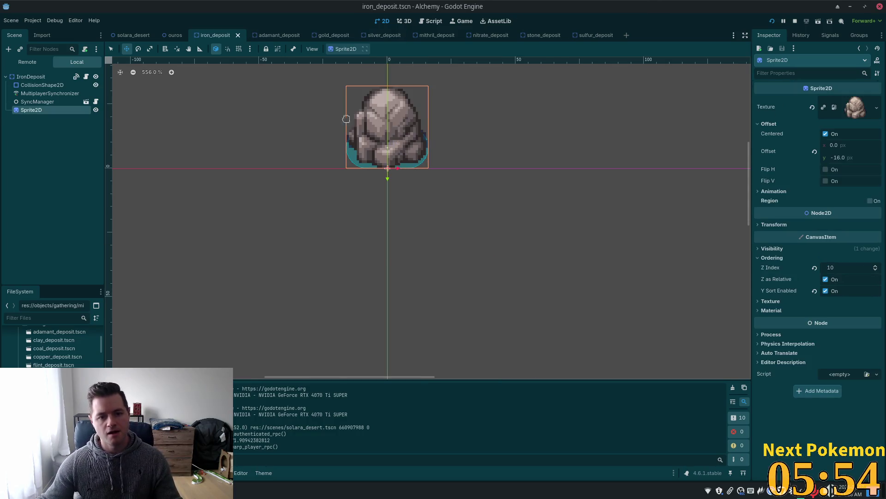
Step: Inspect ordering settings in the iron, adamant and gold deposit scenes
left_click(34, 77)
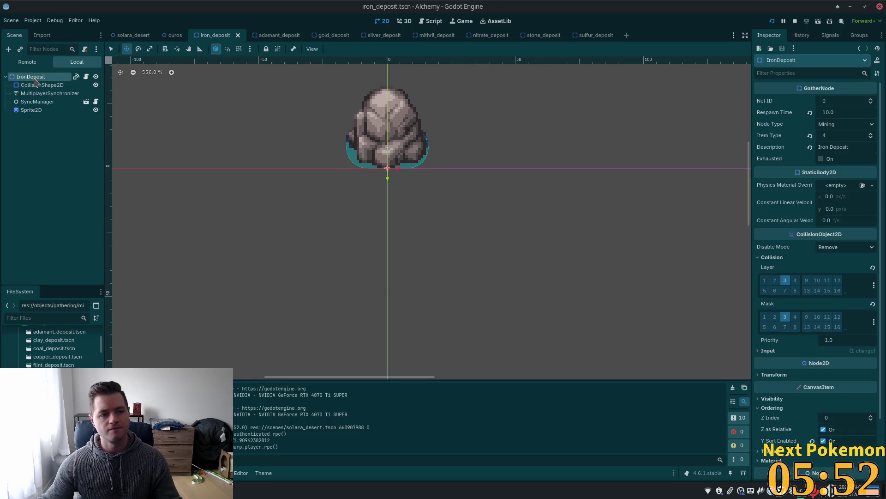
left_click(35, 101)
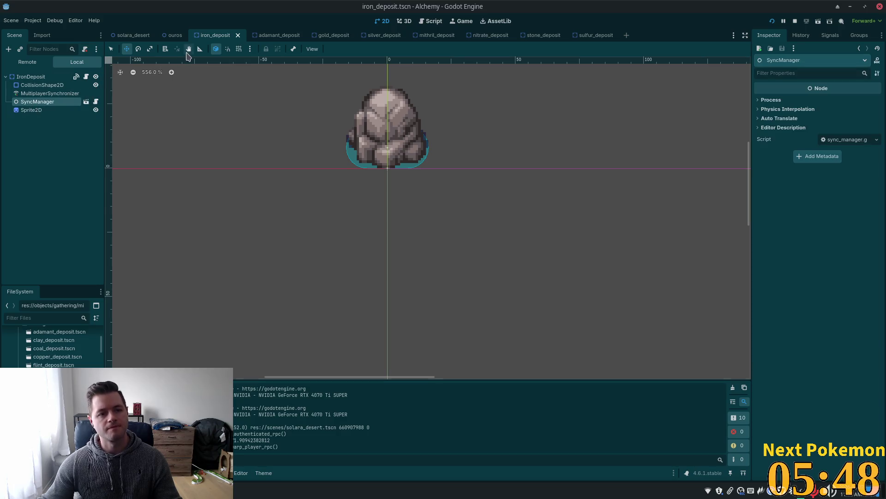
left_click(265, 35)
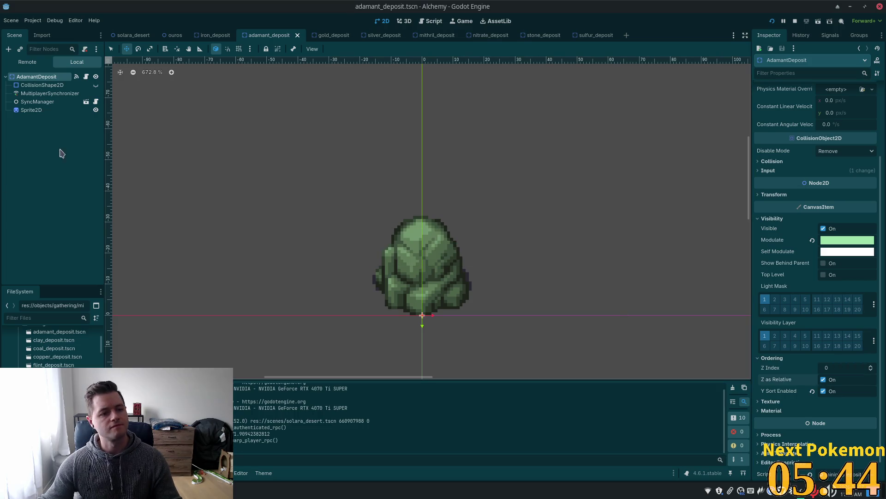
left_click(50, 111)
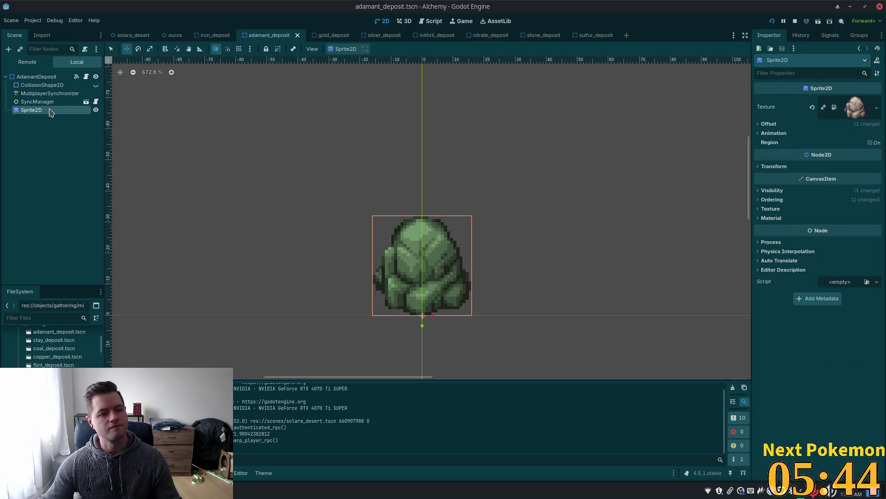
left_click(773, 200)
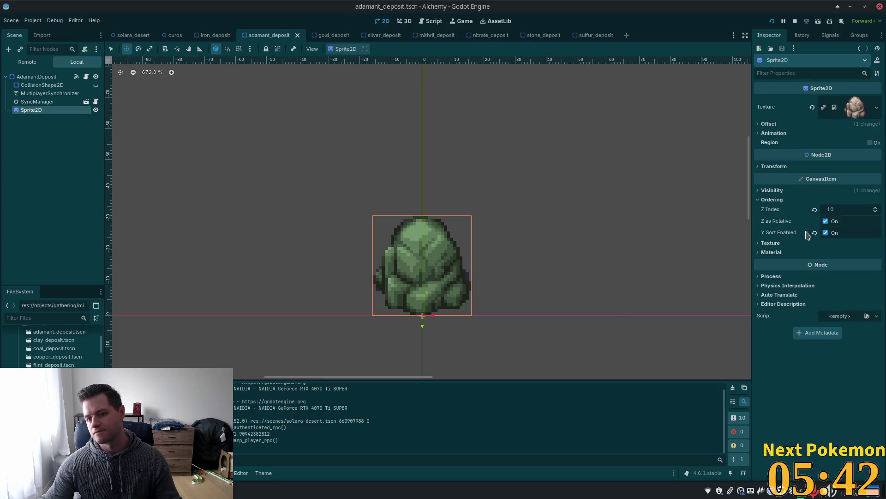
left_click(328, 35)
left_click(31, 77)
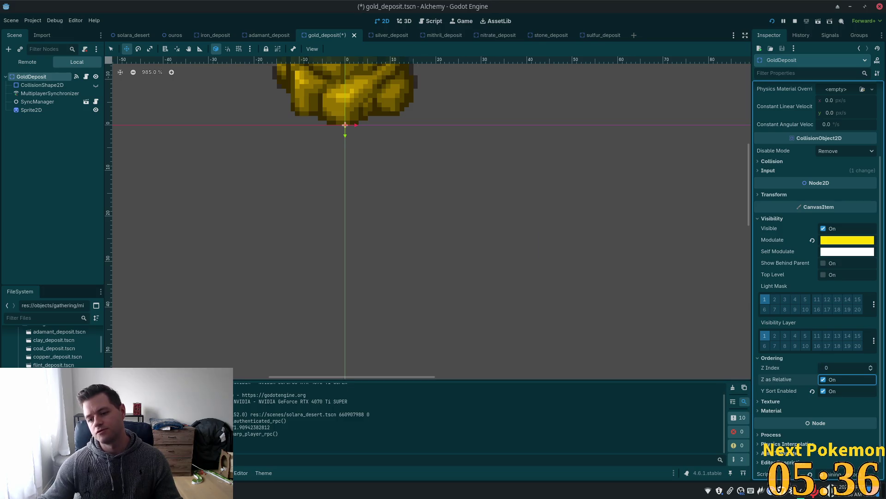
Step: Save silver_deposit with root Z Index 0, check its sprite's Z Index, then go to mithril_deposit
left_click(378, 35)
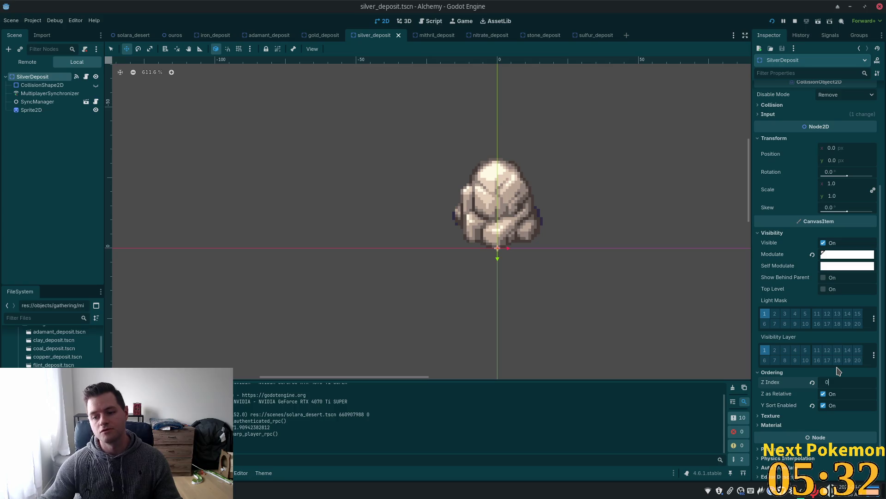
key("ctrl+s")
left_click(31, 110)
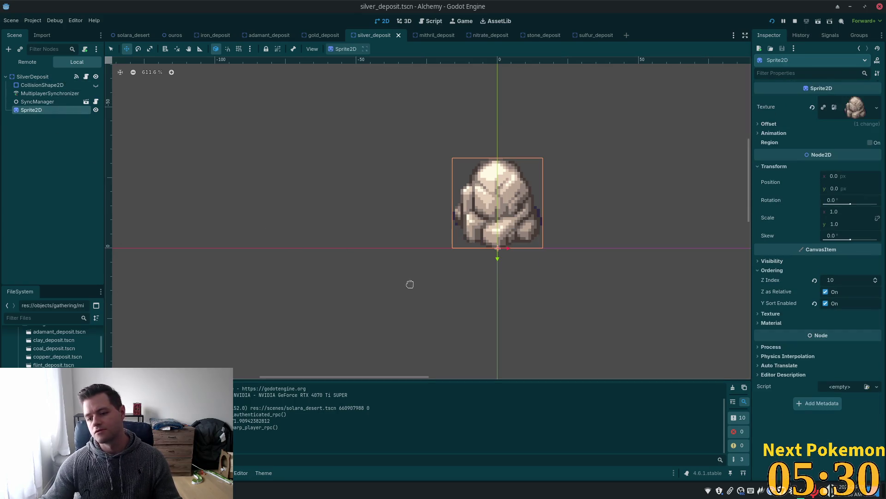
left_click(421, 36)
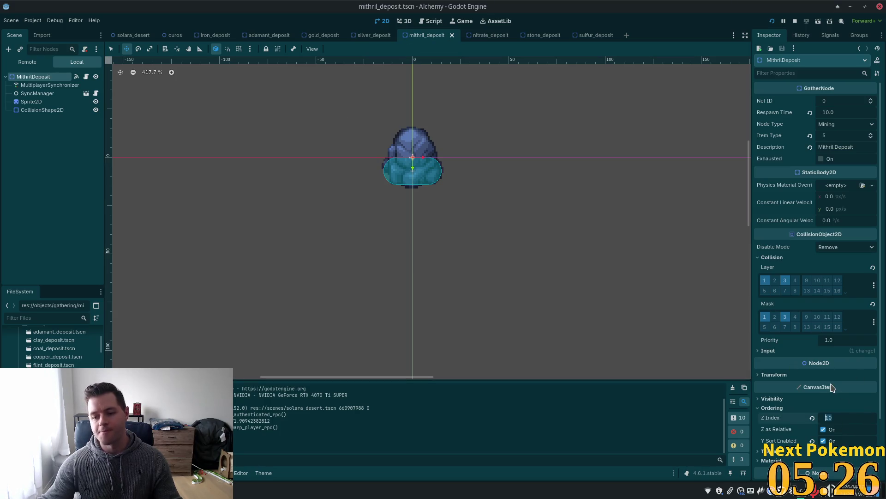
Step: In mithril_deposit, set root Z Index 0, sprite Z Index 10 with Y Sort, and save
left_click(812, 417)
left_click(31, 101)
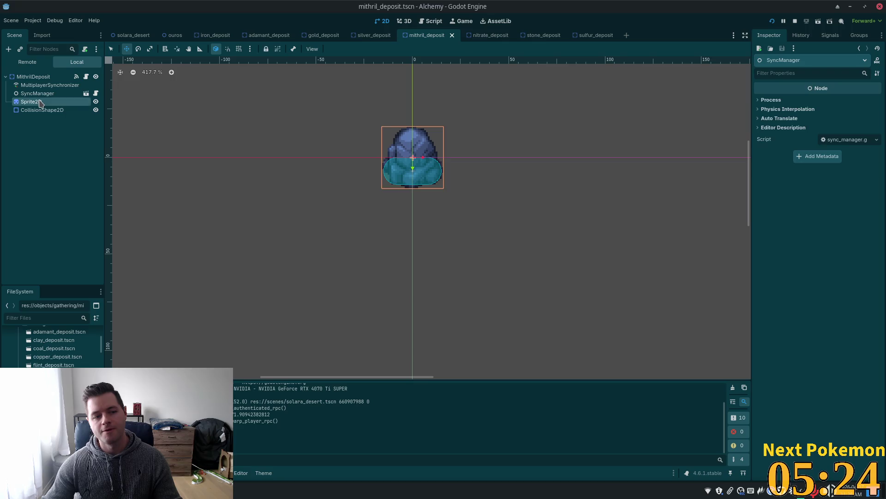
left_click(832, 374)
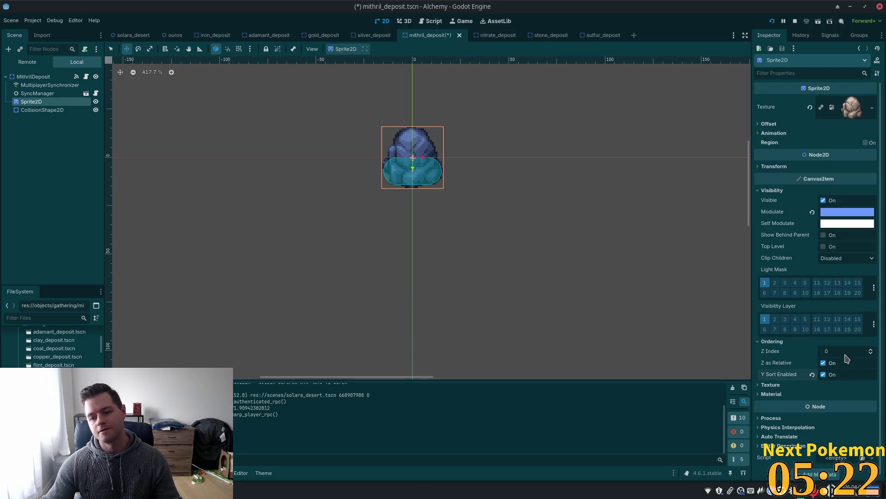
type("0")
key("Return")
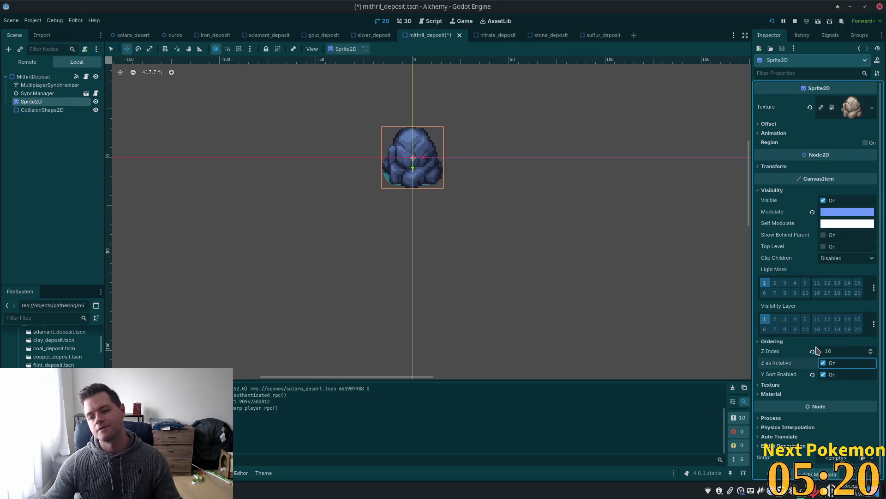
key("ctrl+s")
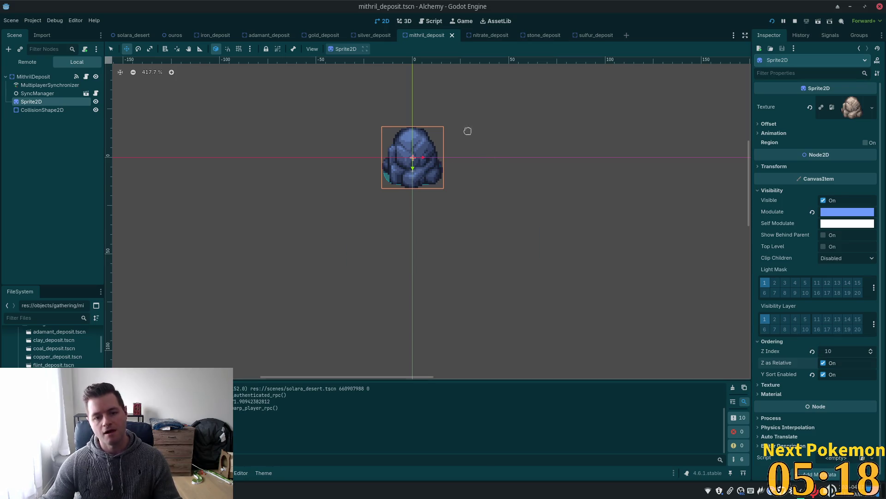
left_click(41, 112)
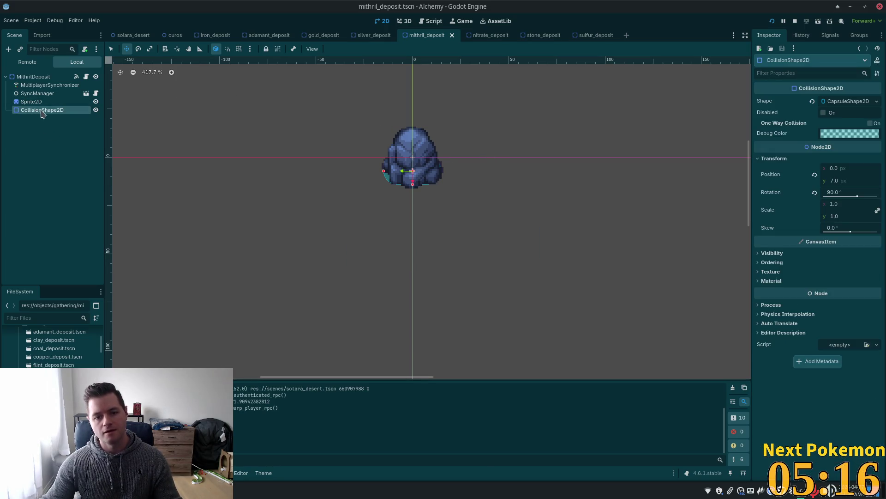
Step: In nitrate_deposit, set root Z Index 0, sprite Z Index 10 with Y Sort, and save
left_click(490, 35)
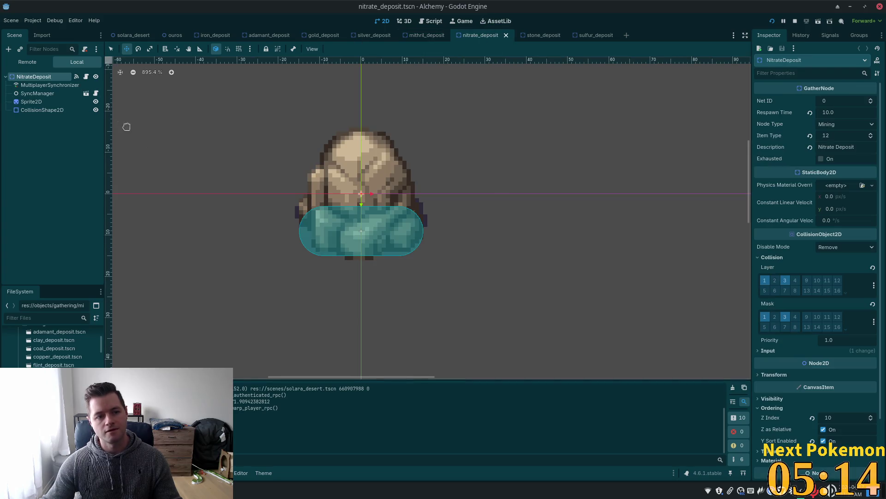
left_click(812, 417)
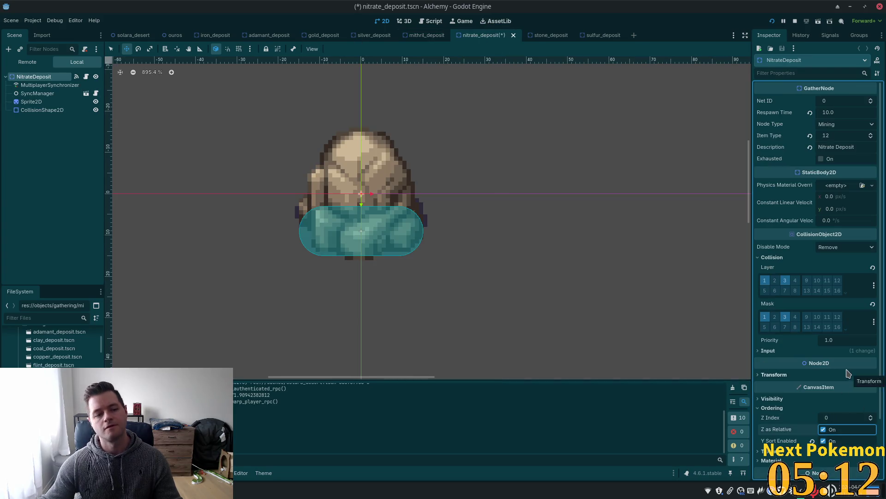
key("ctrl+s")
left_click(32, 103)
left_click(850, 353)
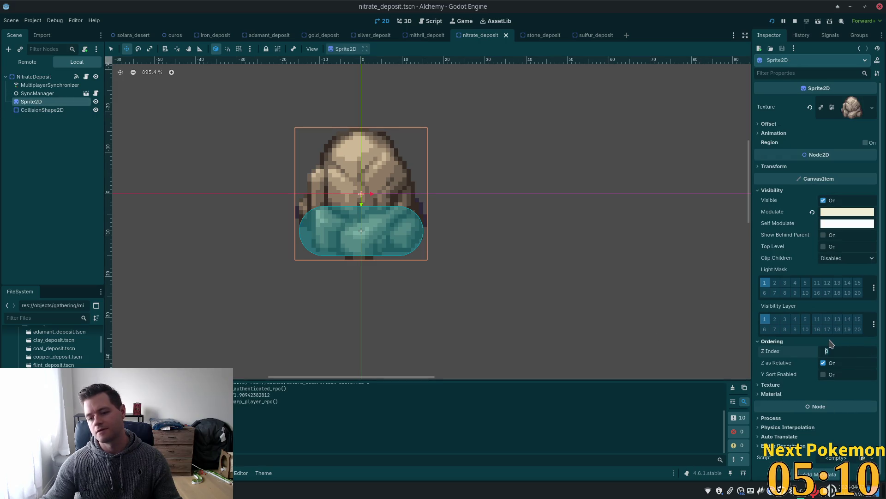
type("10")
key("Return")
left_click(831, 385)
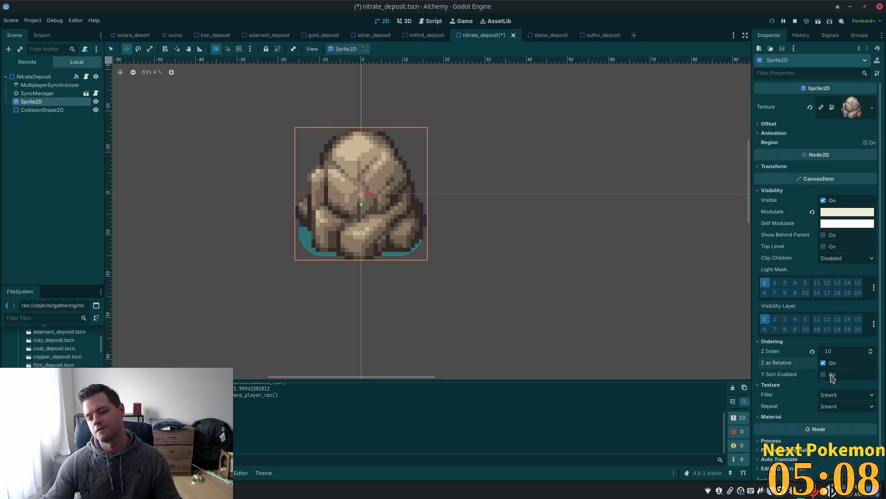
left_click(823, 374)
key("ctrl+s")
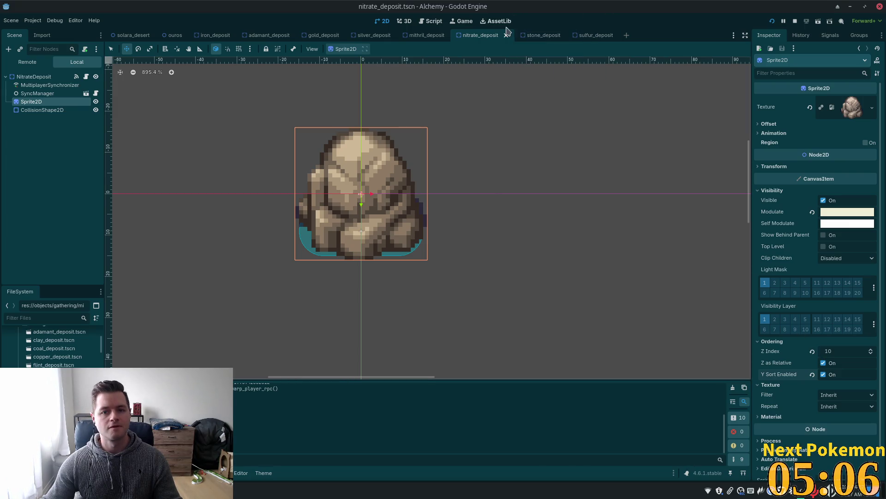
Step: Save stone_deposit with root Z Index 0 and check its capsule shape and sprite Z Index
left_click(540, 35)
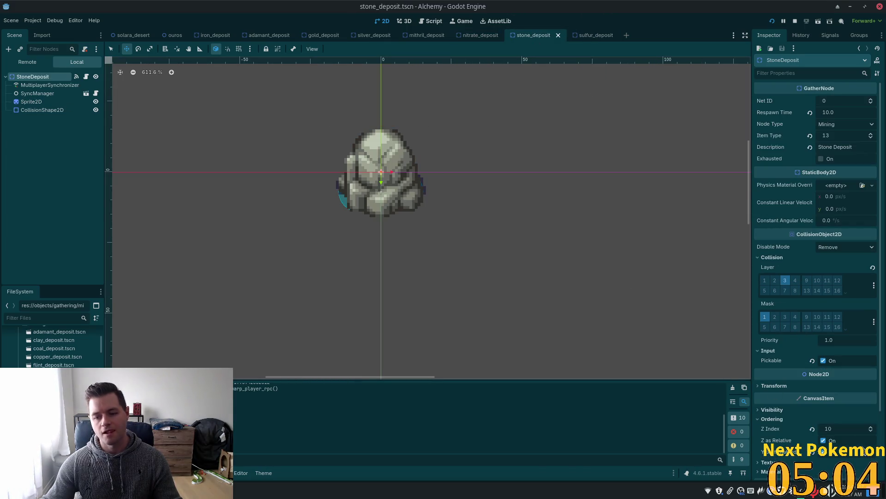
left_click(848, 428)
type("0")
key("Return")
key("ctrl+s")
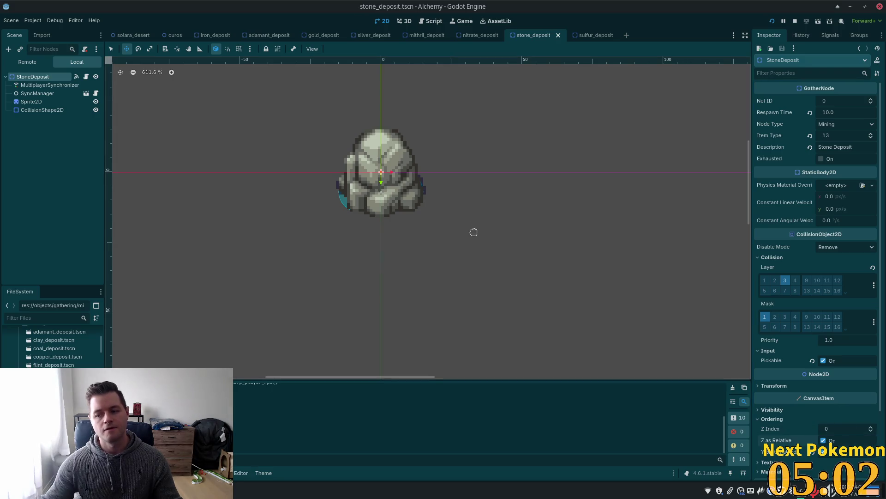
left_click(28, 110)
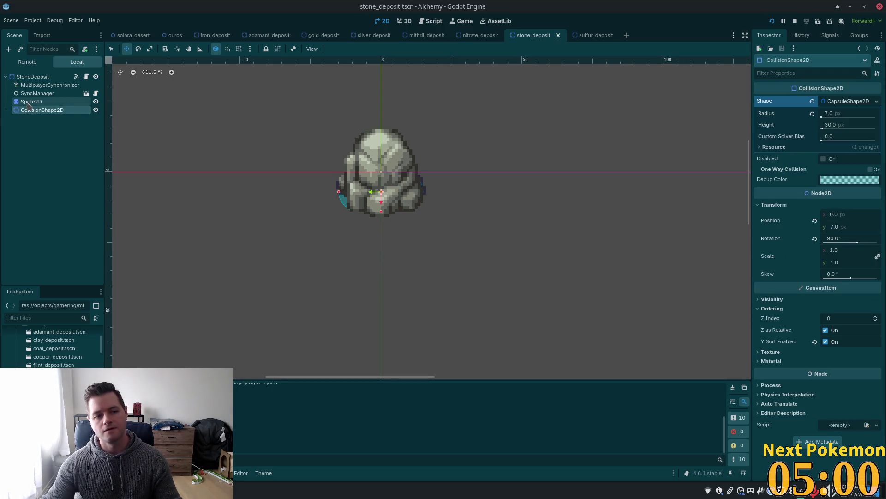
left_click(28, 102)
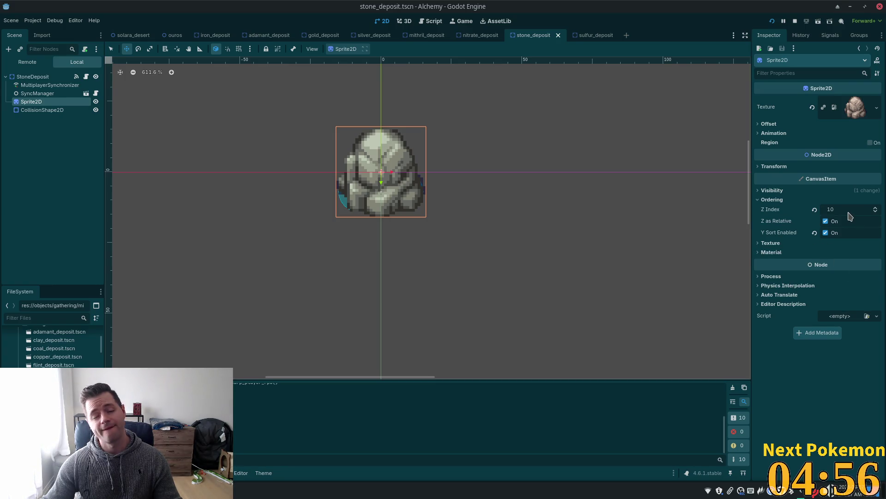
Step: Save sulfur_deposit with root Z Index 0, then give Sprite2D2 Z Index 10
left_click(579, 37)
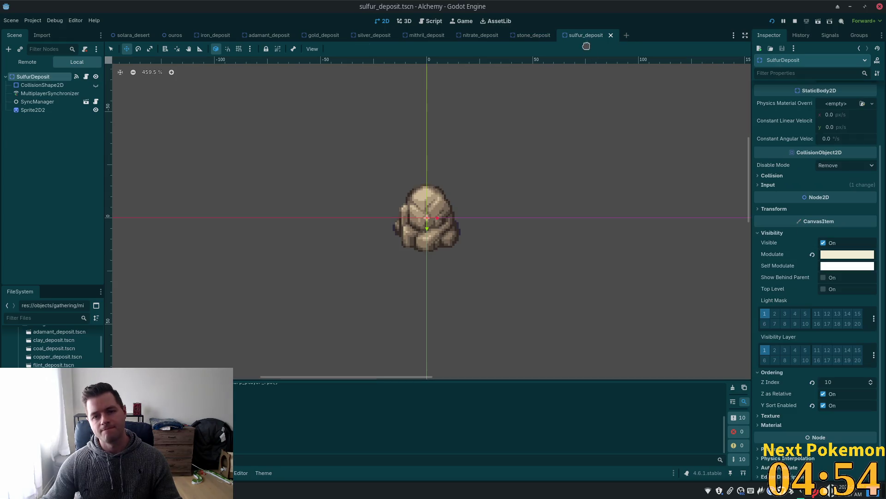
left_click(841, 378)
type("0")
key("Return")
key("ctrl+s")
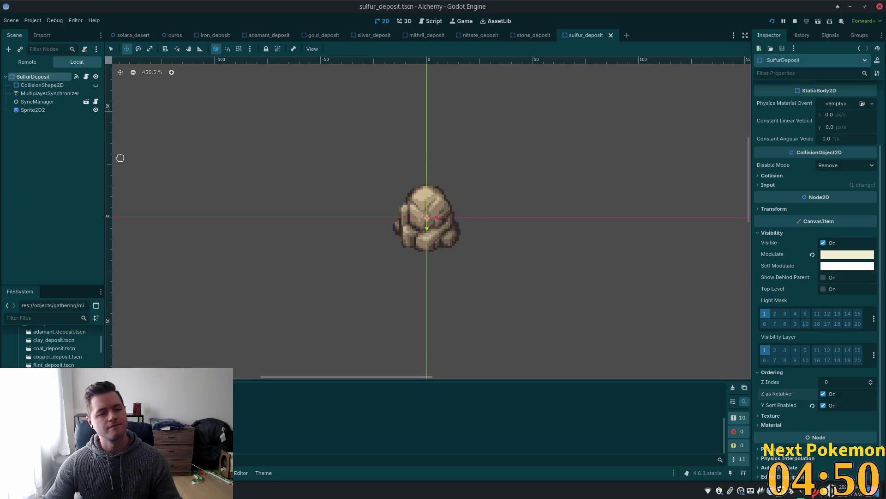
left_click(51, 111)
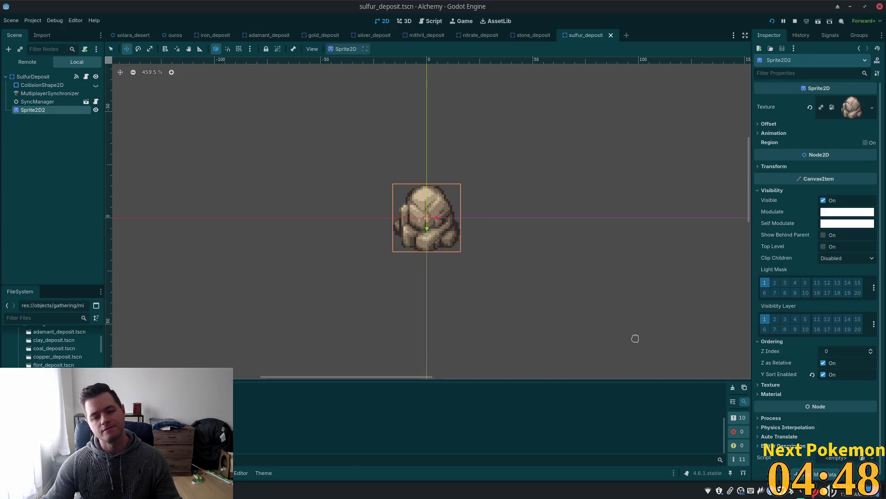
left_click(844, 349)
type("0")
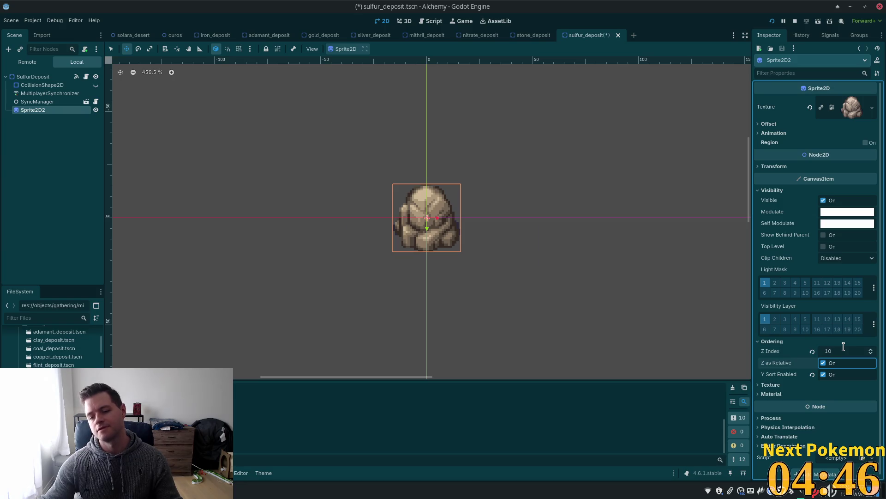
key("Return")
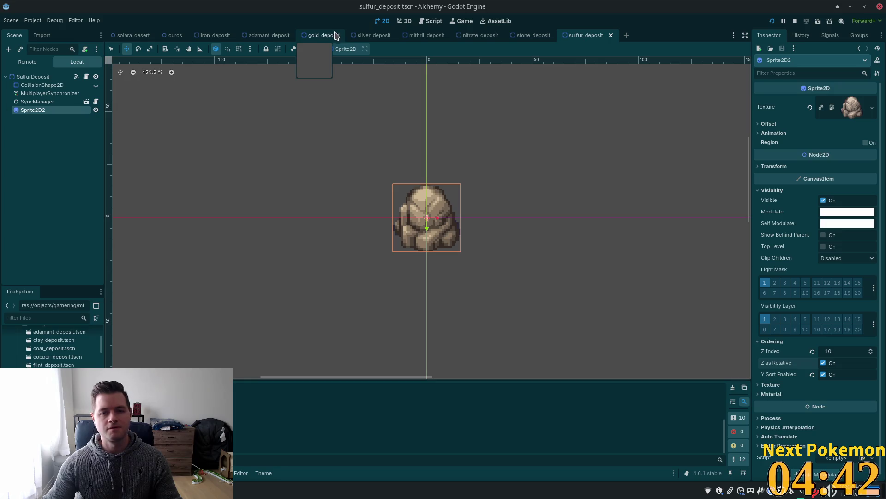
left_click(193, 37)
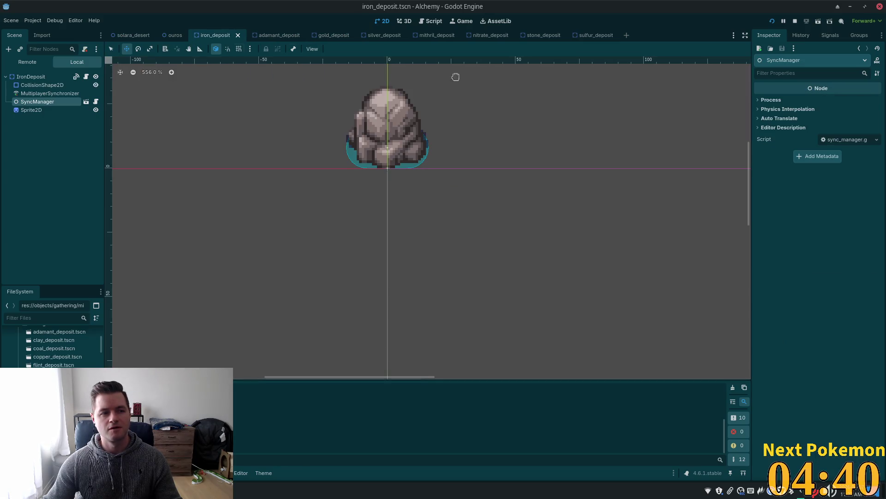
Step: Copy the iron deposit's capsule CollisionShape2D and delete the gold deposit's circle shape
left_click(41, 87)
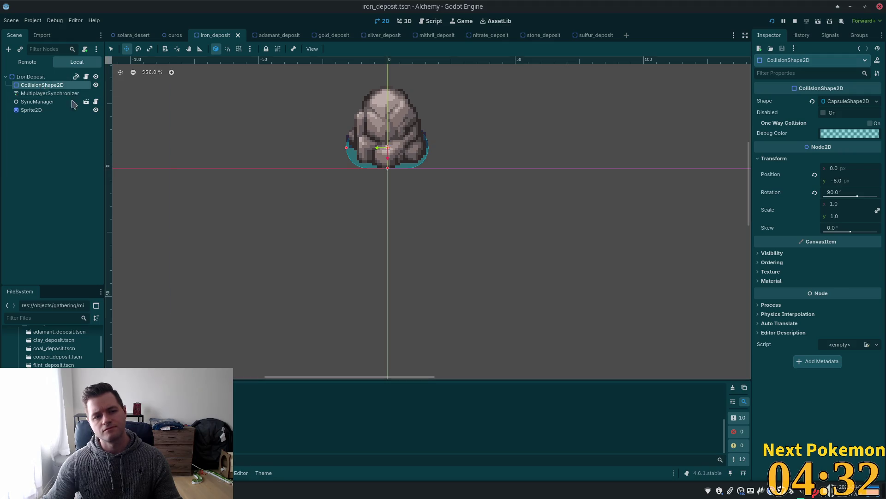
right_click(40, 86)
left_click(113, 141)
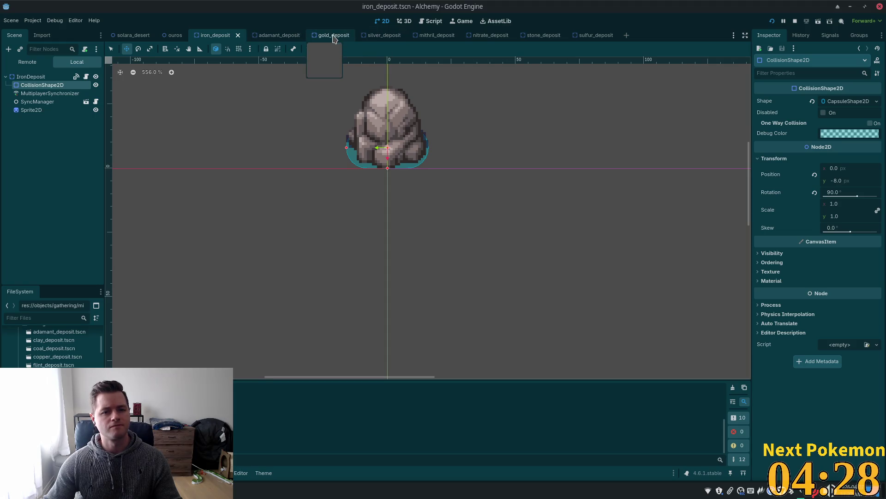
left_click(334, 36)
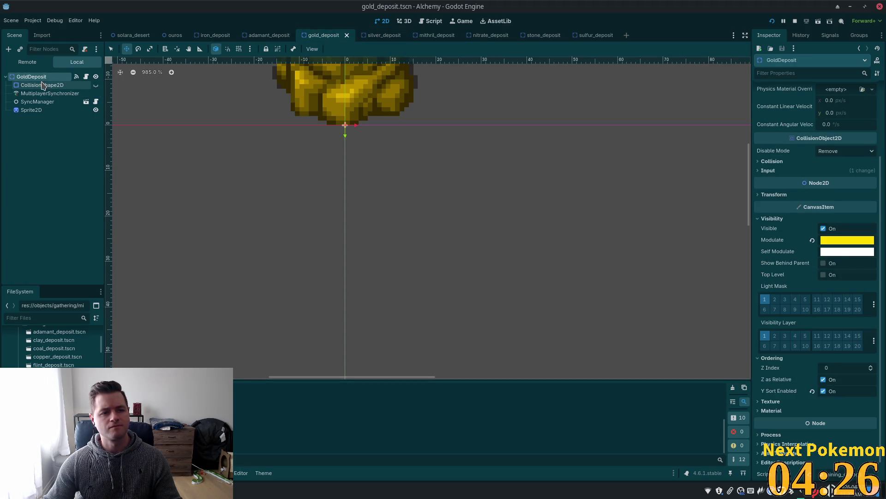
left_click(42, 86)
key("Delete")
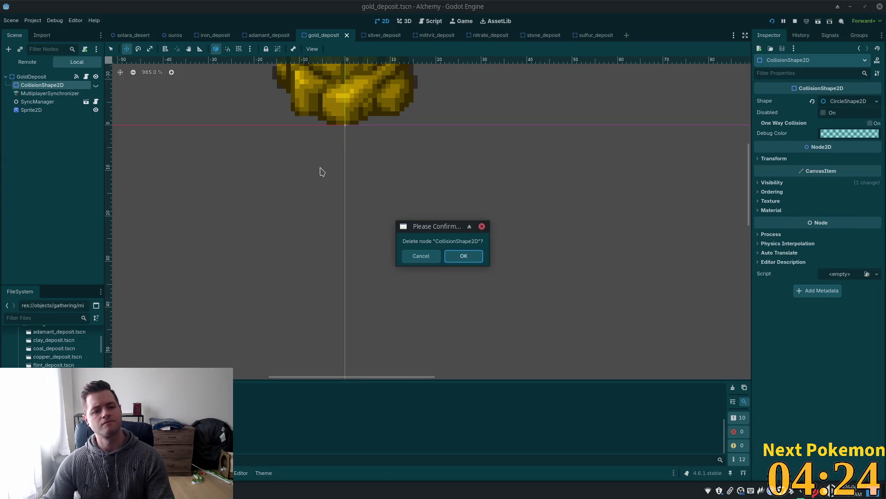
left_click(462, 256)
Step: Paste the capsule shape under GoldDeposit, move it to the top, and save
left_click(31, 77)
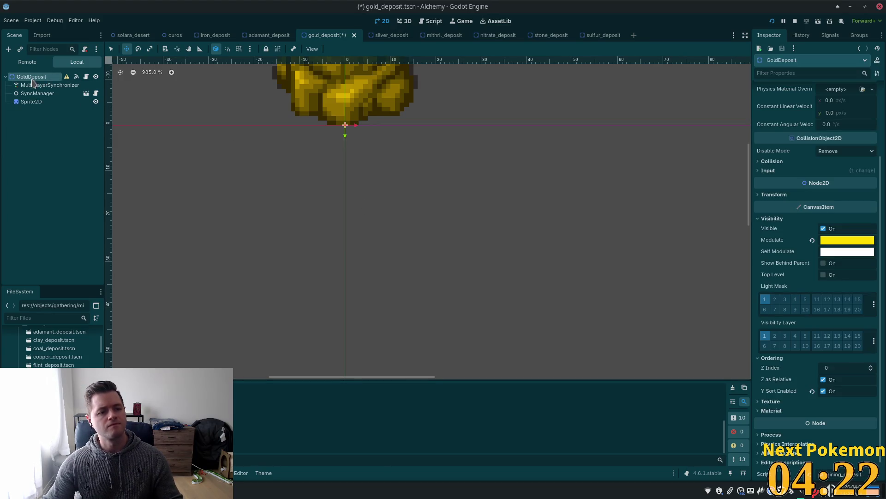
right_click(19, 76)
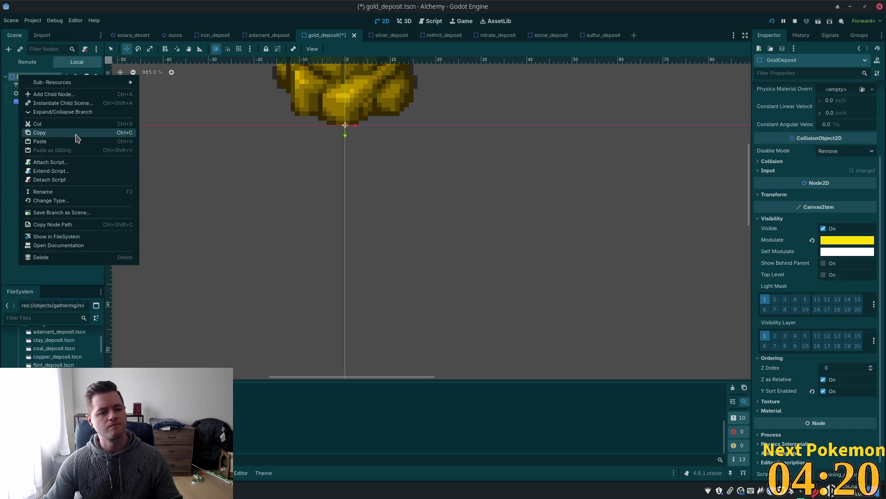
left_click(73, 146)
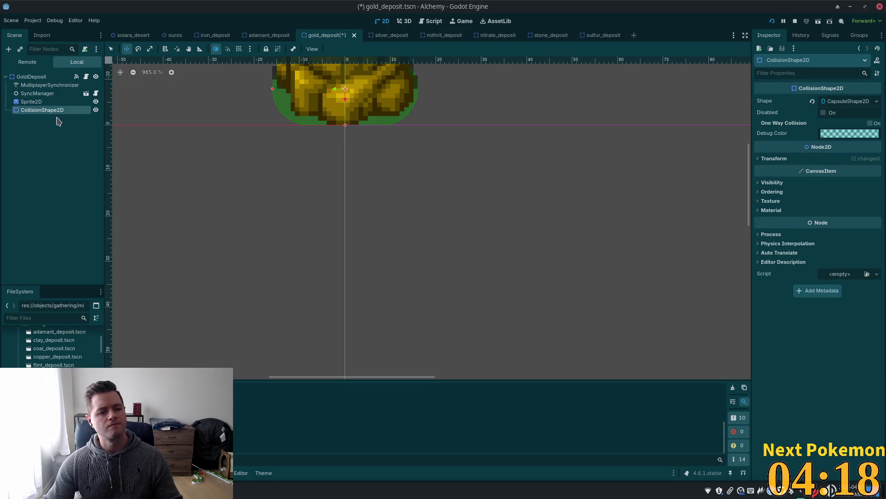
left_click_drag(44, 114, 41, 82)
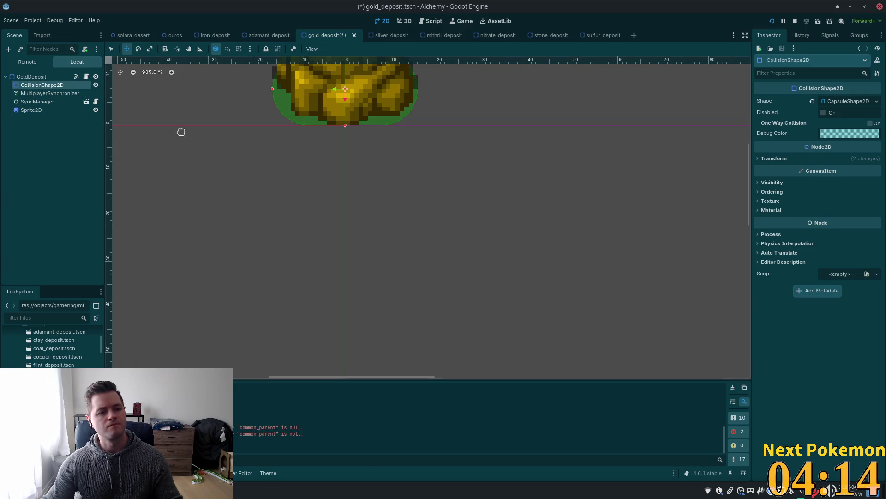
key("ctrl+s")
Step: Replace the silver deposit's circle collision with the pasted capsule CollisionShape2D as first child, and save
left_click(374, 37)
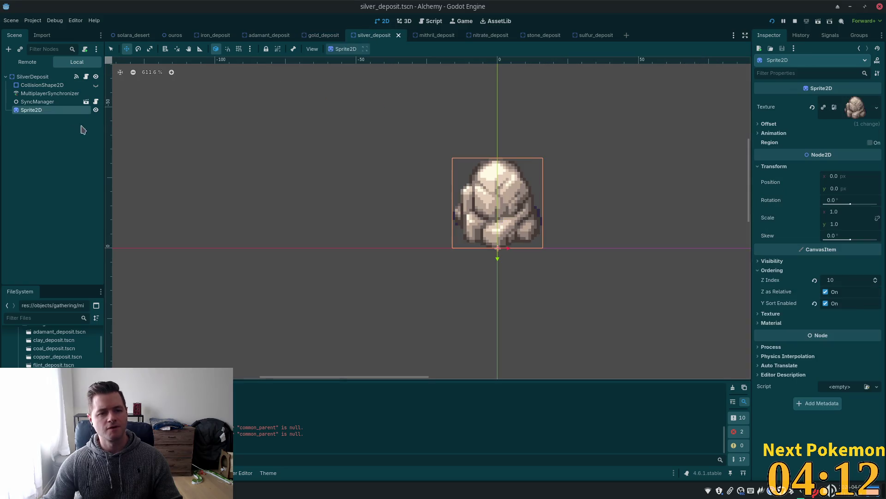
left_click(35, 84)
left_click(34, 77)
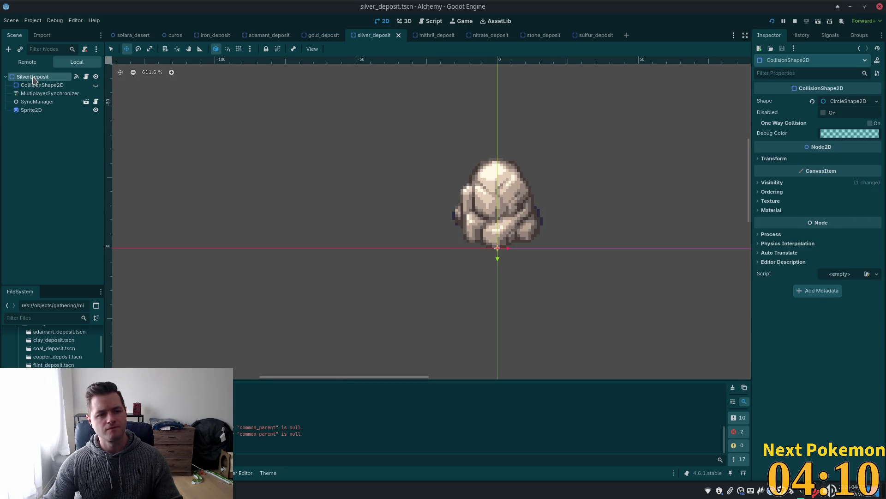
left_click(42, 84)
key("Delete")
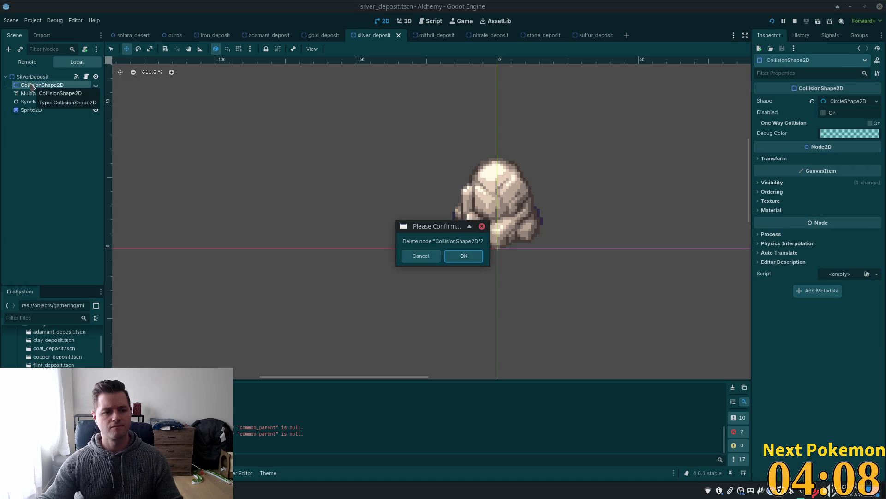
key("Return")
right_click(41, 80)
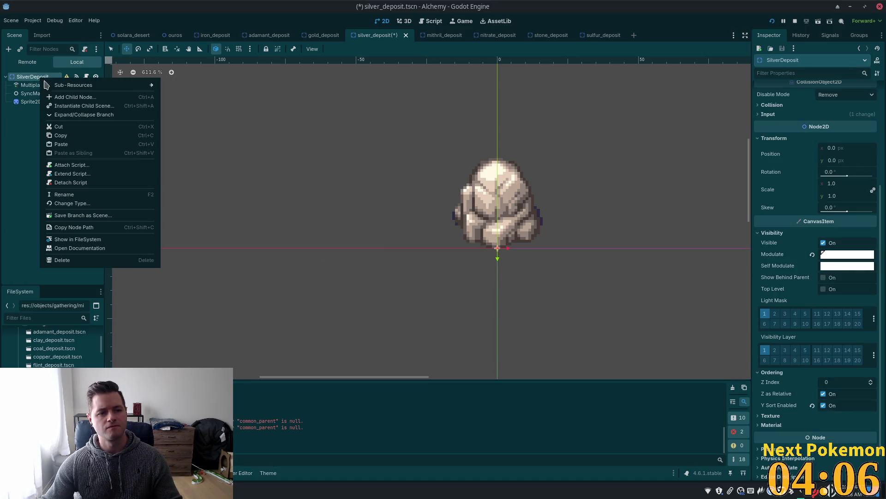
left_click(95, 143)
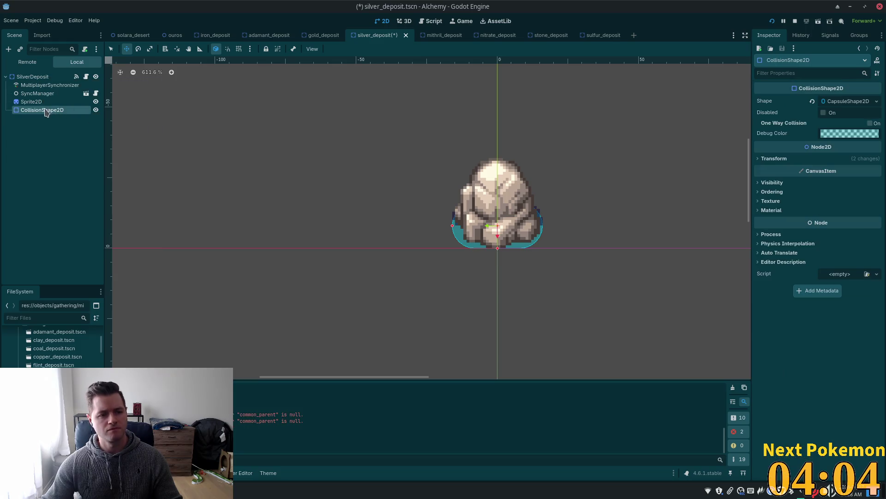
left_click_drag(33, 87, 32, 84)
key("ctrl+s")
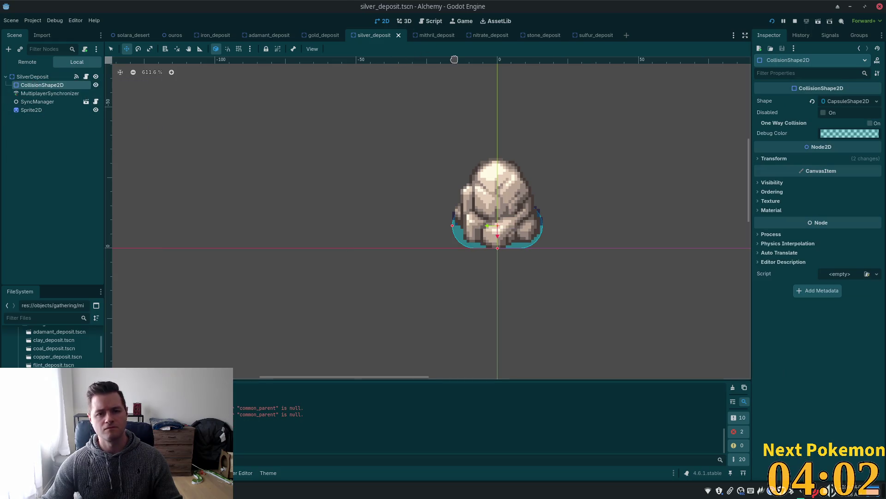
Step: Check the mithril deposit scene, then move on to the gold deposit scene
left_click(426, 41)
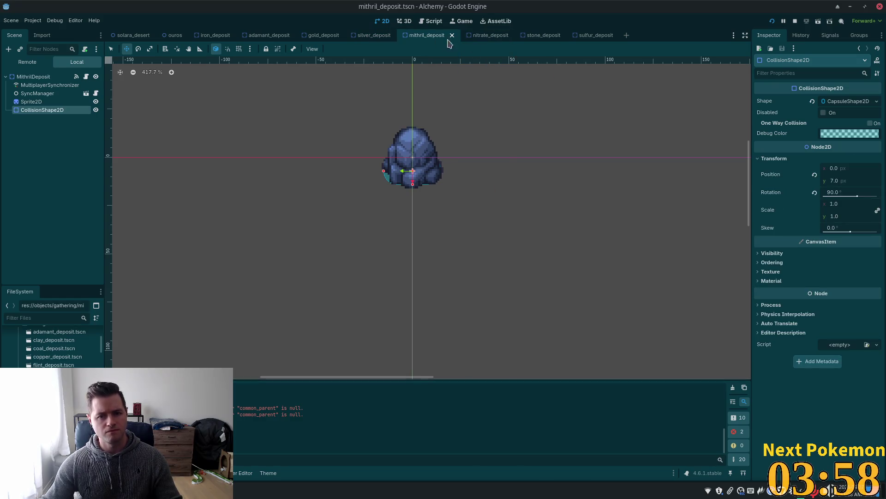
left_click(372, 36)
left_click(325, 36)
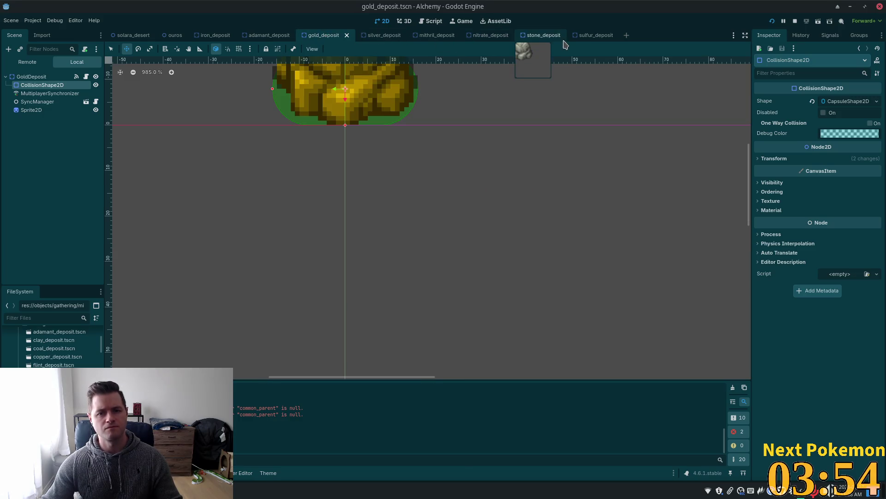
Step: Delete the adamant deposit's circle CollisionShape2D
left_click(281, 39)
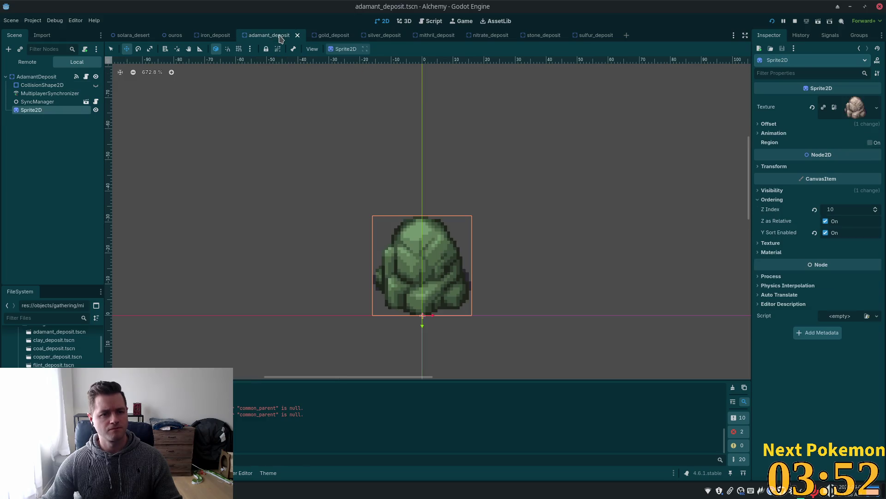
left_click(42, 85)
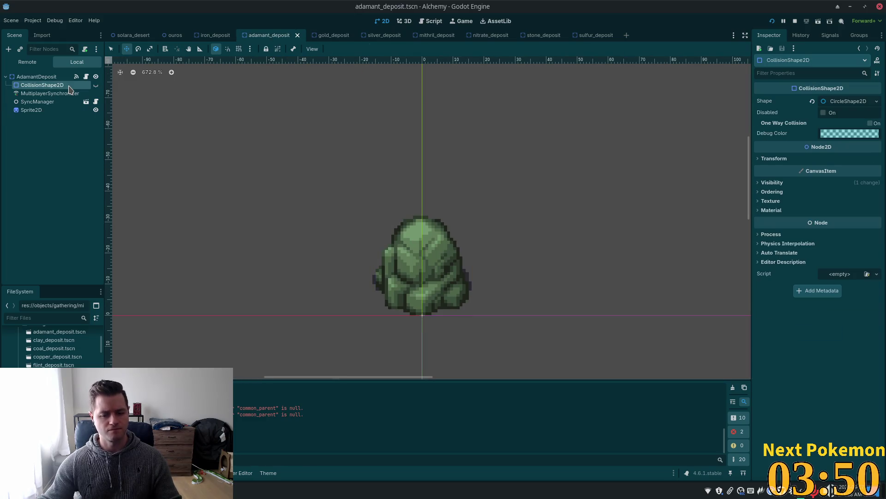
key("Delete")
left_click(464, 256)
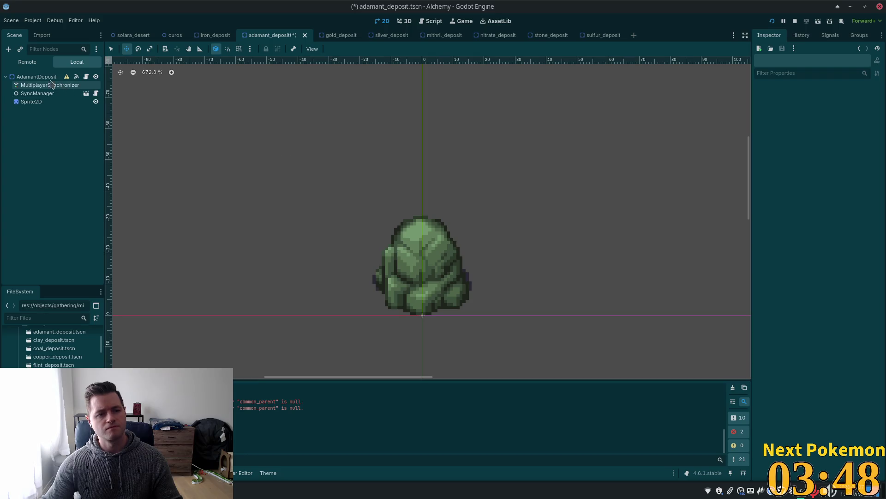
left_click(37, 77)
right_click(27, 78)
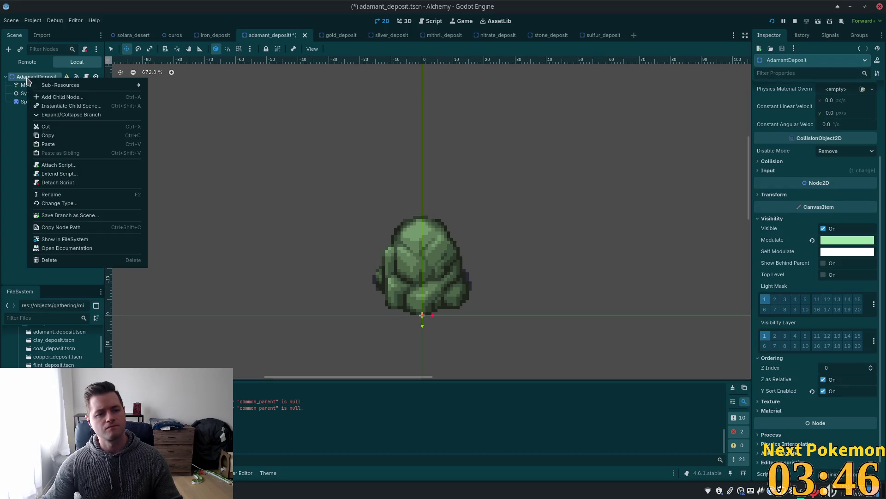
left_click(70, 143)
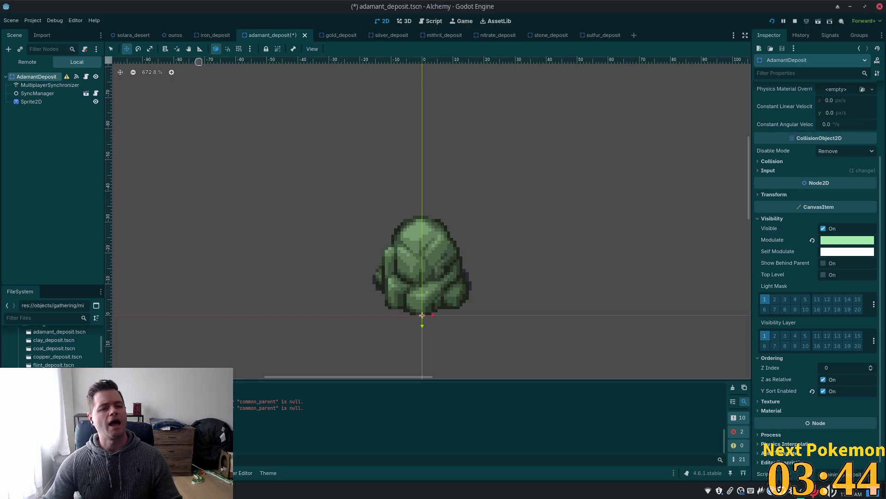
Step: Copy the iron deposit's capsule CollisionShape2D, paste it as AdamantDeposit's first child, and save
left_click(215, 35)
right_click(61, 85)
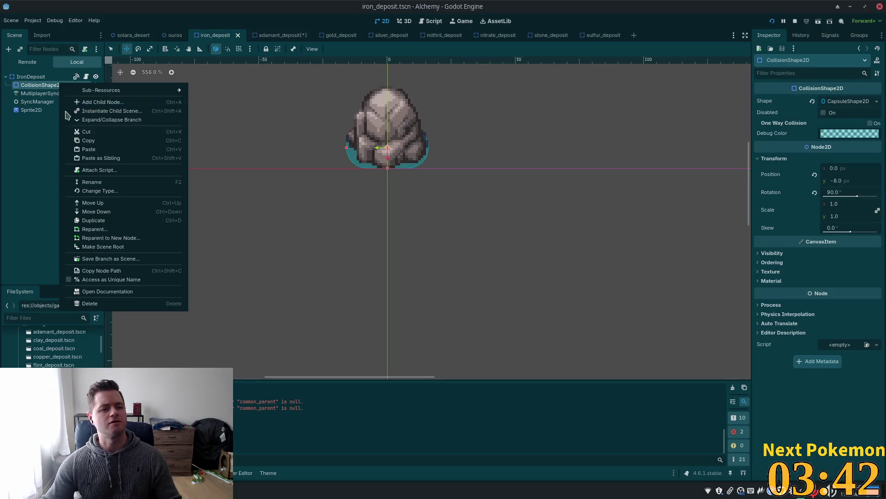
left_click(134, 141)
left_click(262, 37)
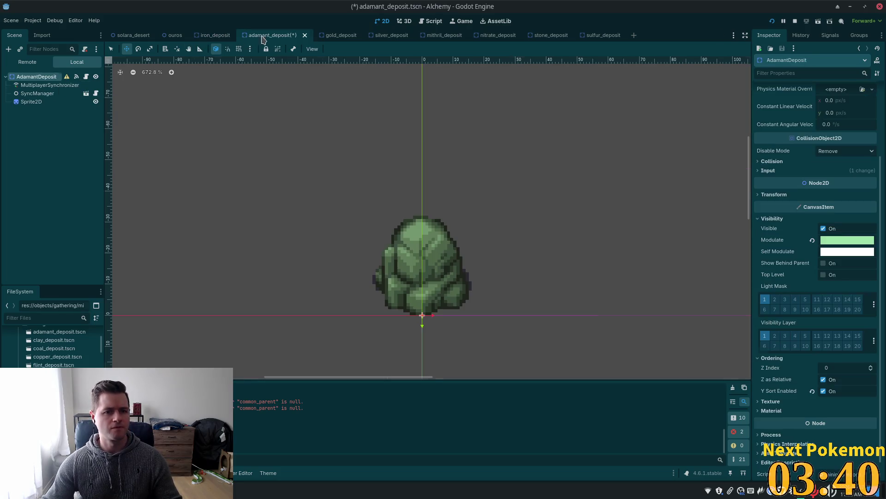
right_click(16, 77)
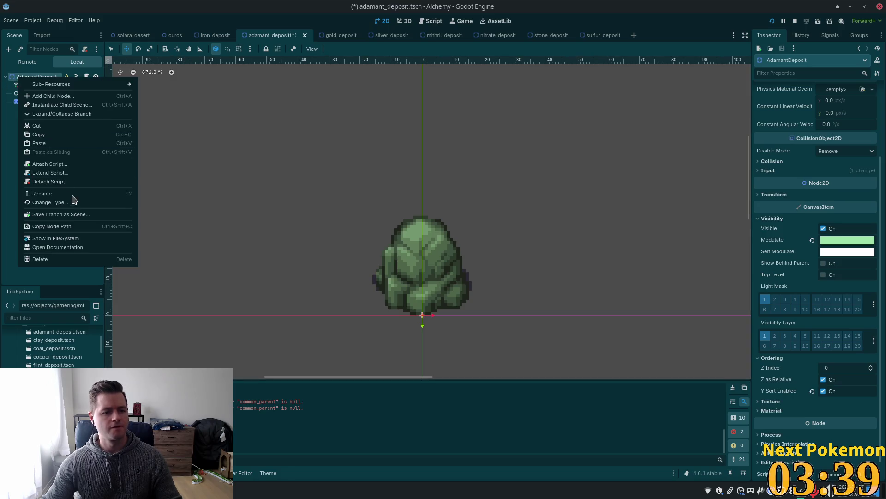
left_click(64, 143)
left_click_drag(39, 84, 39, 83)
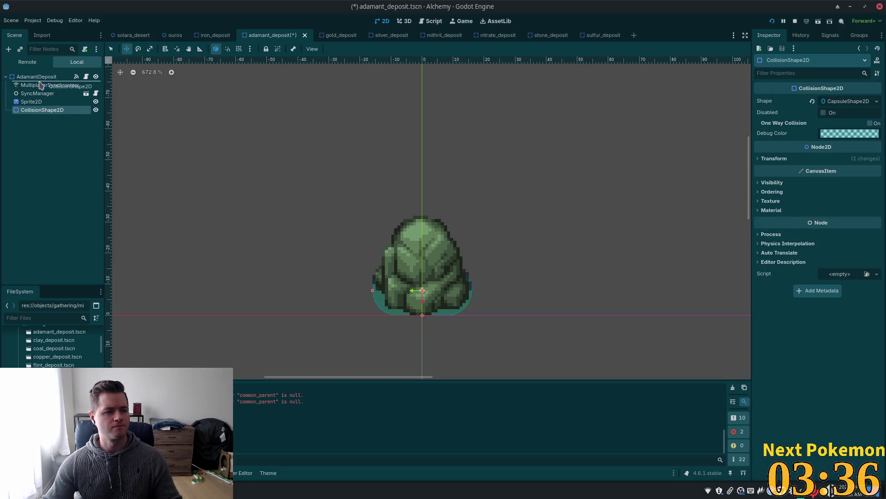
key("ctrl+s")
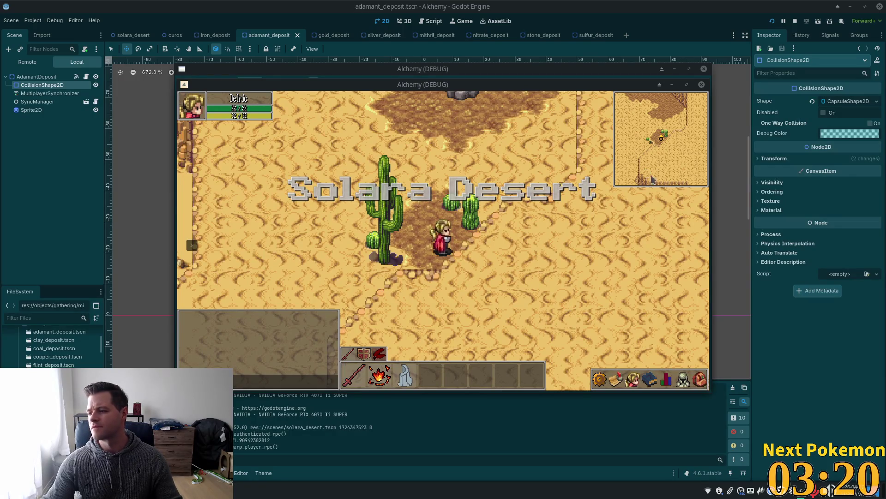
Step: Walk the player north through the rocks onto the ledge and back to the green rock
key("w")
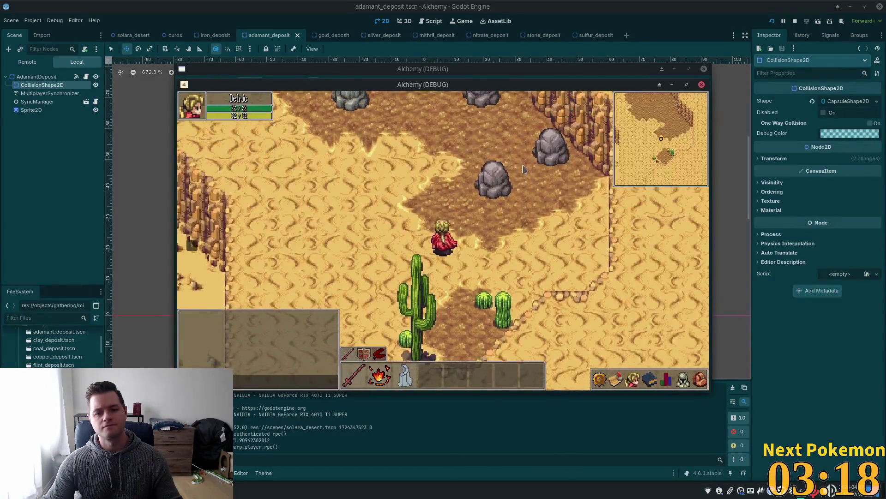
key("w")
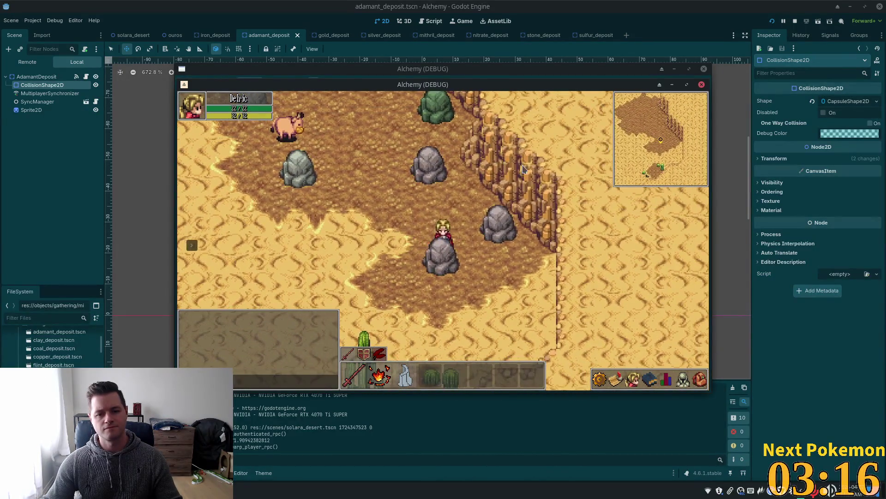
key("w")
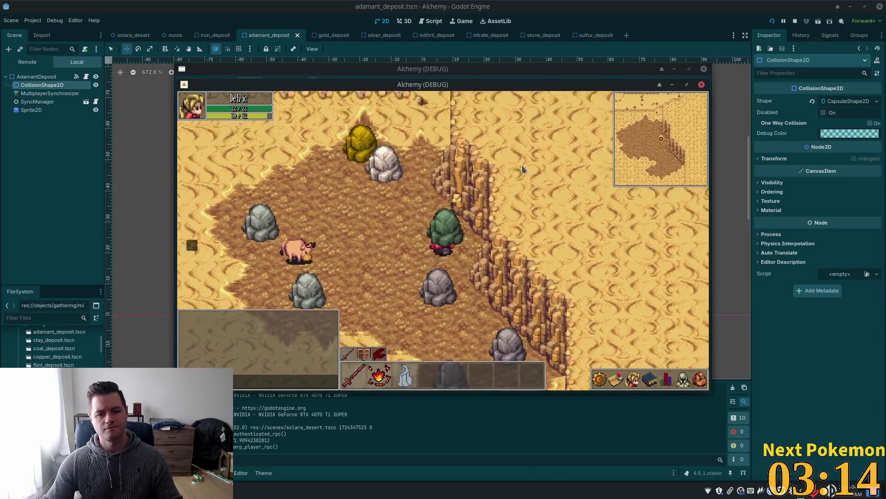
key("w")
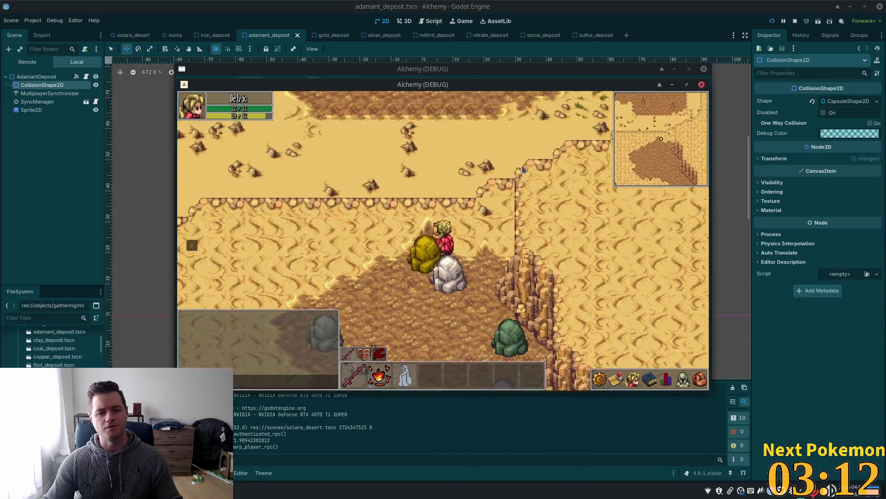
key("d")
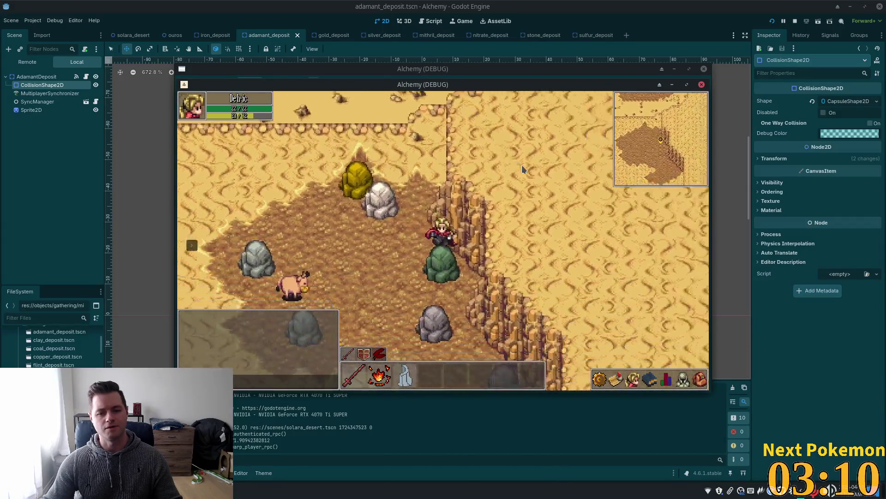
key("a")
key("s")
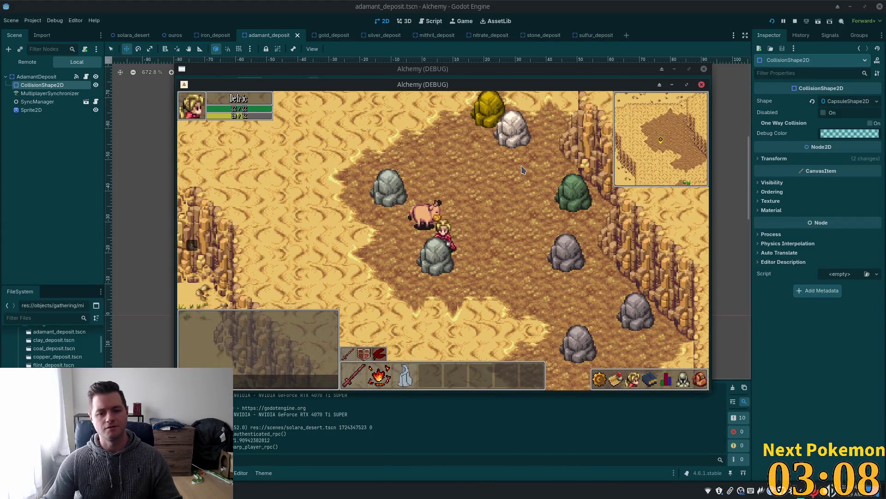
key("d")
key("w")
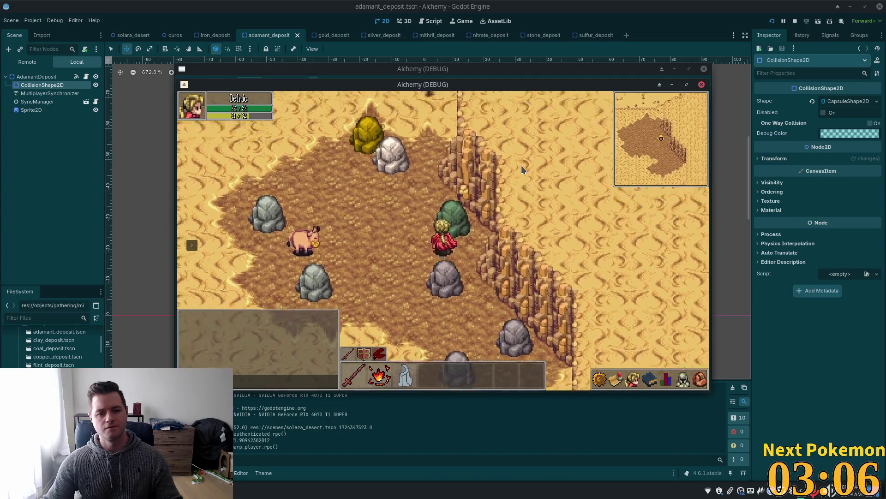
Step: Circle the green rock and pass behind the white rock to check collision and layering, then close the game
key("s")
key("d")
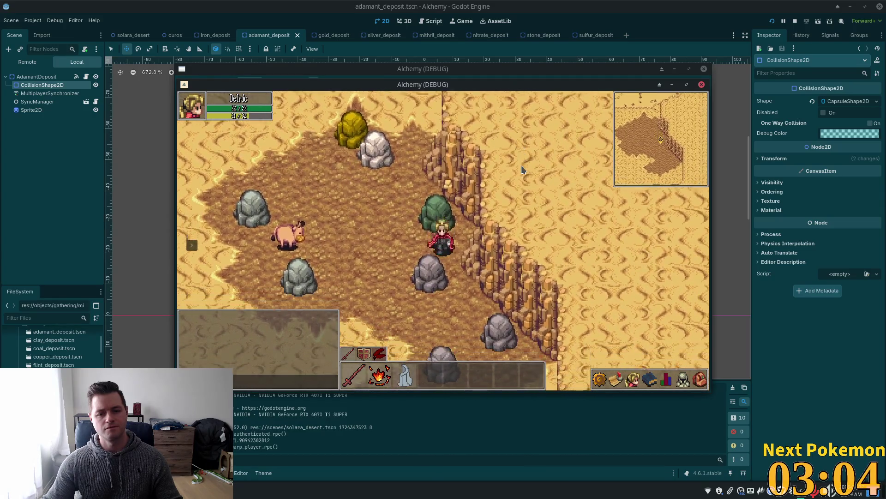
key("a")
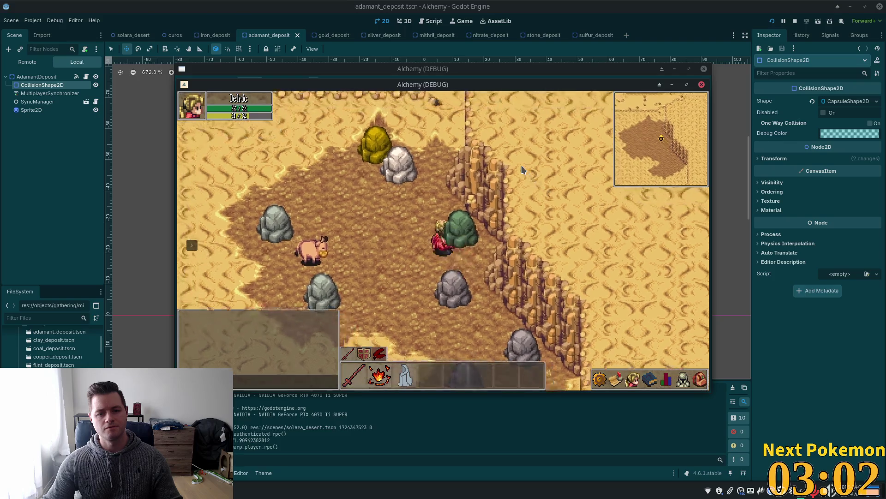
key("w")
key("a")
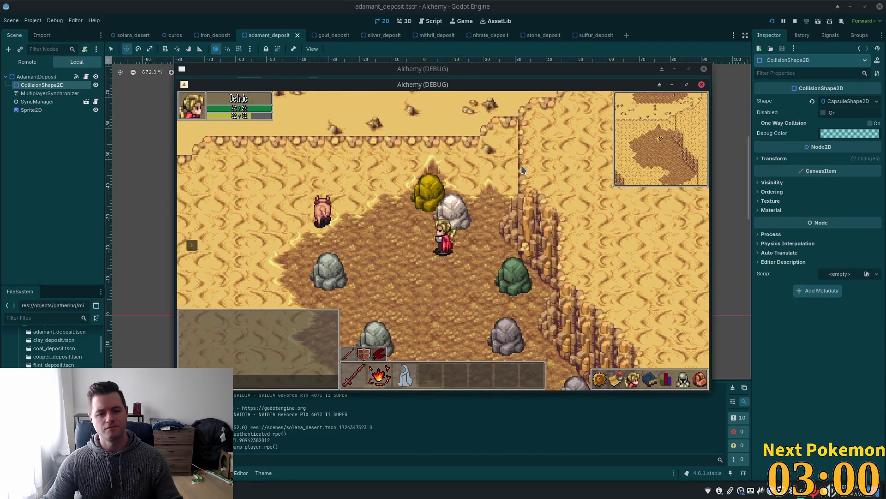
key("w")
key("s")
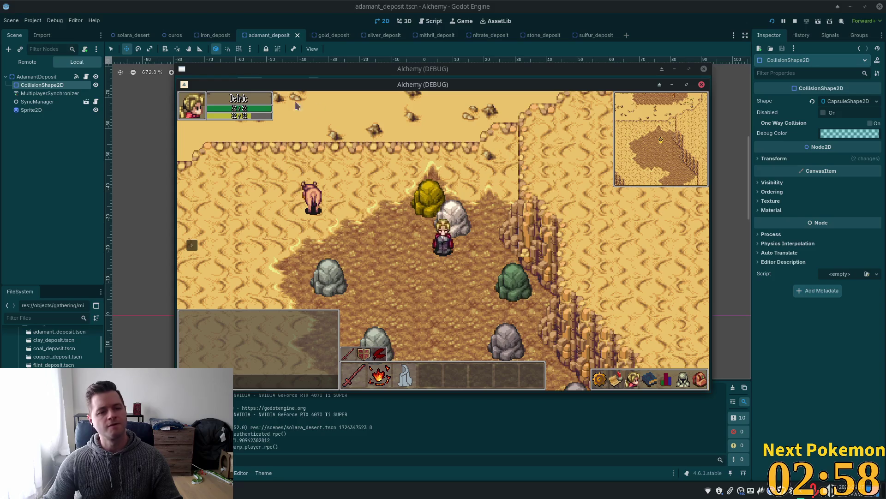
left_click(34, 111)
left_click(34, 110)
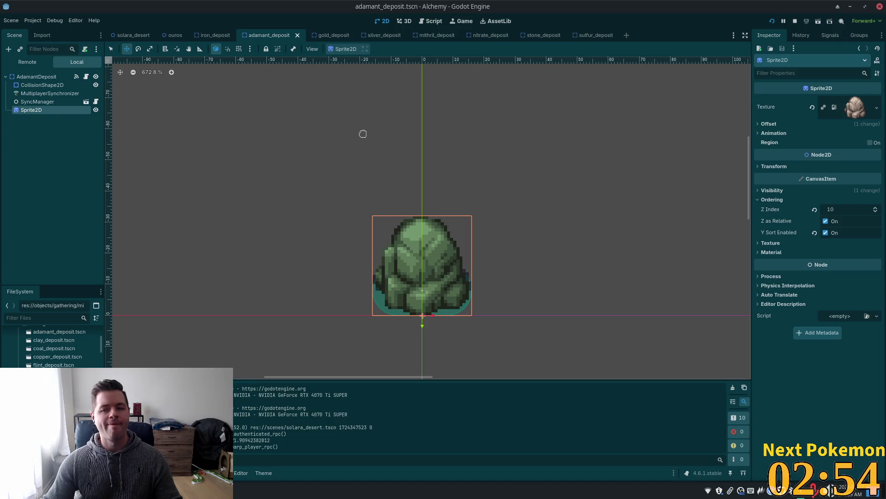
left_click(60, 85)
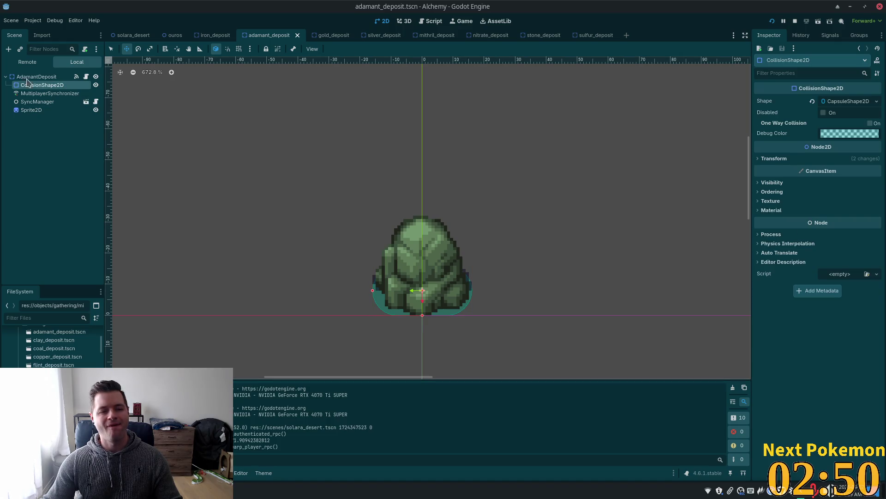
left_click(42, 102)
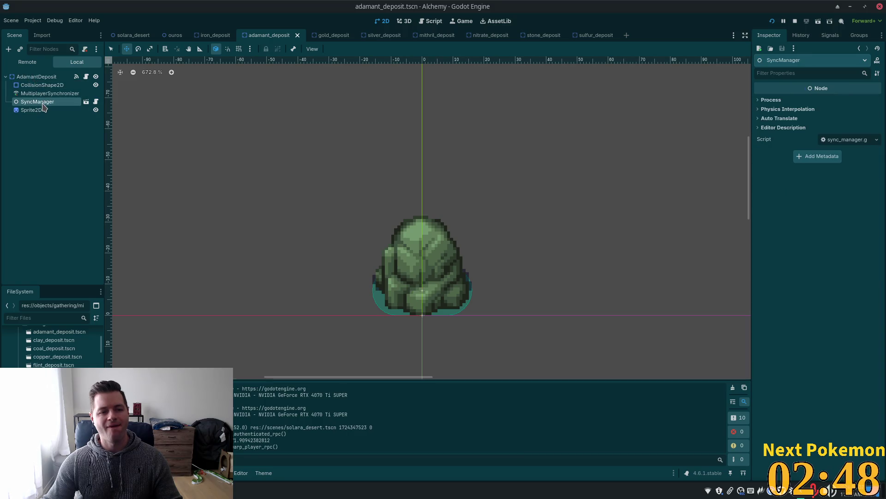
left_click(213, 35)
left_click(32, 102)
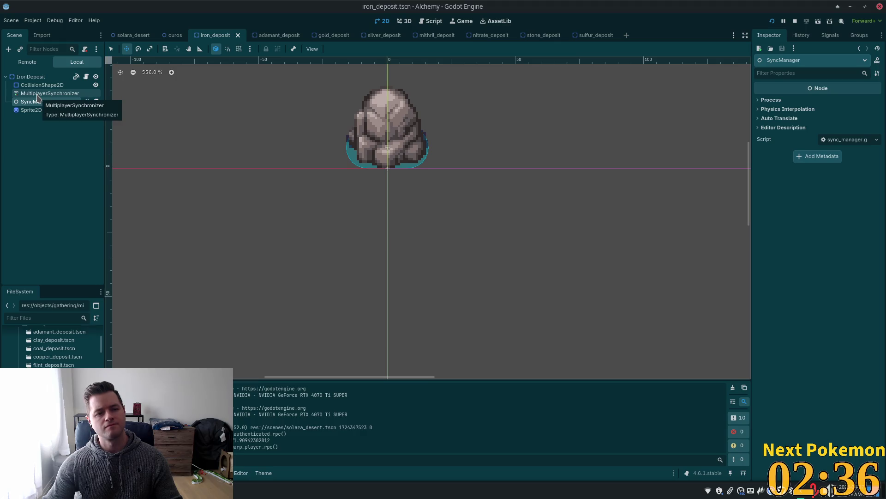
left_click(38, 95)
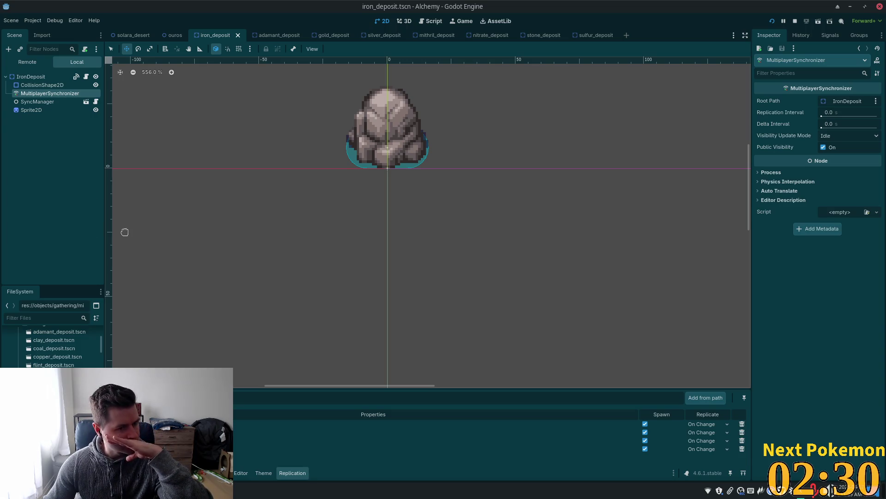
left_click(45, 85)
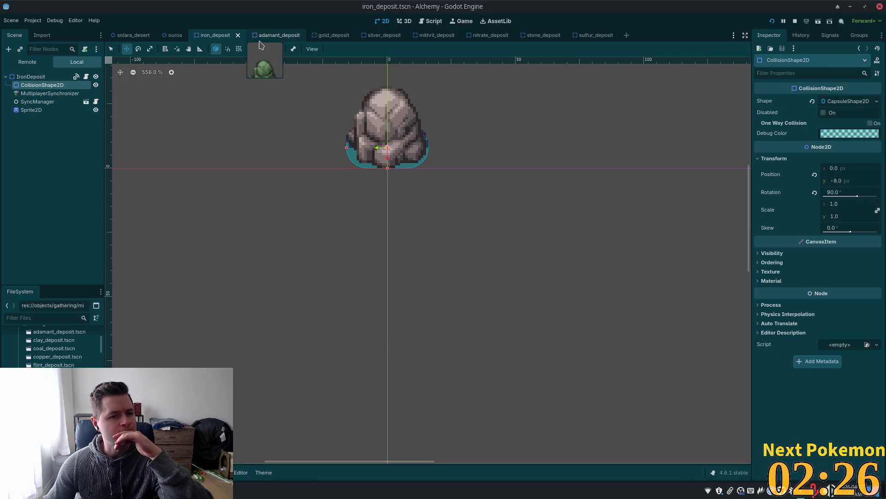
left_click(260, 39)
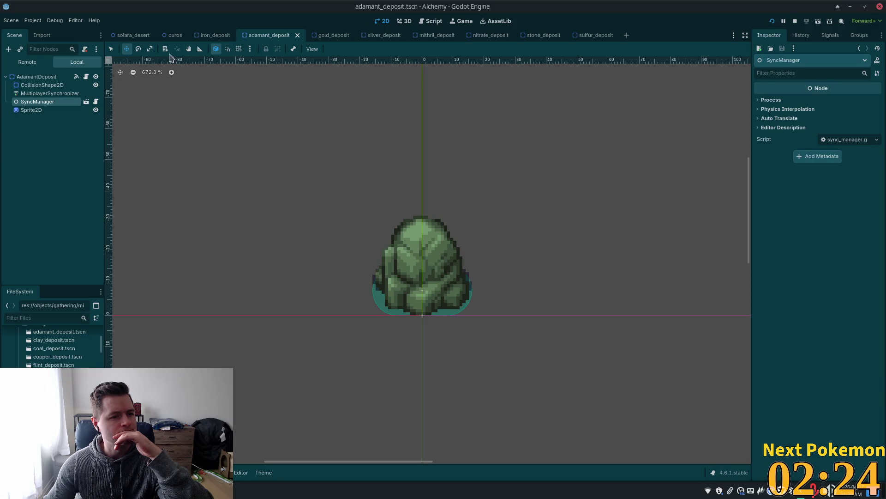
left_click(47, 94)
left_click(41, 77)
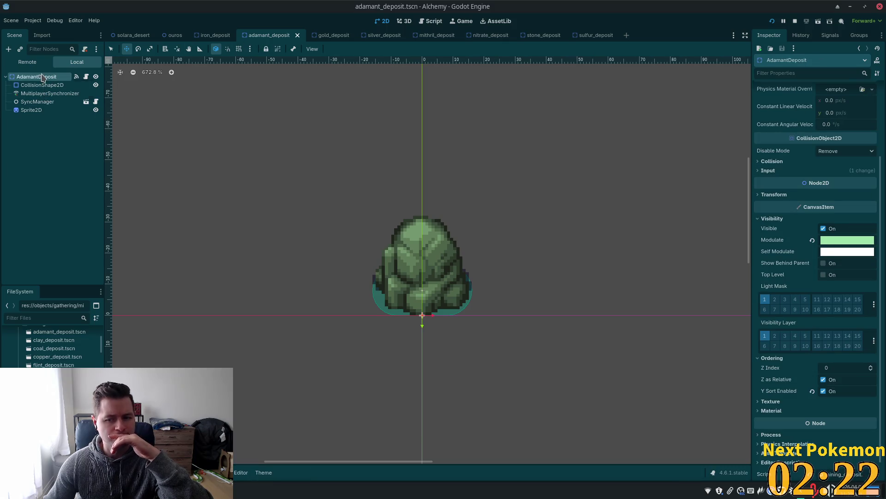
left_click(213, 35)
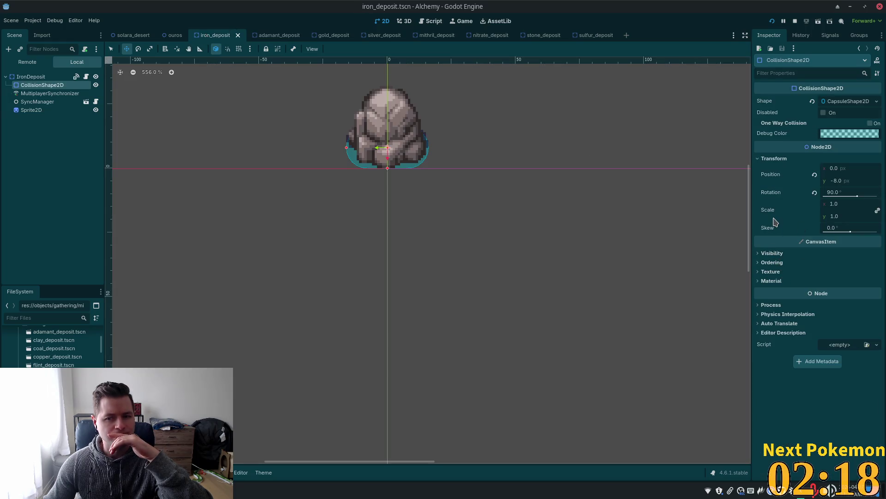
scroll(627, 177, "up", 1)
left_click(35, 77)
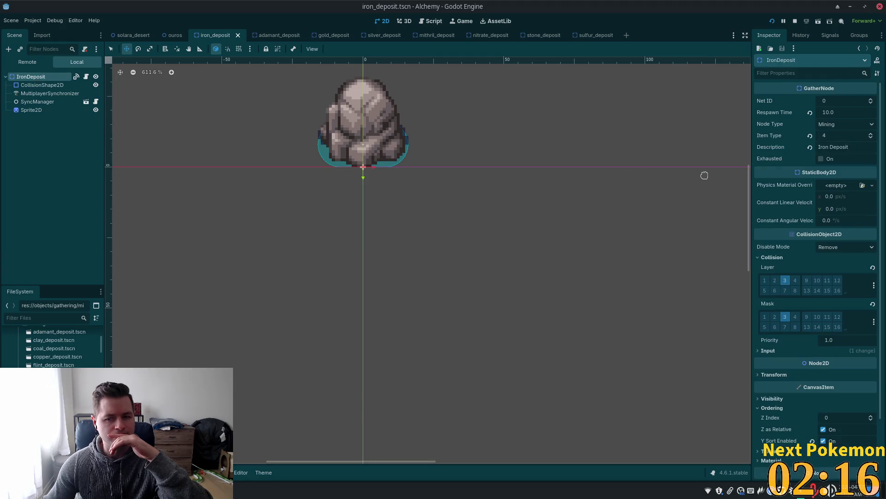
left_click(263, 35)
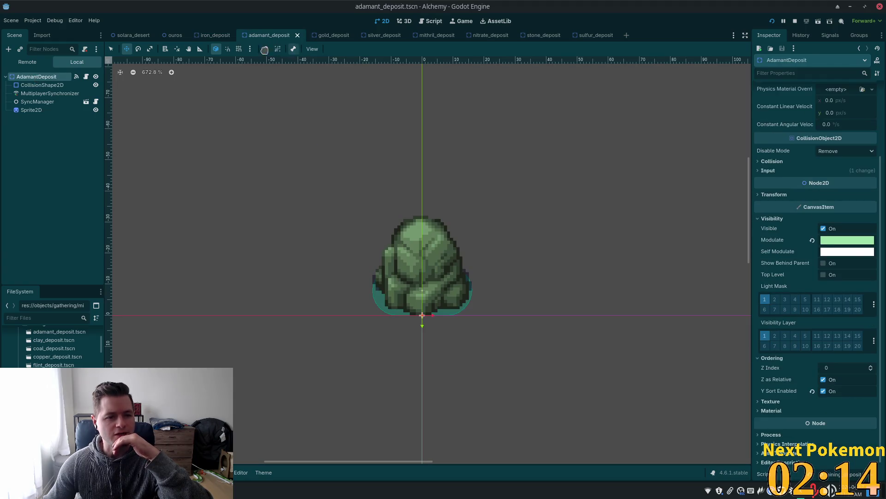
Step: Change the adamant deposit's light mask and visibility layer bits and save
left_click(785, 299)
left_click(785, 336)
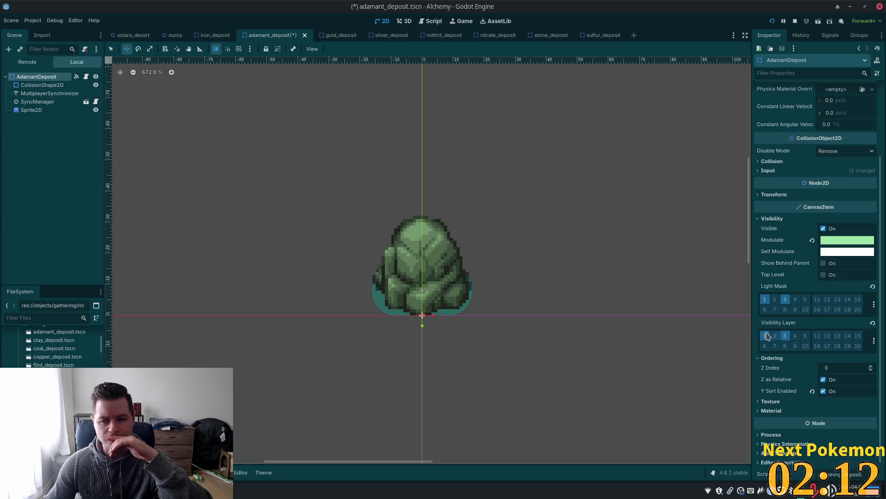
left_click(764, 299)
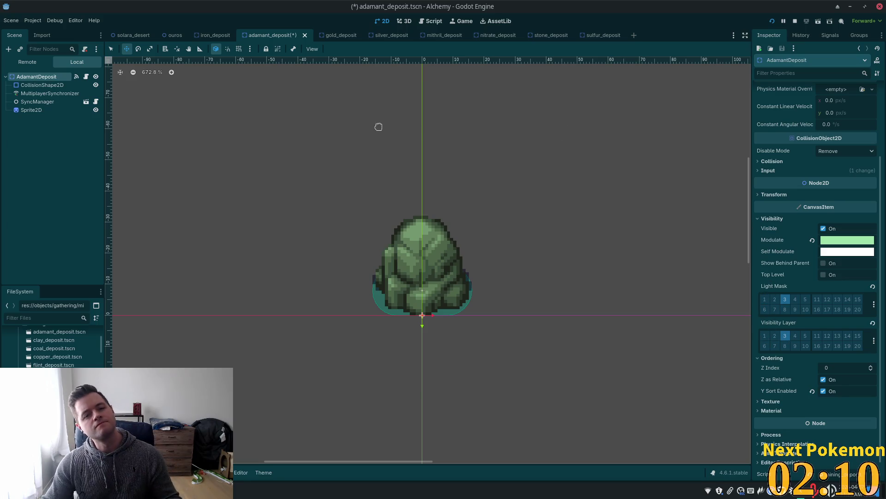
key("ctrl+s")
Step: Switch the gold deposit's light mask and visibility layer from 1 to 3 and save
left_click(327, 37)
left_click(31, 77)
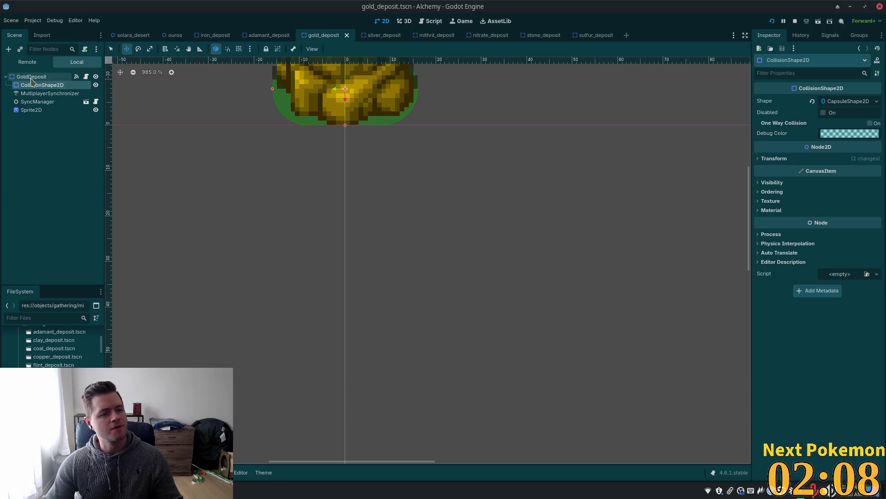
left_click(765, 335)
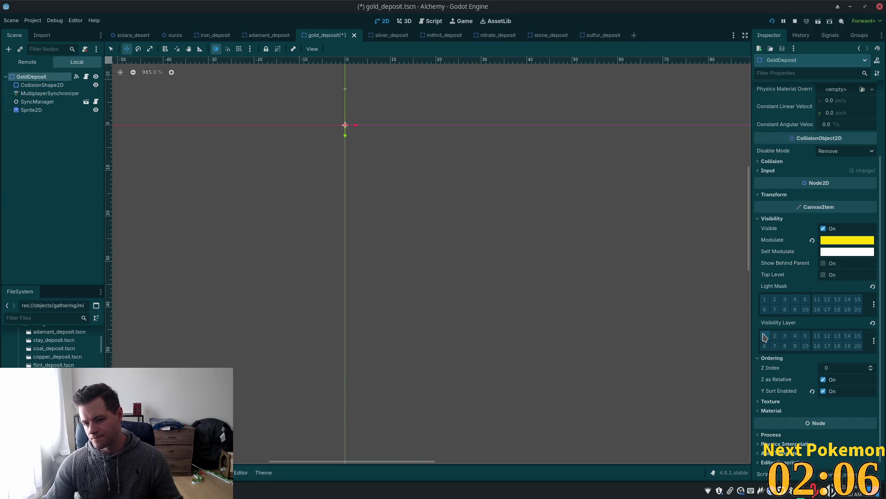
left_click(785, 336)
left_click(784, 299)
left_click(764, 300)
key("ctrl+s")
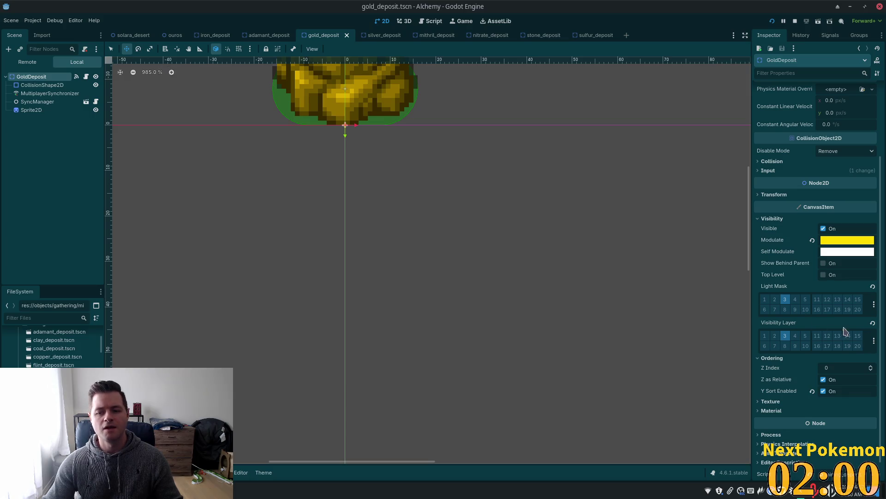
Step: Restore the gold deposit's light mask and visibility layer to layer 1 and save
left_click(765, 336)
left_click(785, 335)
left_click(785, 300)
left_click(764, 299)
key("ctrl+s")
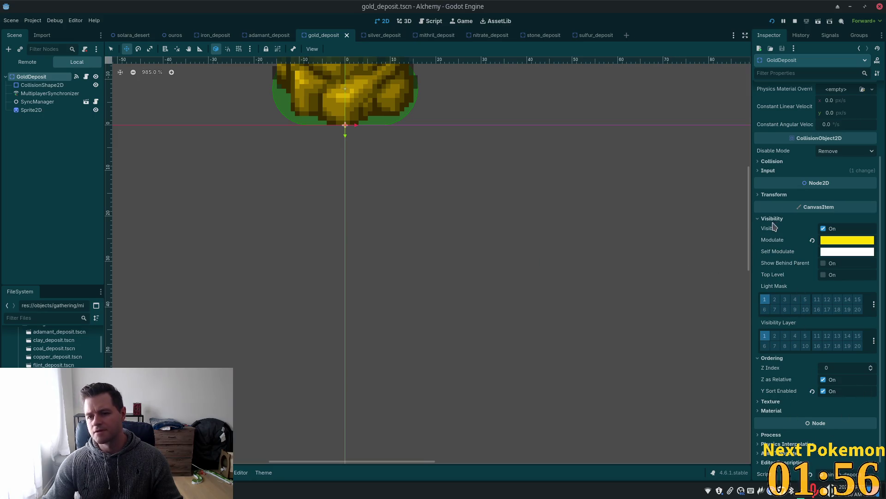
Step: Add layer 3 to the gold deposit's collision layer and mask and save
left_click(770, 162)
left_click(785, 184)
left_click(785, 221)
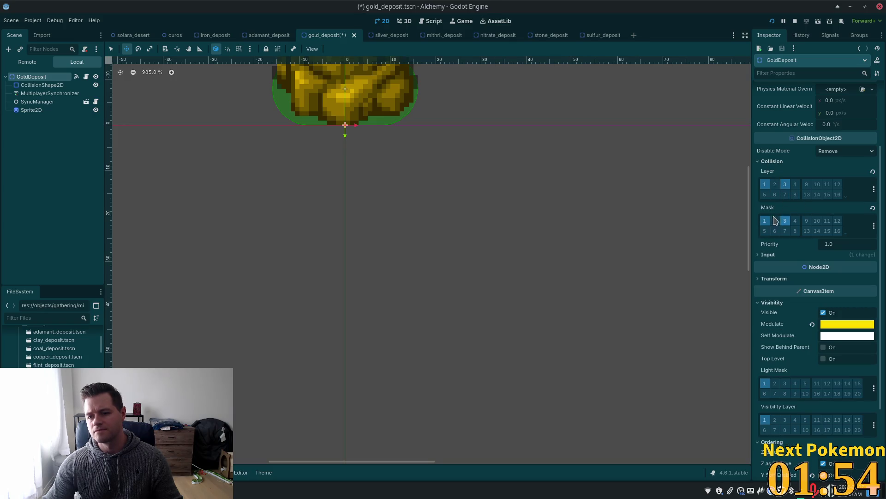
key("ctrl+s")
Step: Restore the adamant deposit's light mask and visibility layer to layer 1 and save
mouse_move(270, 35)
left_mouse_down()
mouse_move(253, 53)
mouse_move(368, 79)
left_mouse_up()
left_click(765, 300)
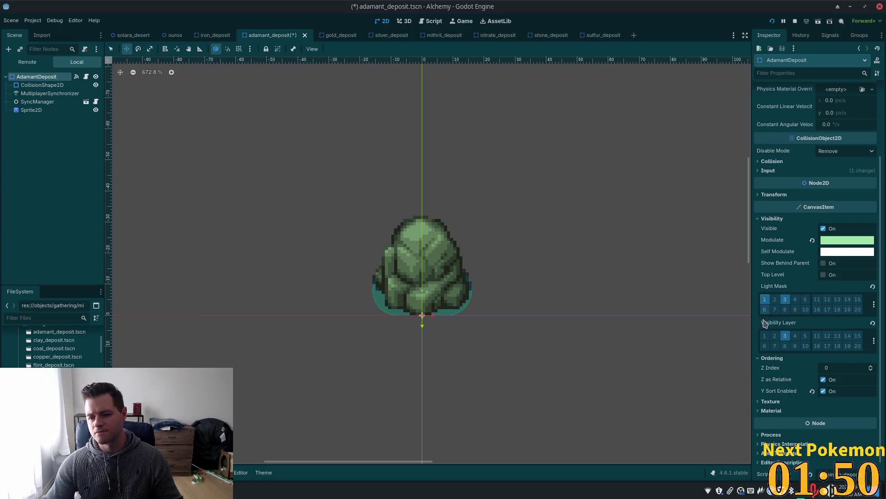
left_click(788, 336)
key("ctrl+s")
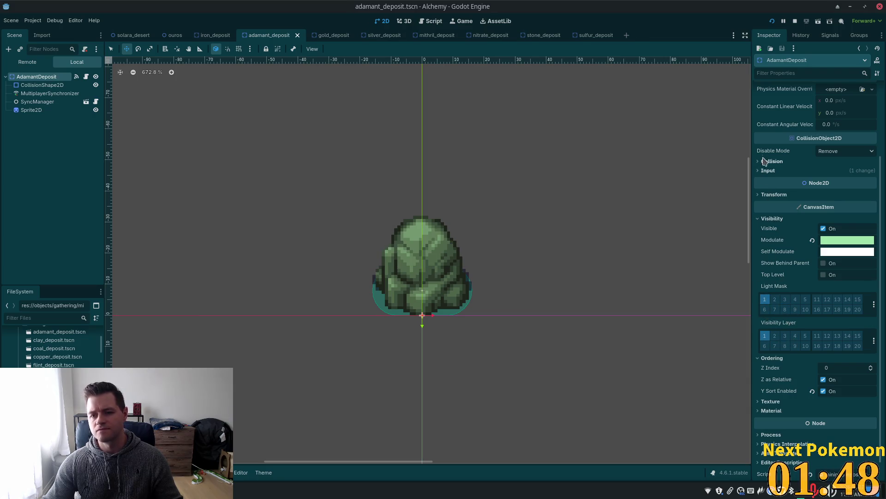
Step: Set the adamant deposit's collision layer to 3 only, removing layer 1, and save
left_click(759, 163)
left_click(785, 186)
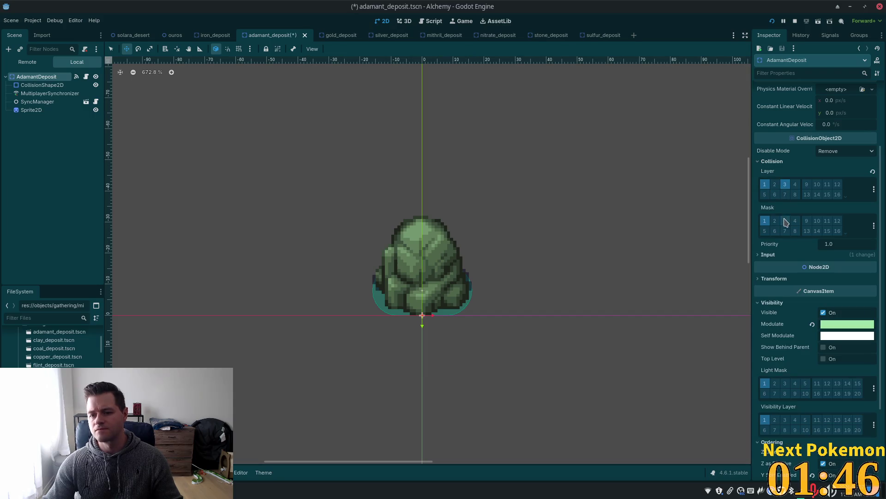
left_click(764, 184)
key("ctrl+s")
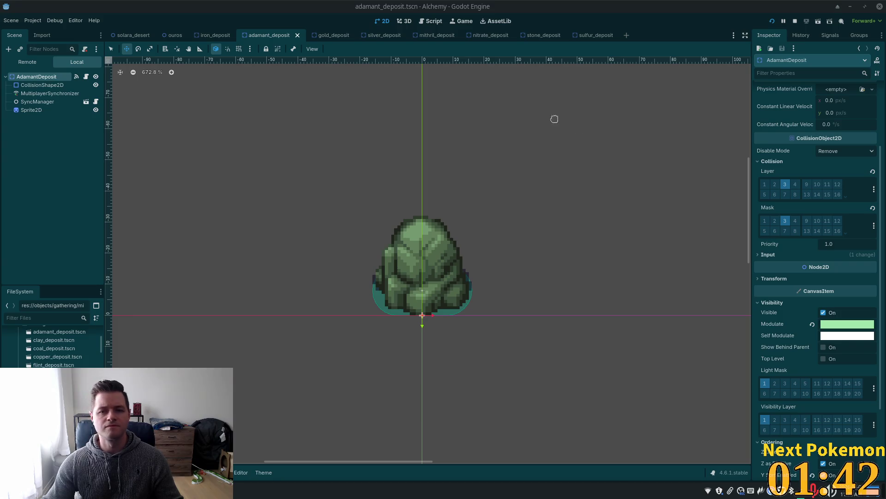
left_click(374, 35)
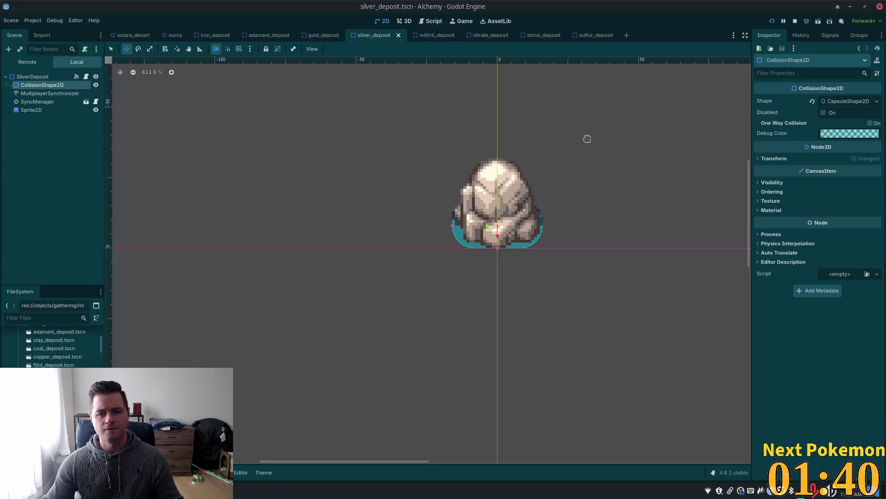
Step: Remove layer 1 from the mithril deposit's collision layers and save
left_click(60, 77)
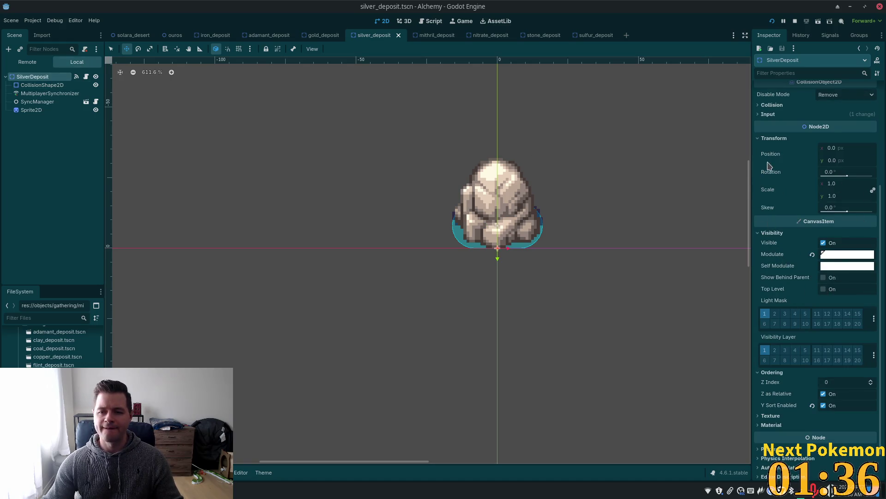
left_click(770, 105)
key("ctrl+Tab")
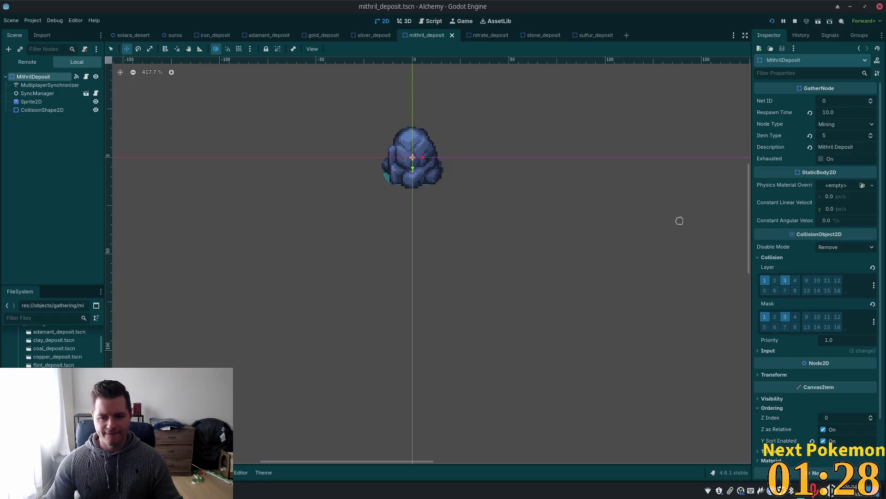
left_click(765, 279)
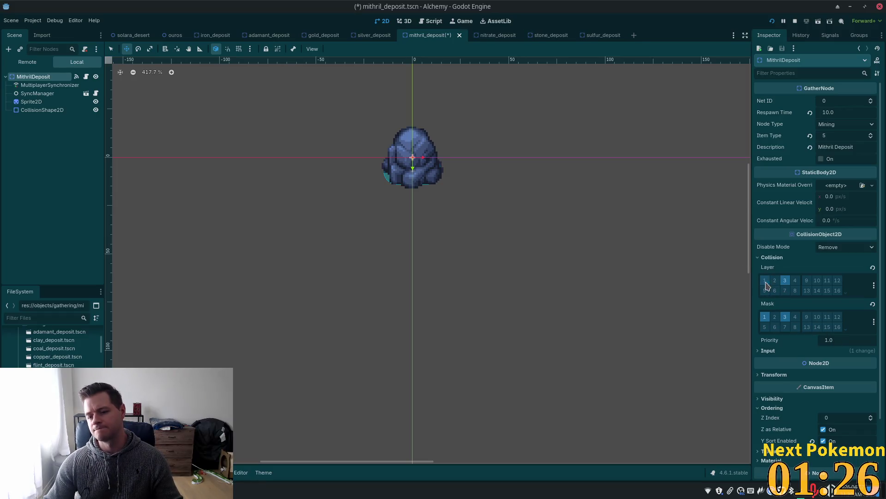
key("ctrl+s")
Step: Turn off collision layer 1 and mask 1 on the nitrate deposit and save
key("ctrl+Tab")
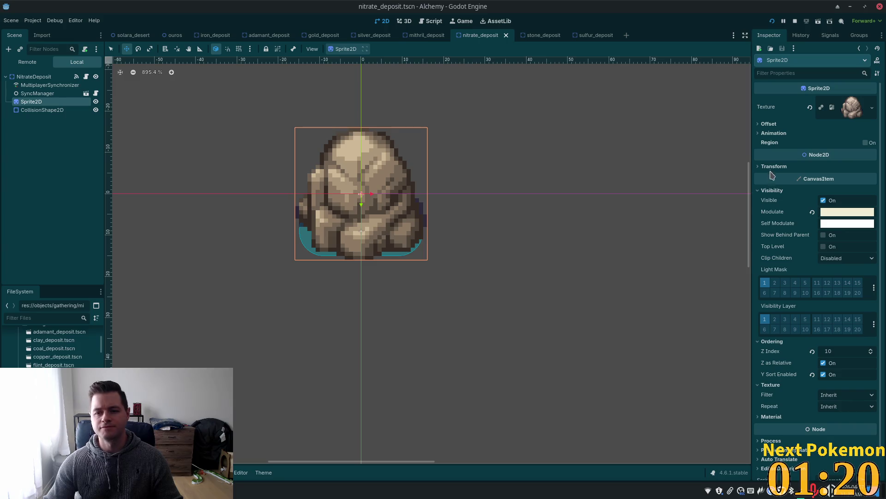
left_click(33, 76)
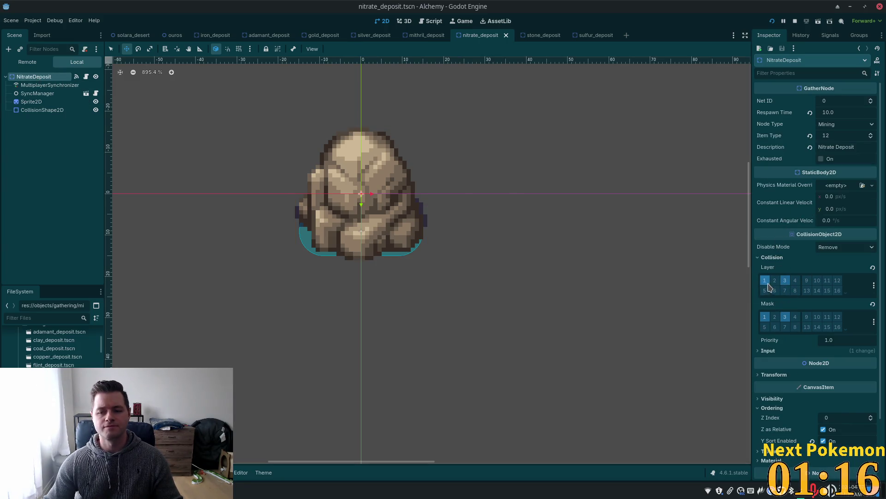
left_click(764, 280)
left_click(766, 317)
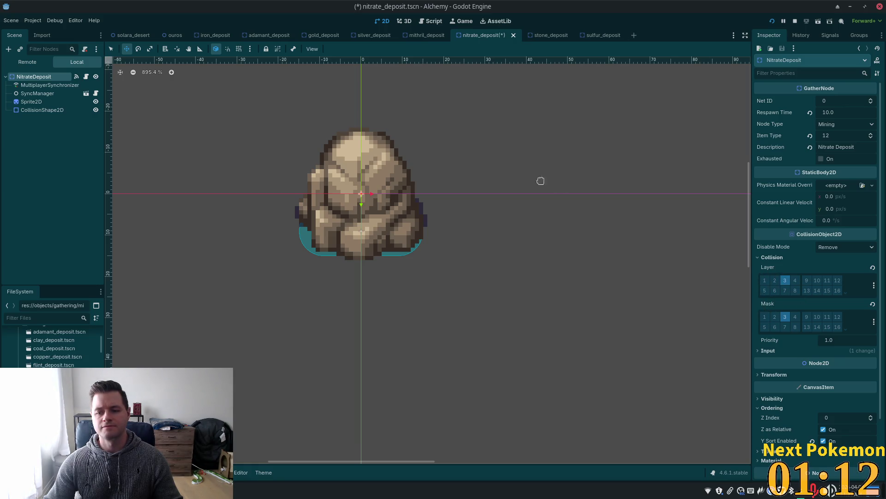
key("ctrl+s")
Step: Switch the stone deposit's collision mask from layer 1 to layer 3
left_click(540, 35)
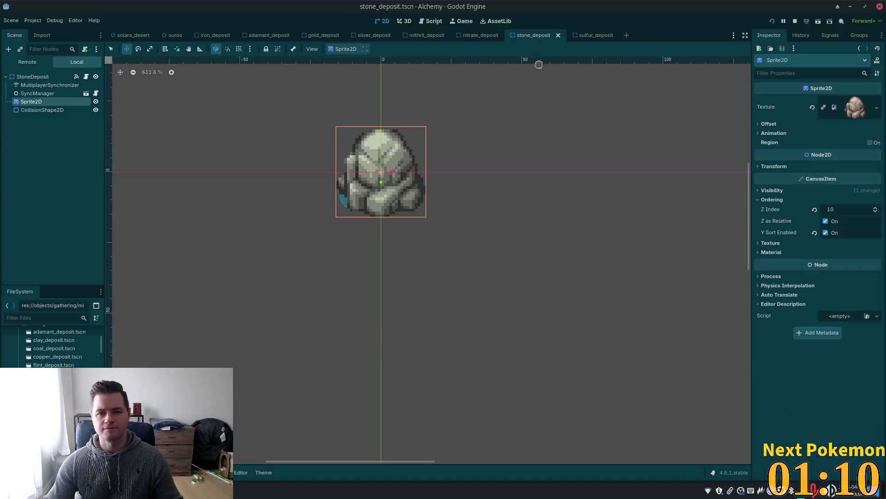
left_click(32, 77)
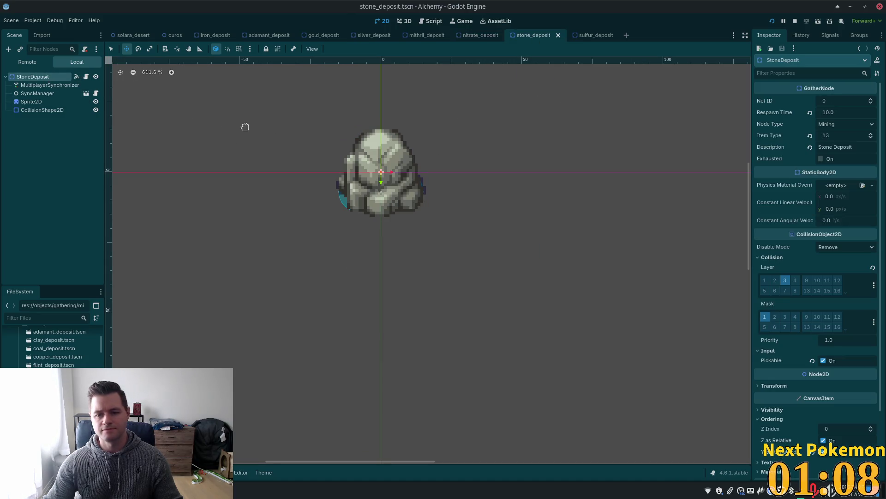
left_click(785, 317)
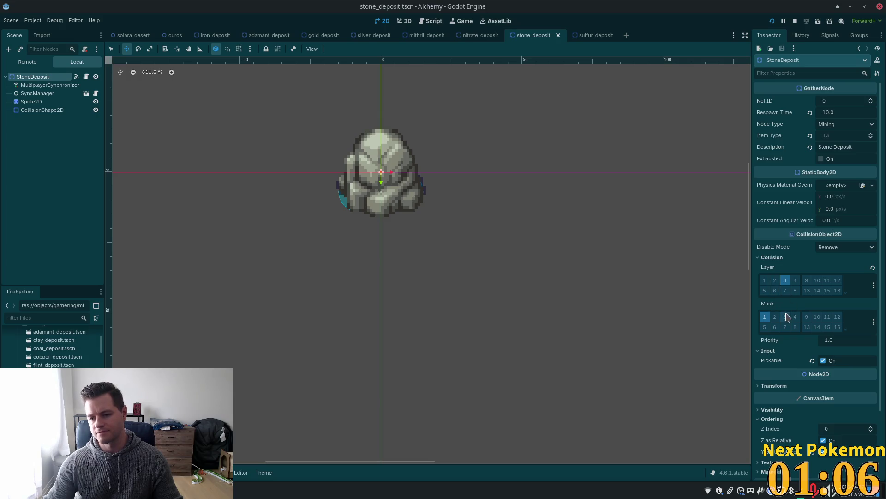
left_click(765, 316)
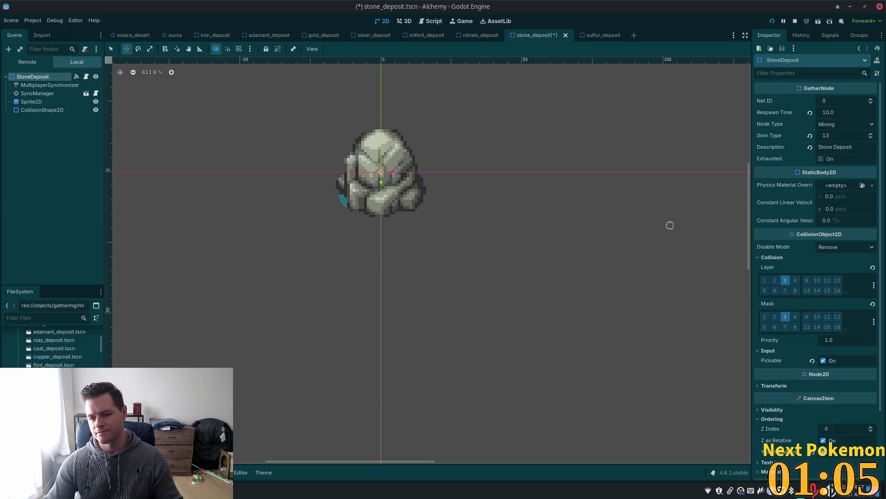
Step: Put the sulfur deposit's collision layer and mask on layer 3 only and save
left_click(587, 36)
left_click(786, 284)
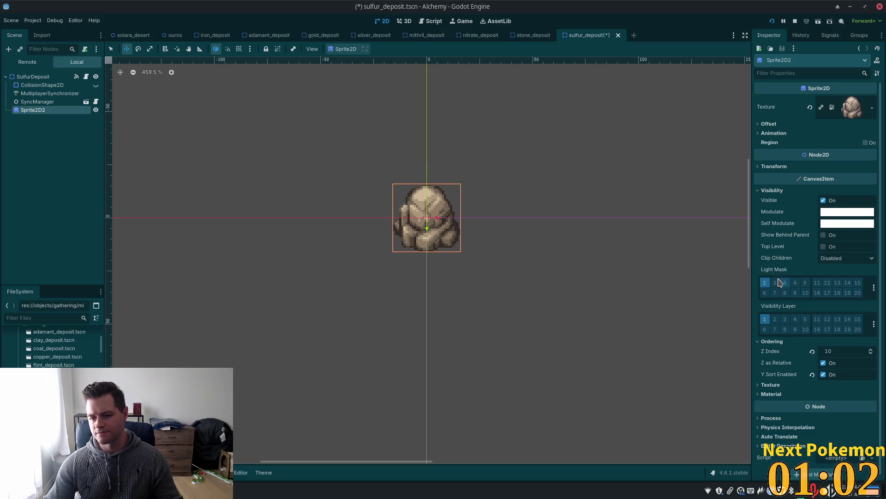
key("ctrl+s")
left_click(69, 76)
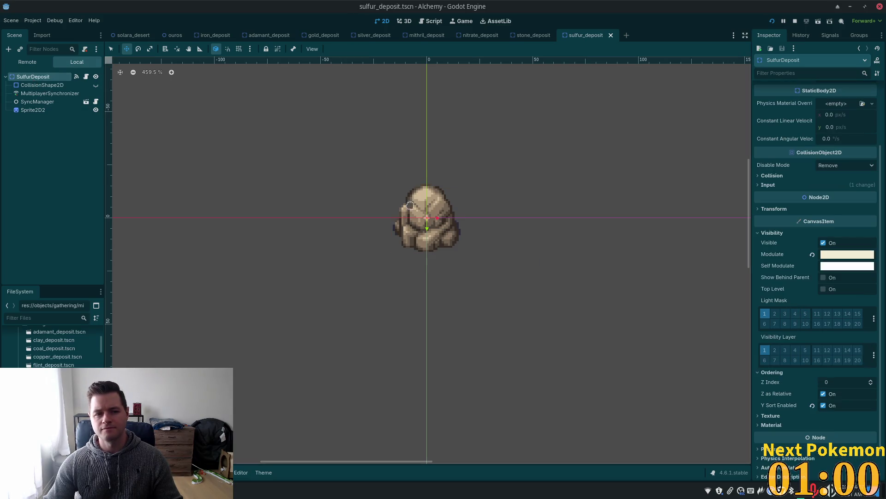
left_click(772, 209)
left_click(771, 208)
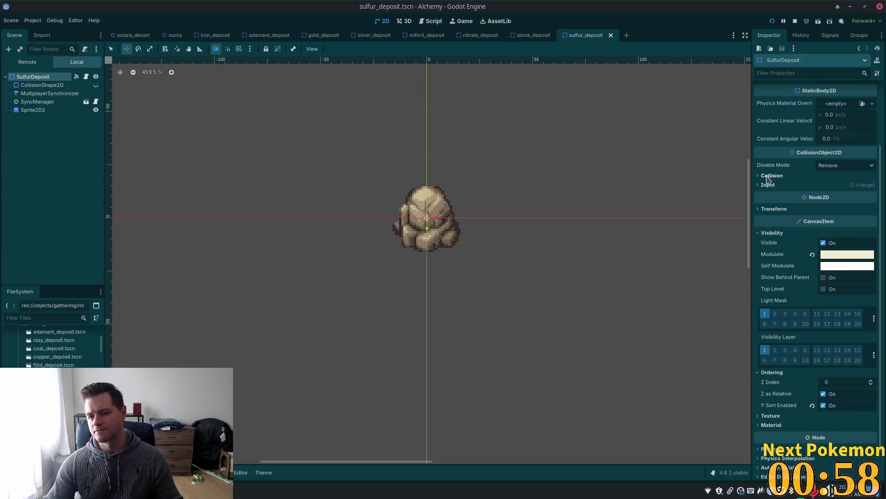
left_click(770, 175)
left_click(785, 199)
left_click(784, 235)
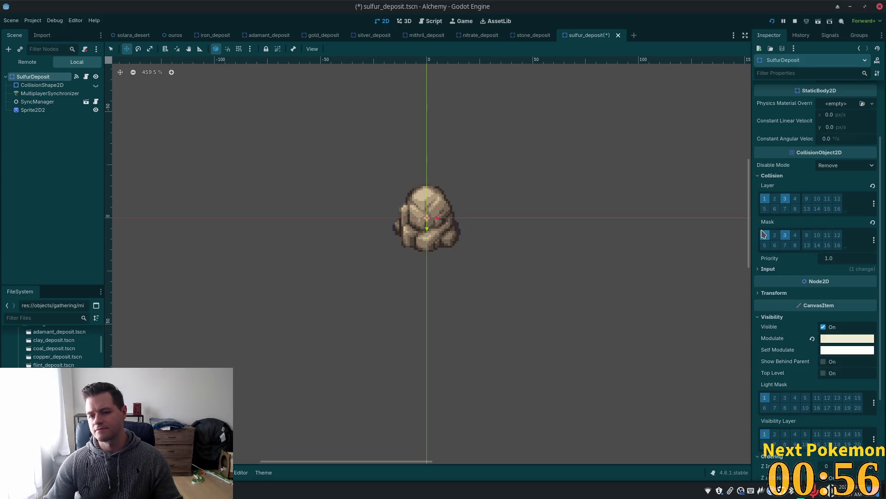
left_click(764, 235)
key("ctrl+s")
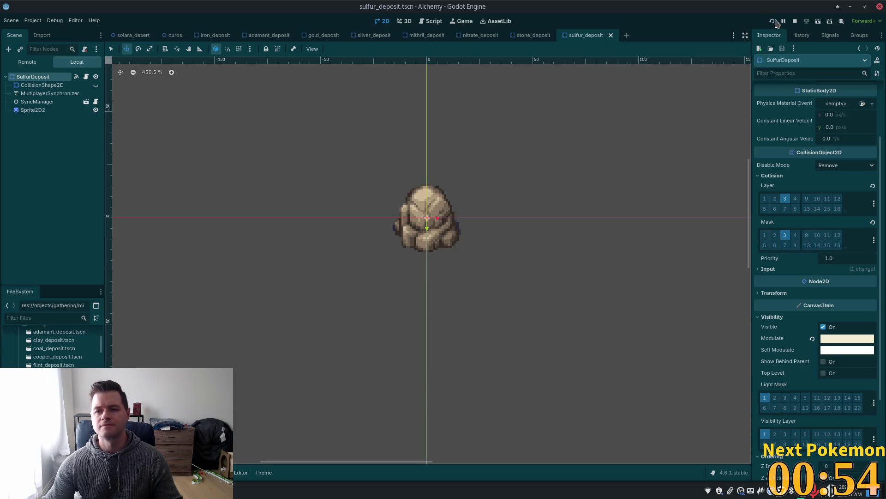
left_click(772, 21)
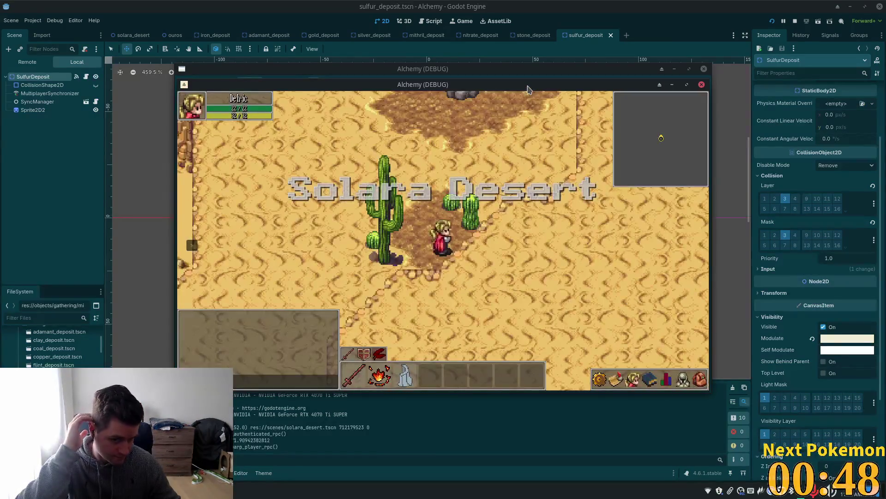
Step: Walk the character around the green deposit and white rock in the Solara Desert
key("w")
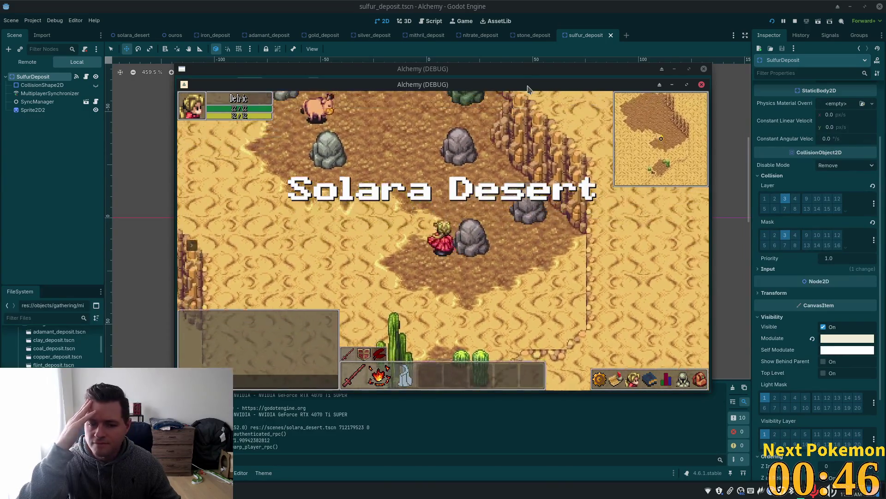
key("d")
key("s")
key("w")
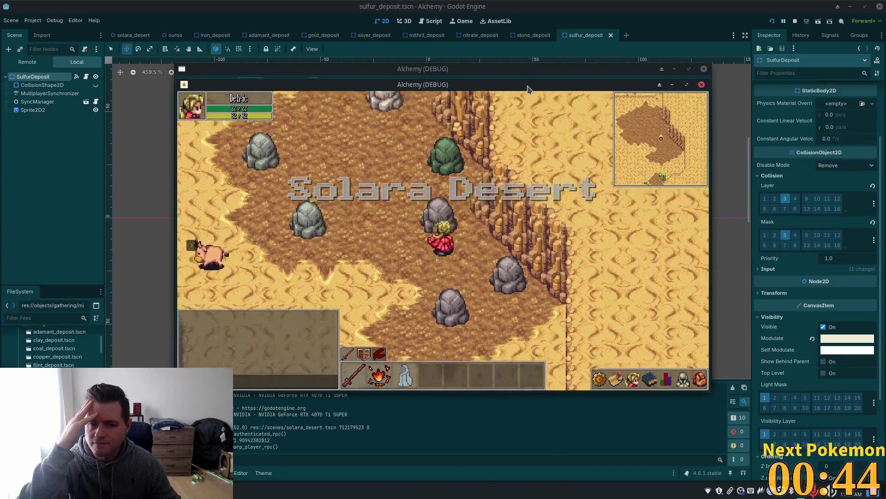
key("w")
key("w")
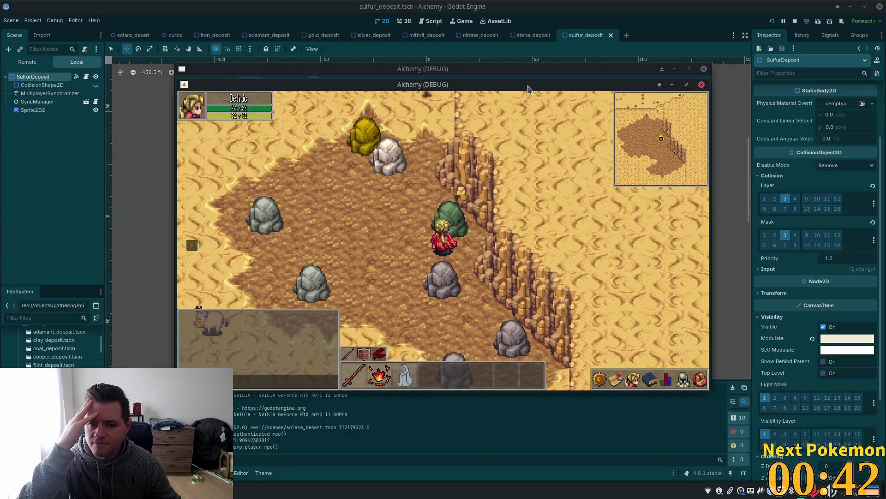
key("w")
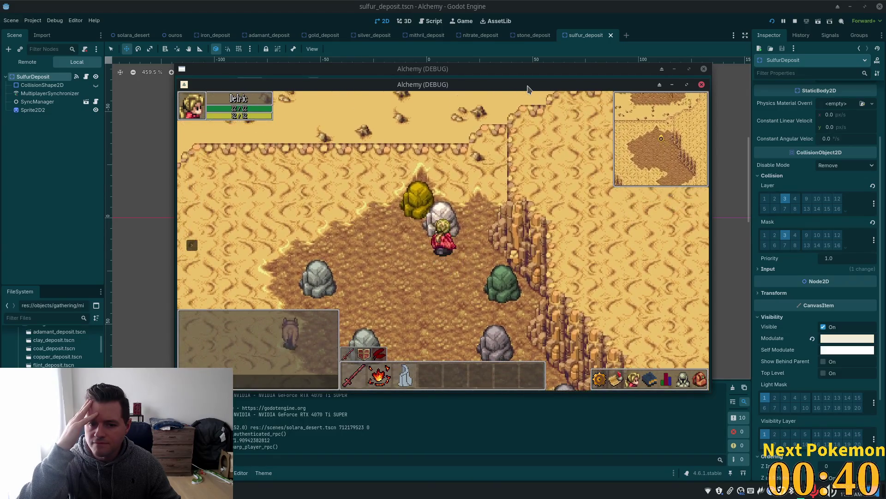
key("w")
key("a")
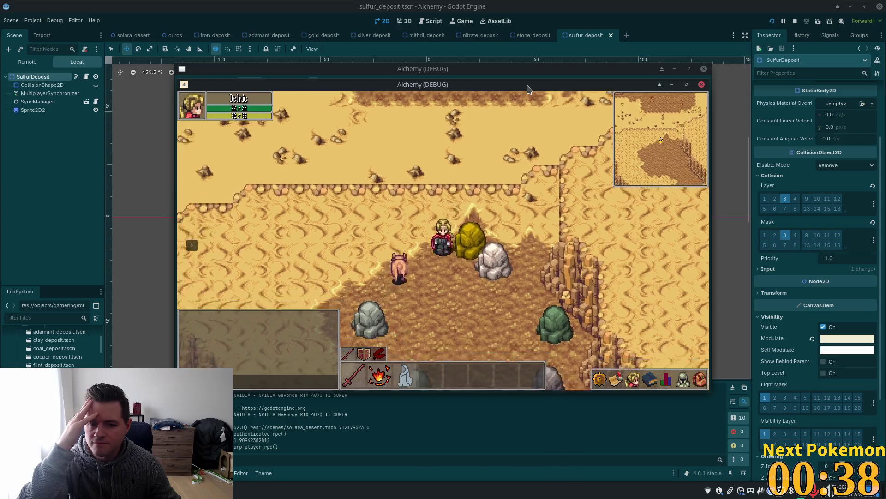
key("w")
key("d")
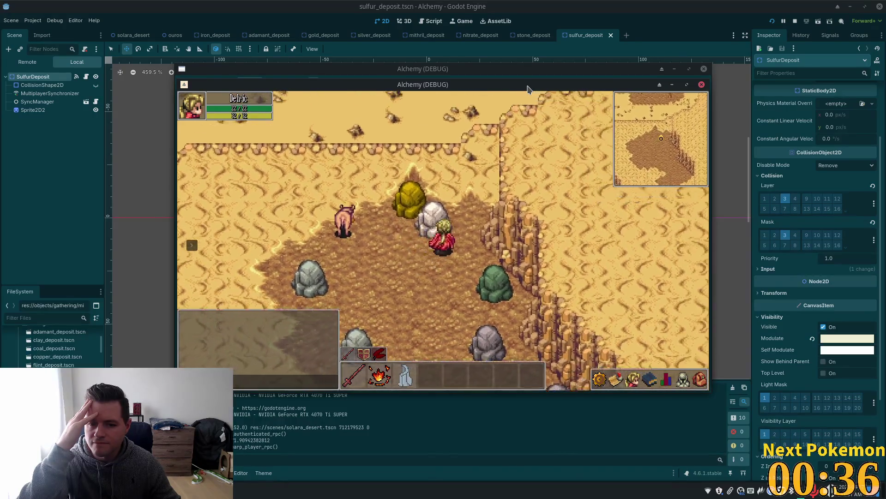
key("a")
key("w")
key("a")
key("s")
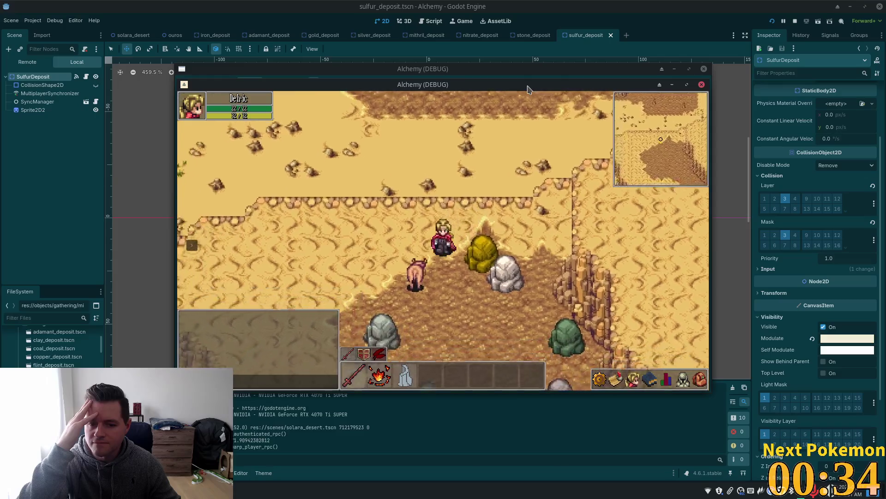
key("s")
key("d")
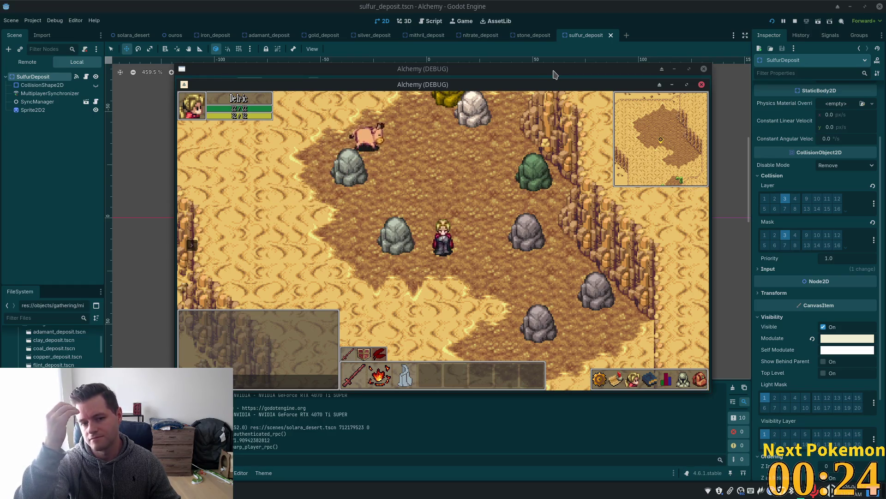
Step: Walk the character down past the rocks into the cactus area of the desert
key("Left")
key("Up")
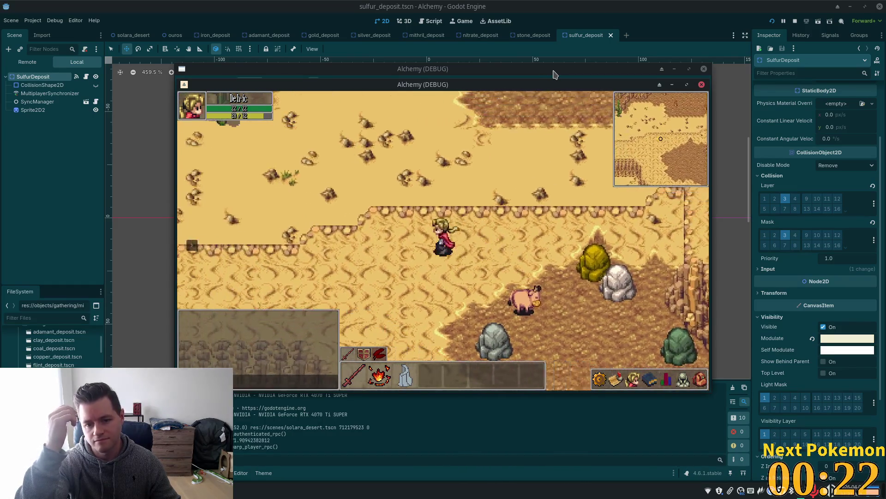
key("Right")
key("Down")
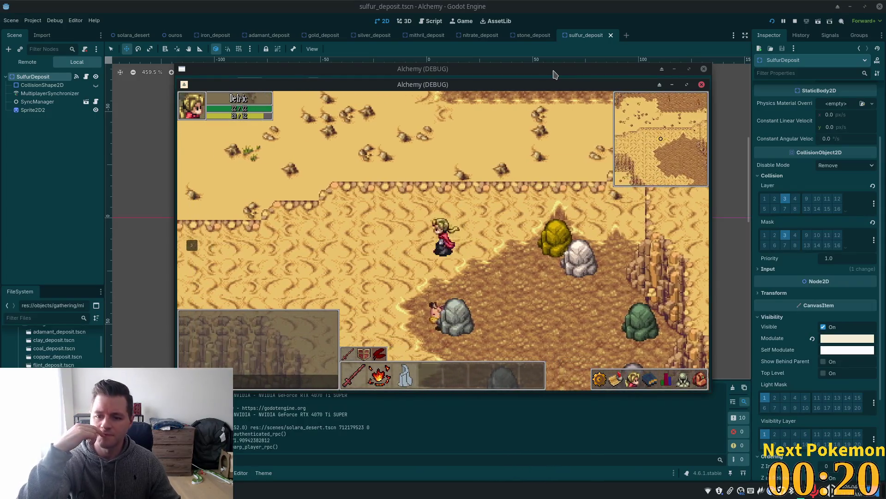
key("Down")
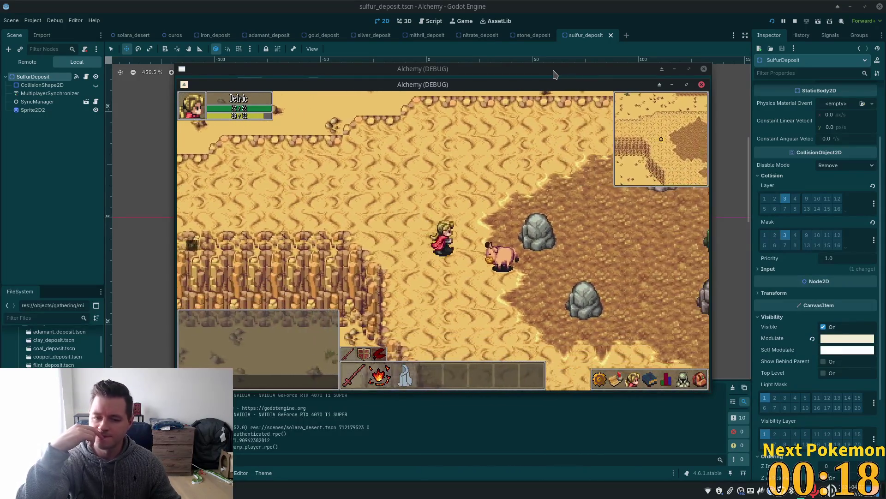
key("Down")
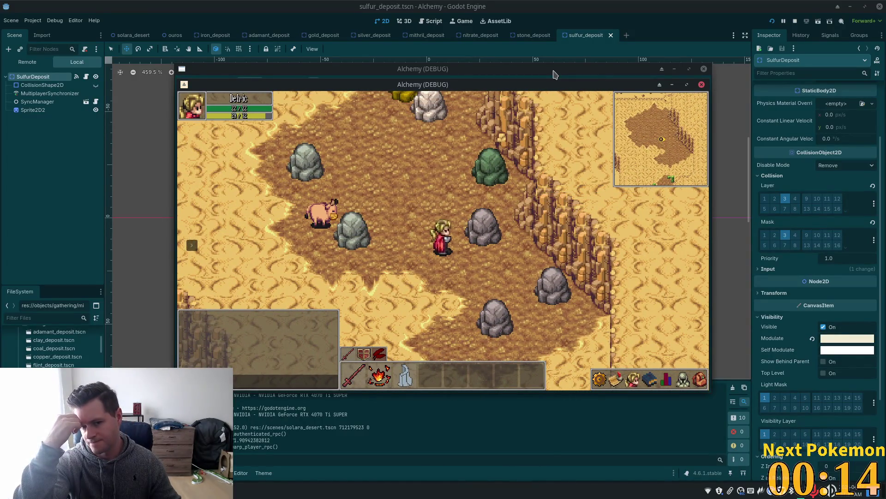
key("Down")
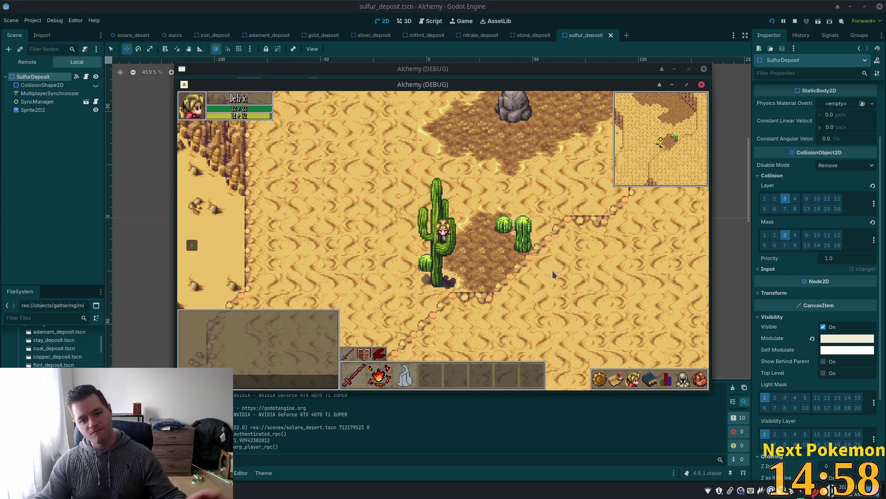
key("w")
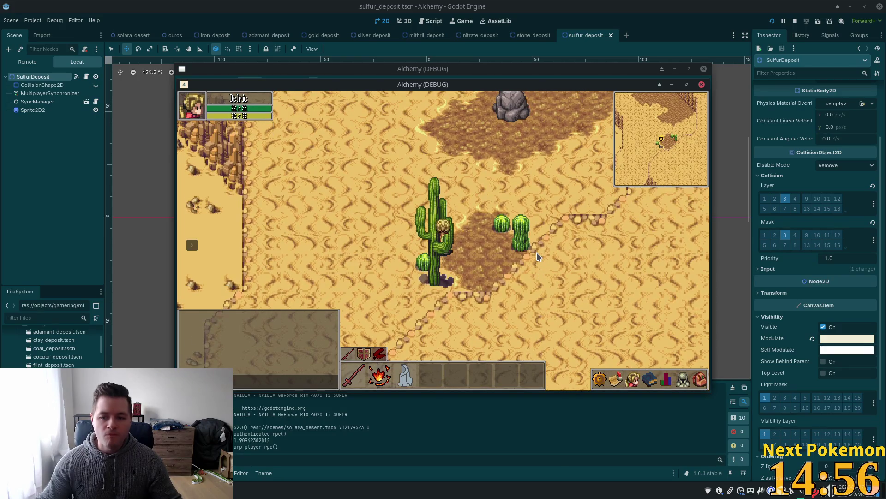
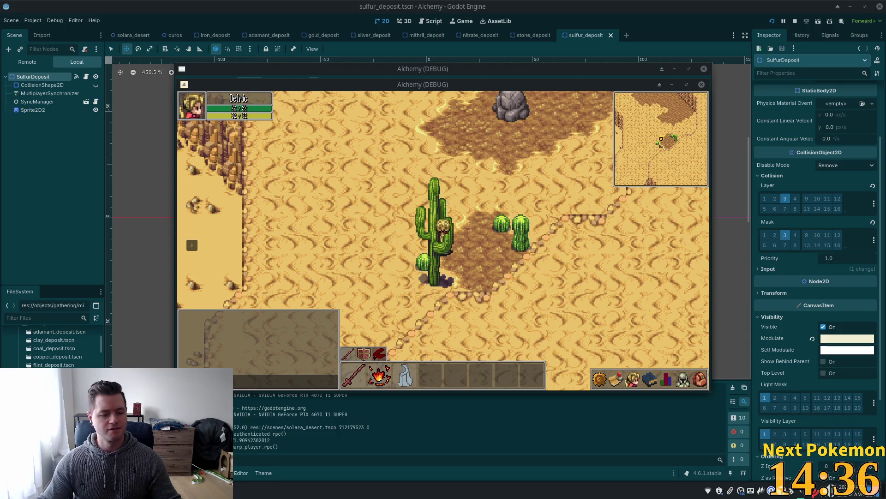
Step: Bring the Brave Twitch popout for PokemonCommunityGame in front of the running Alchemy game
key("alt+Tab")
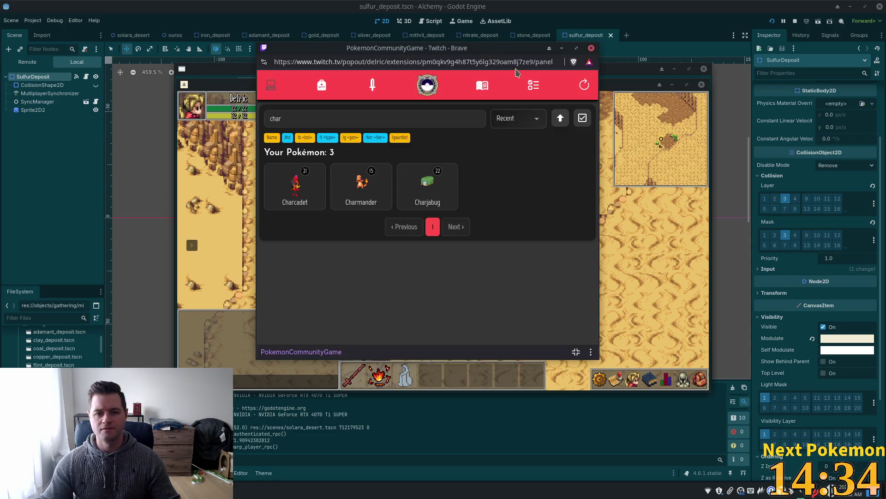
Step: Open the missions list and view the Baby Egg reward details
left_click(537, 92)
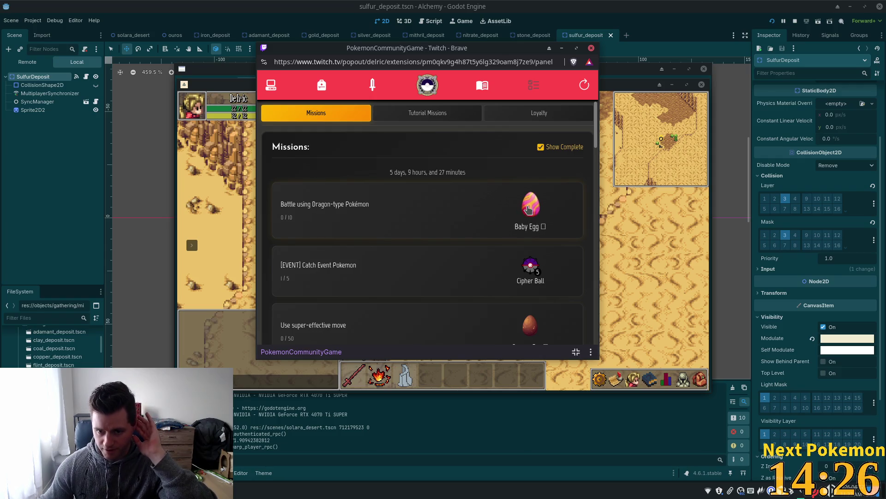
left_click(525, 210)
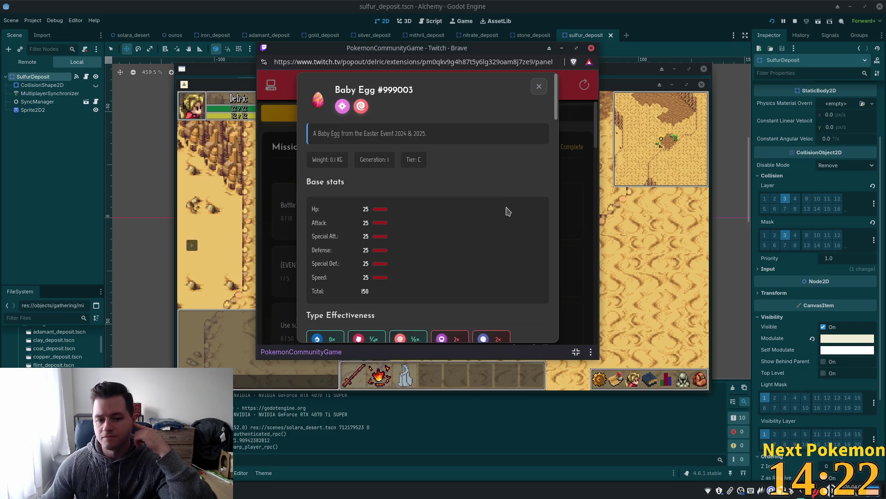
left_click(539, 87)
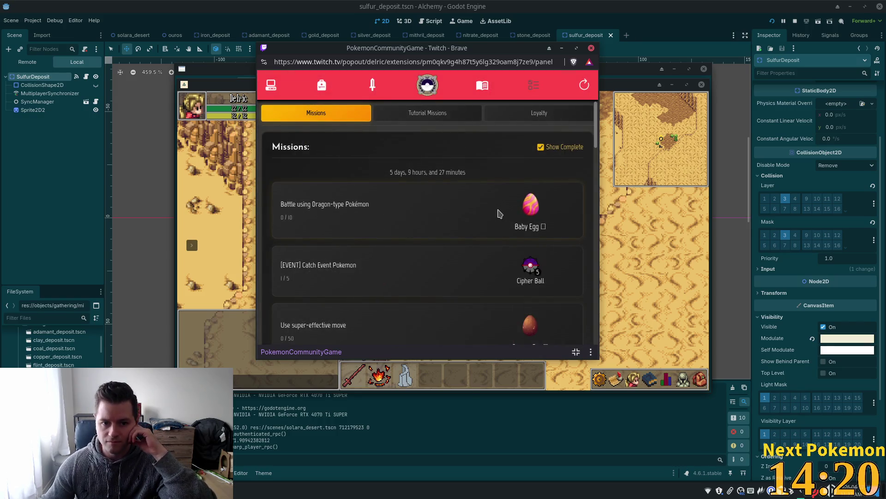
scroll(469, 229, "down", 3)
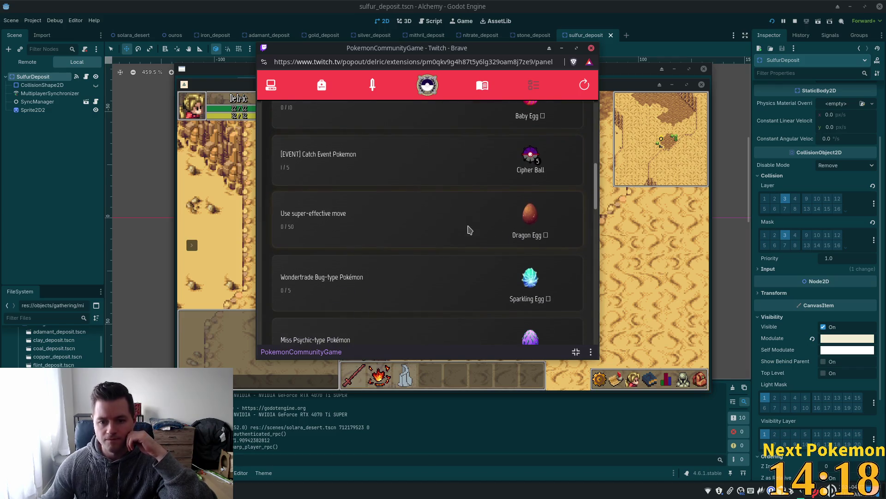
Step: Check the Dragon Egg reward details, then scroll through the remaining missions
left_click(533, 219)
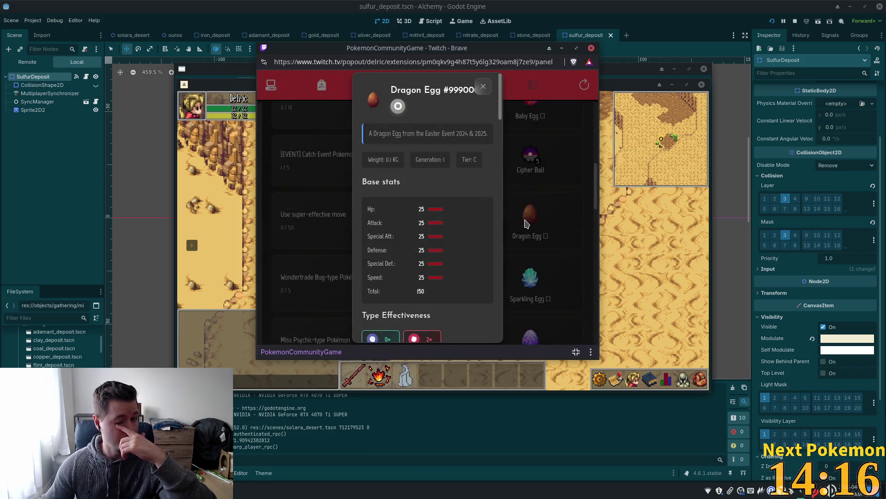
left_click(482, 87)
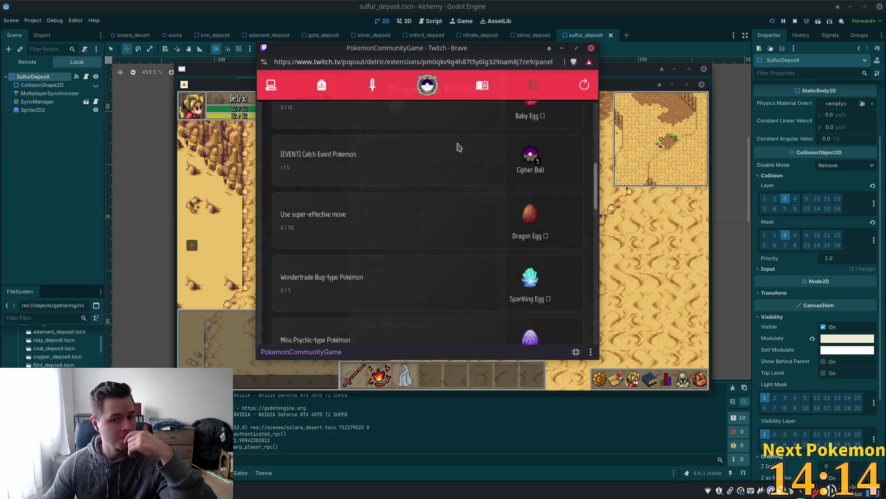
scroll(535, 263, "down", 2)
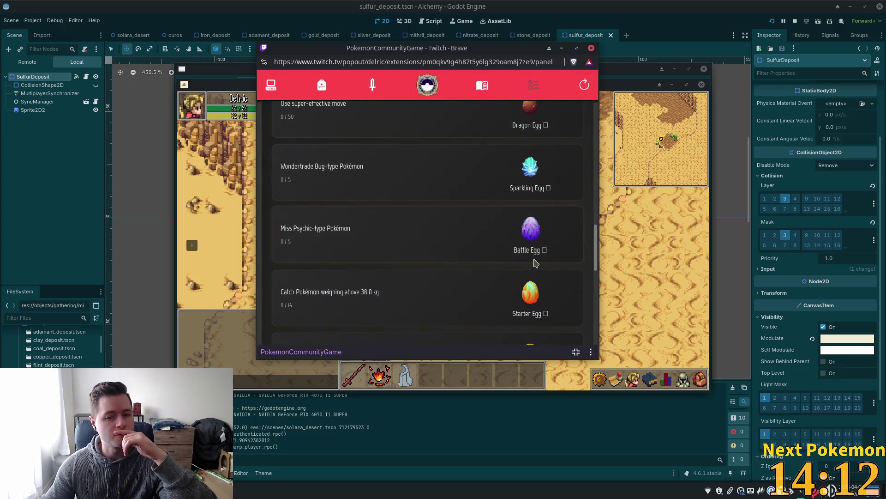
scroll(379, 231, "up", 2)
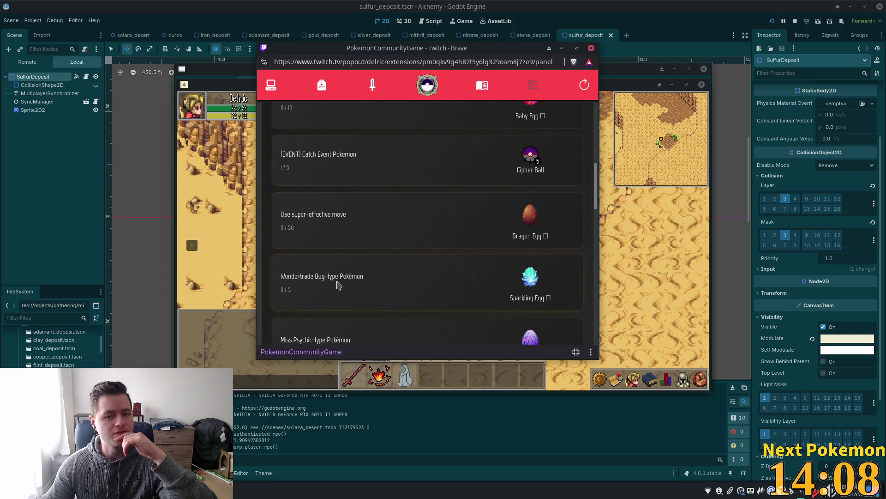
scroll(535, 249, "down", 3)
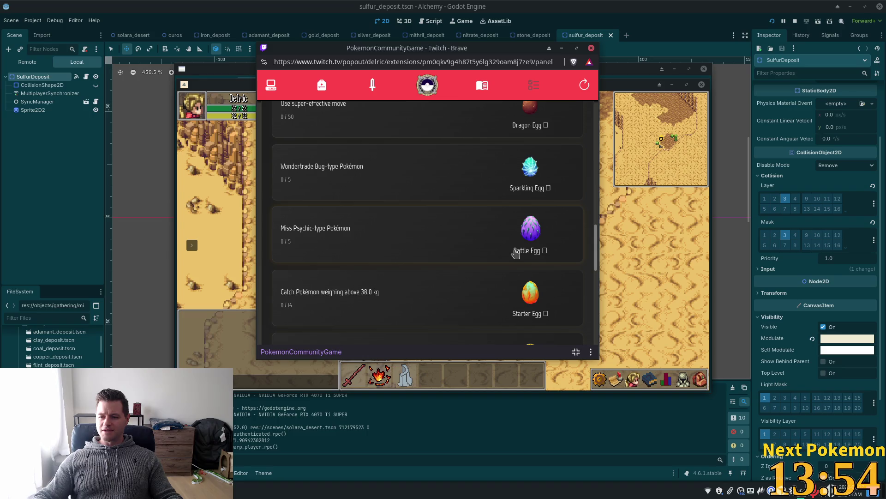
scroll(432, 264, "up", 3)
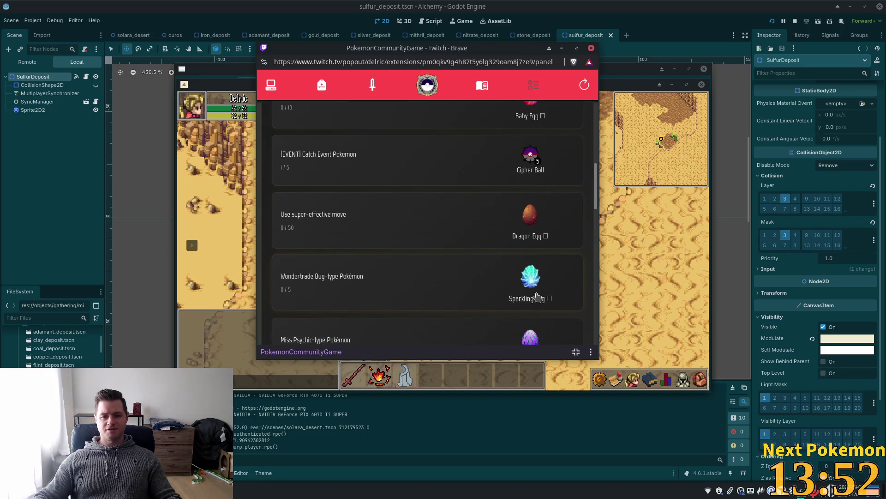
scroll(526, 231, "up", 3)
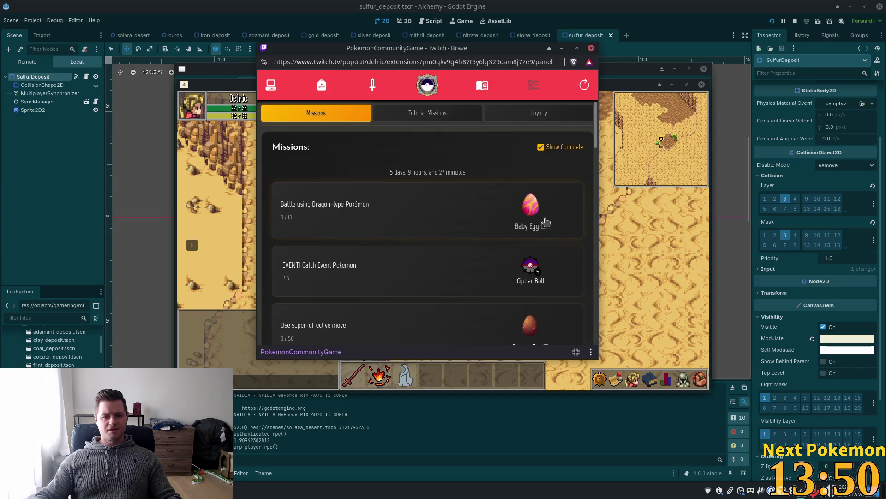
scroll(429, 239, "down", 1)
scroll(428, 239, "down", 3)
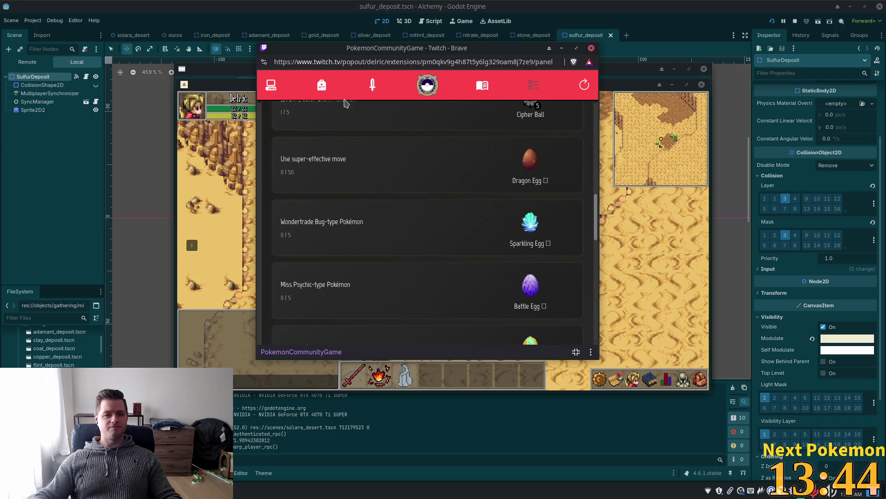
Step: Search the Pokémon collection for 'lt bug' and sort the results by ID
left_click(279, 91)
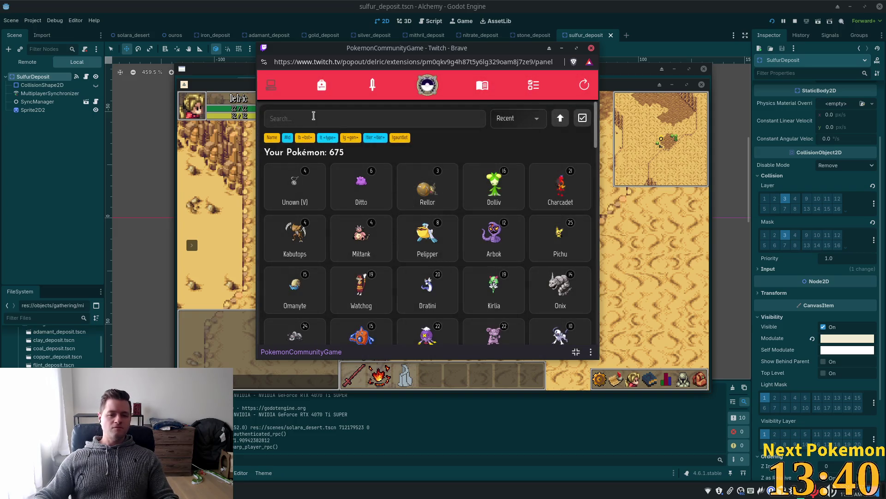
left_click(296, 119)
type("lt")
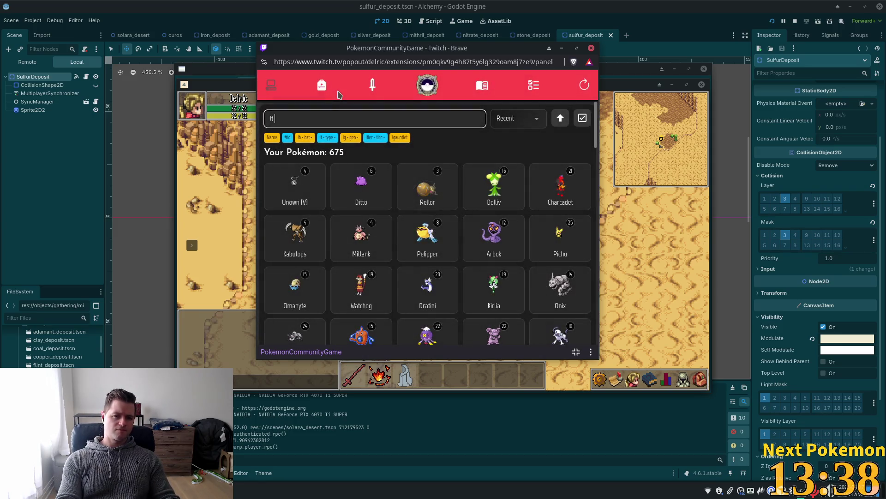
type(" bug")
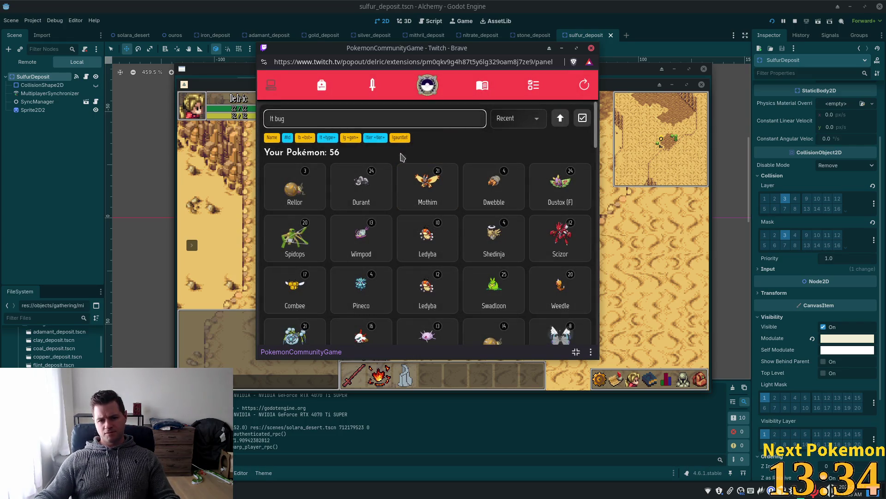
left_click(536, 119)
left_click(525, 156)
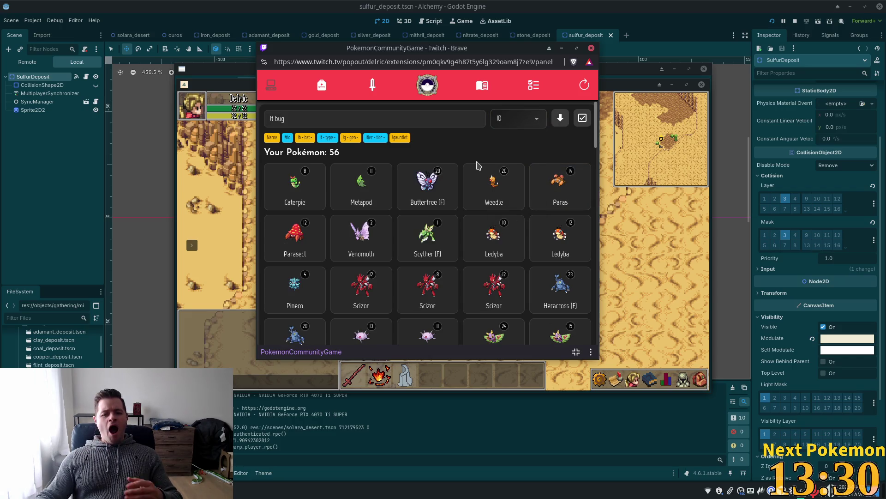
Step: Wondertrade away the level 10 Ledyba after comparing it with the level 12 one
left_click(546, 231)
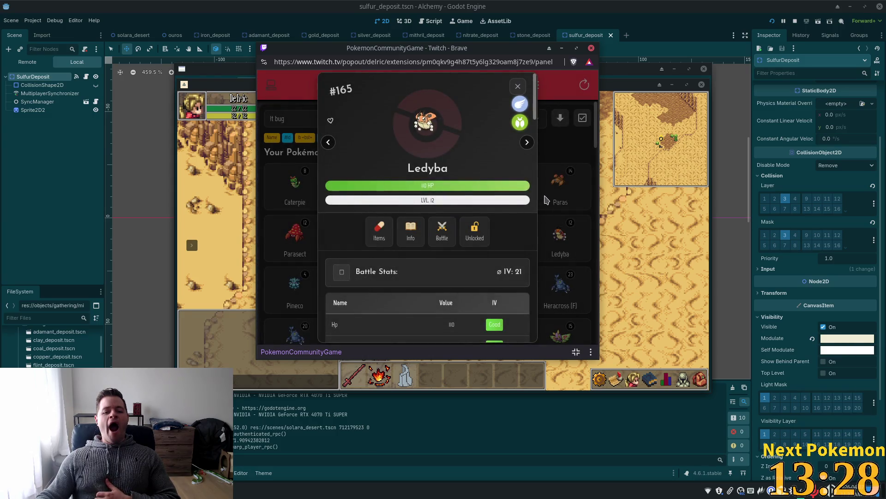
left_click(517, 85)
left_click(567, 250)
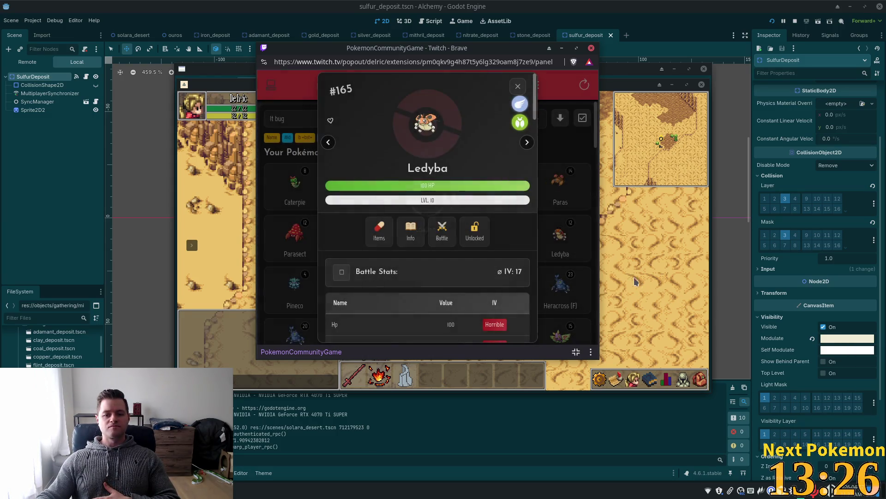
scroll(361, 304, "down", 10)
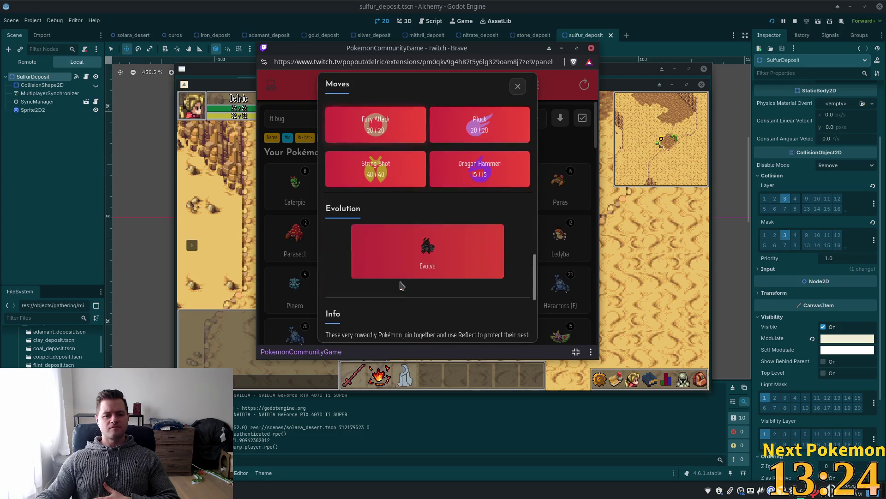
scroll(365, 305, "down", 2)
left_click(420, 327)
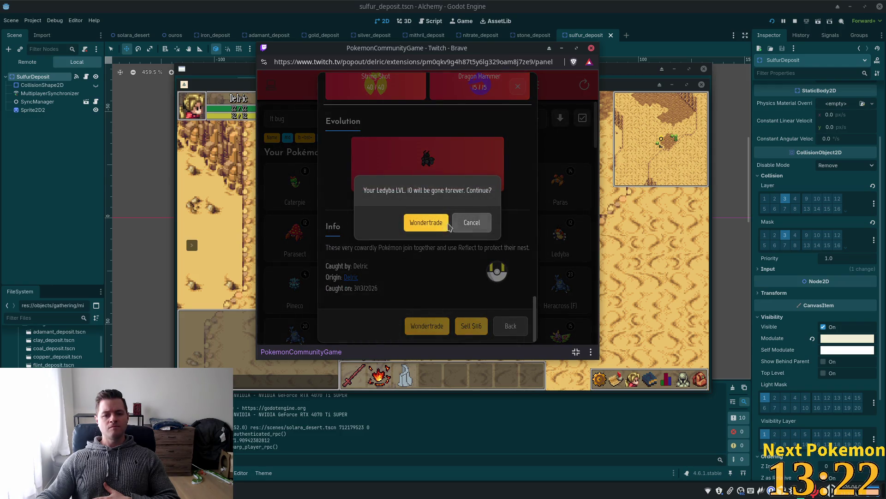
left_click(432, 224)
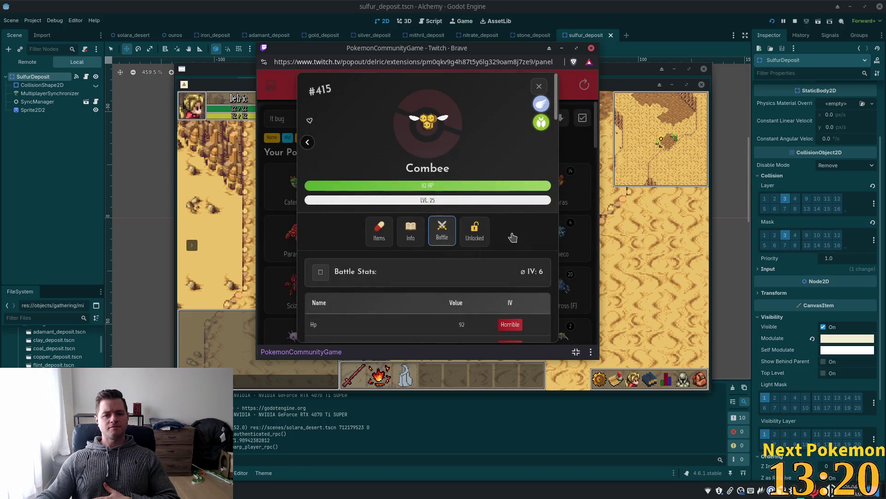
Step: Close the received Combee's details and page through the Pokémon collection
scroll(520, 205, "down", 4)
scroll(521, 205, "down", 4)
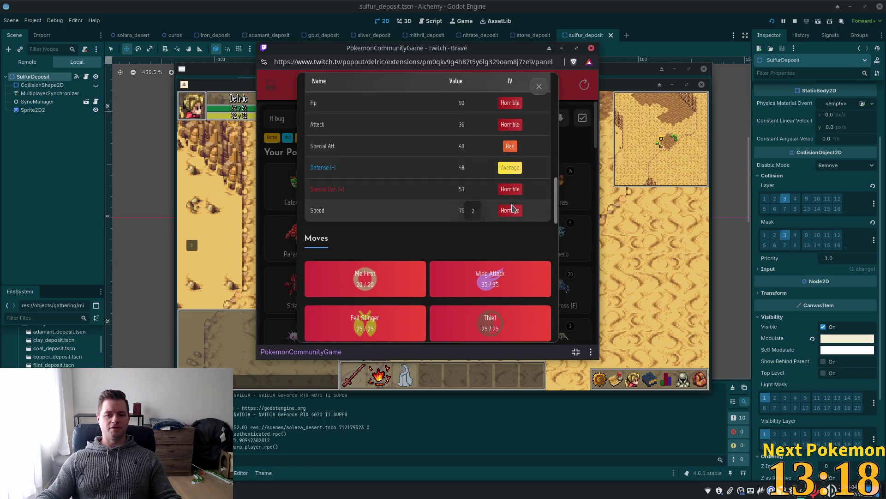
scroll(517, 194, "up", 8)
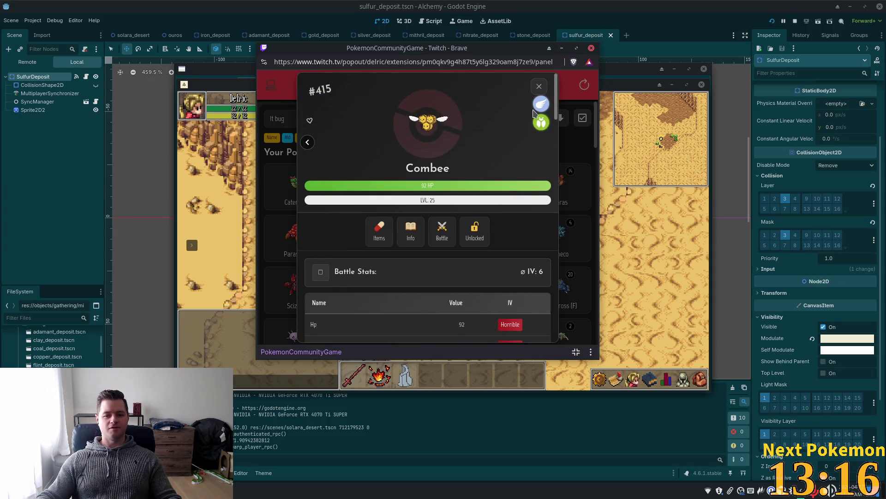
left_click(541, 85)
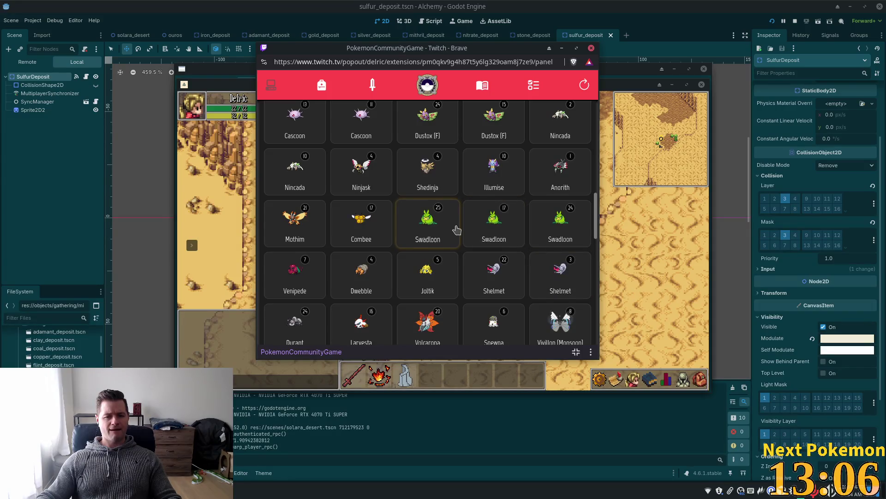
scroll(456, 229, "down", 10)
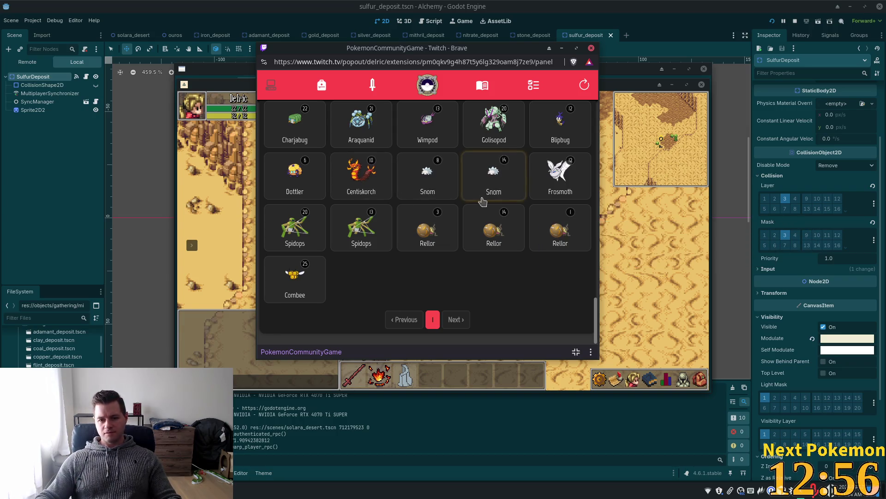
scroll(483, 189, "up", 10)
scroll(475, 197, "up", 10)
Step: Scroll the missions list and check, then cancel, the Win Ranked Battles reward prompt
left_click(373, 85)
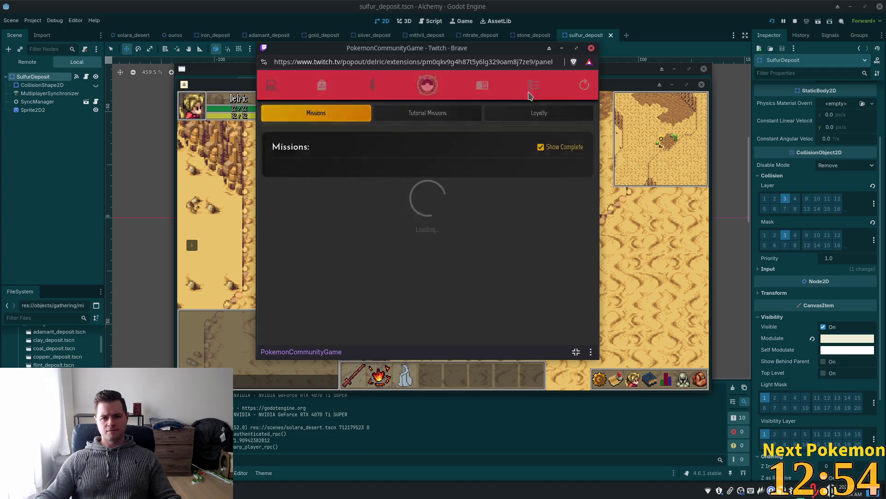
scroll(417, 212, "down", 2)
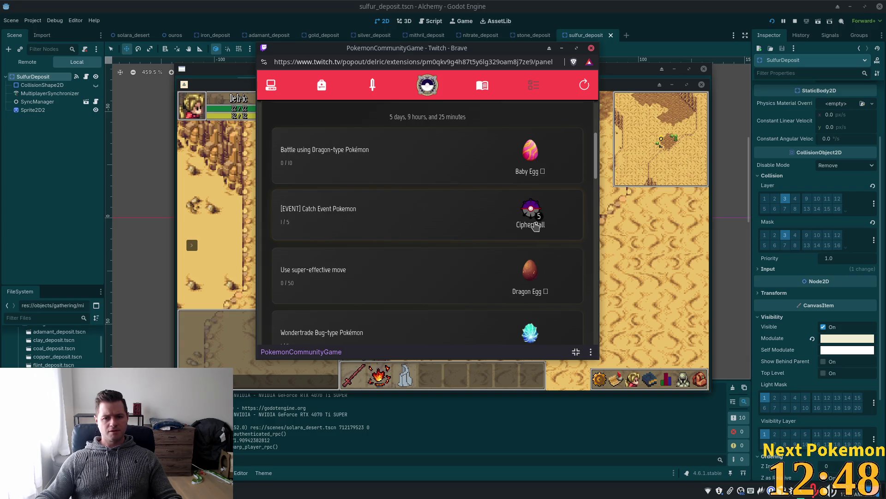
scroll(353, 193, "down", 3)
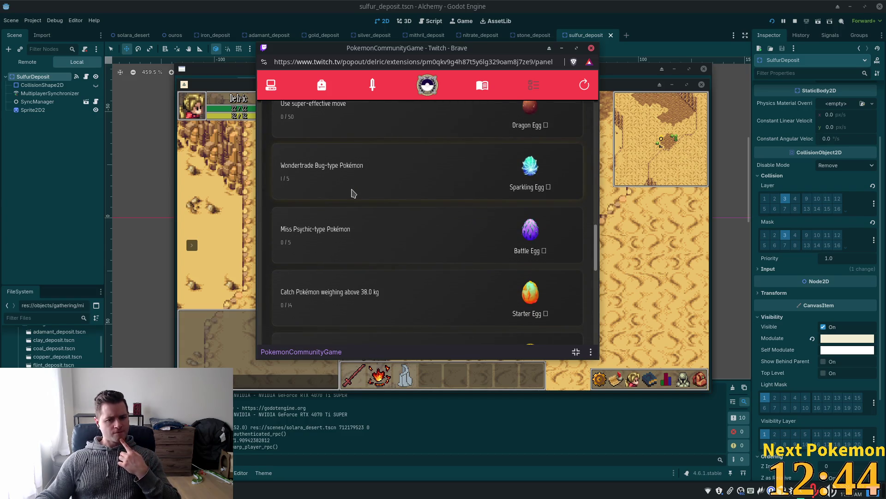
scroll(354, 193, "down", 2)
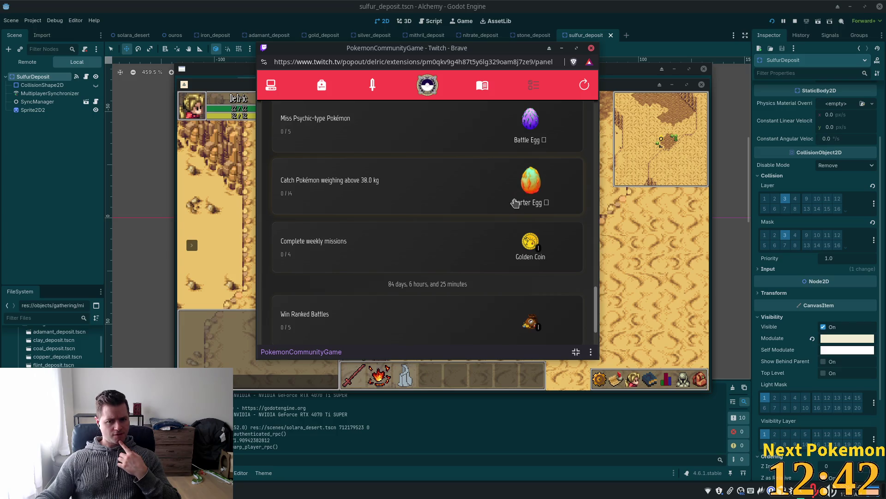
scroll(498, 207, "down", 1)
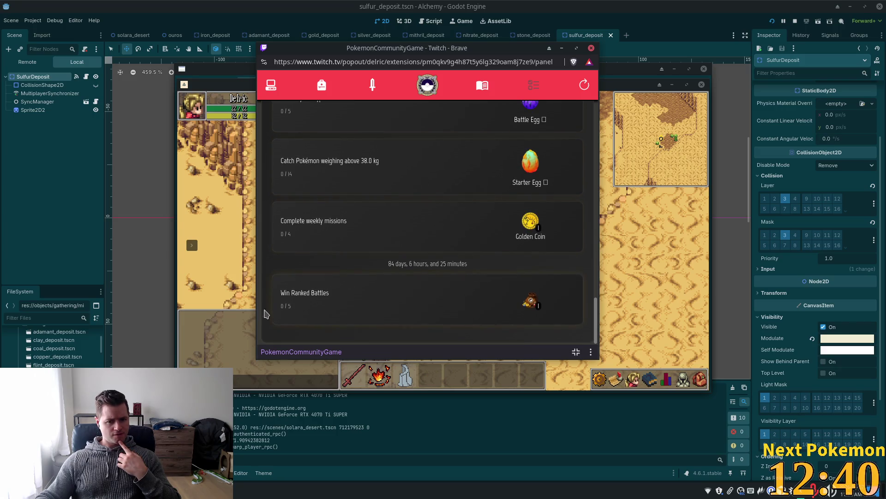
left_click(532, 308)
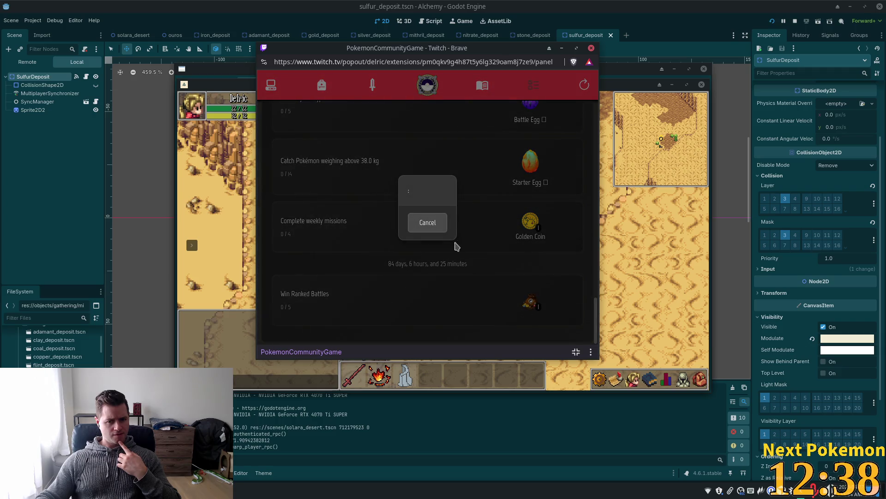
left_click(428, 225)
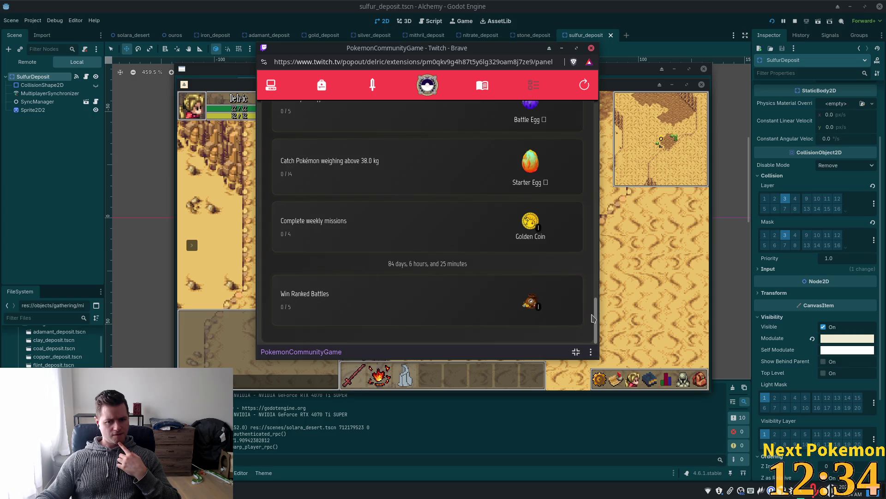
Step: Switch back to the Pokémon collection and close the Twitch extension window
scroll(508, 231, "up", 10)
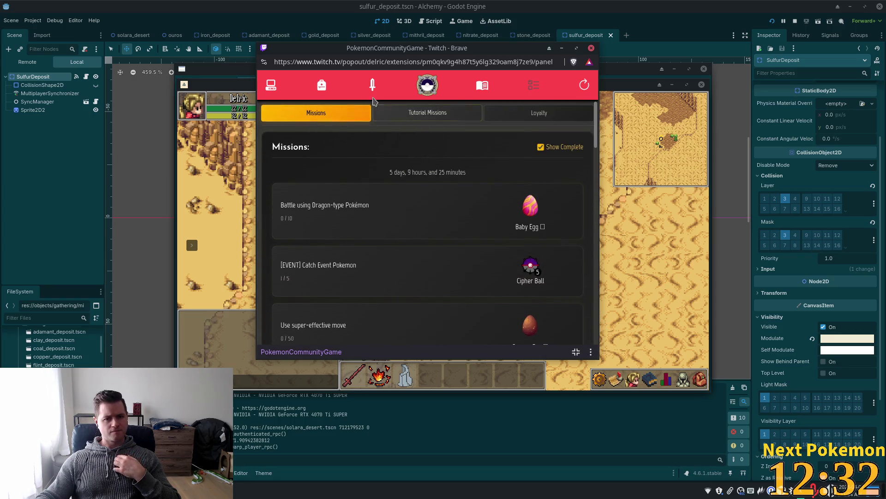
left_click(270, 85)
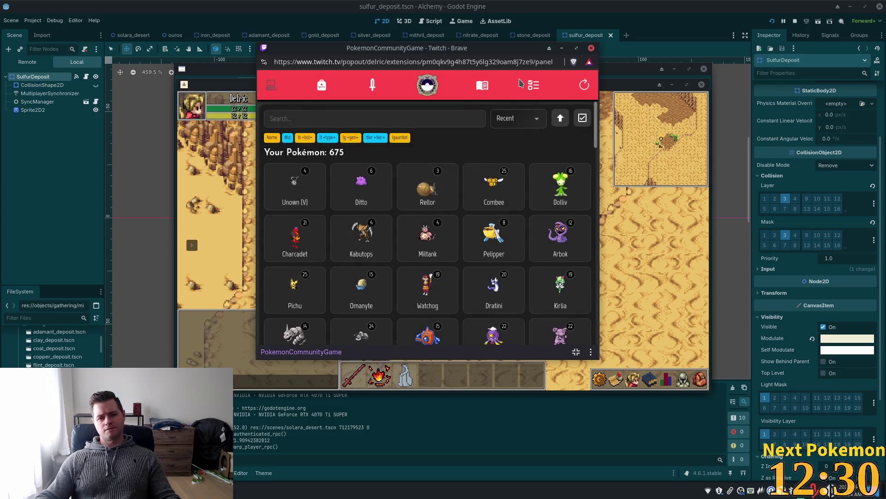
left_click(701, 5)
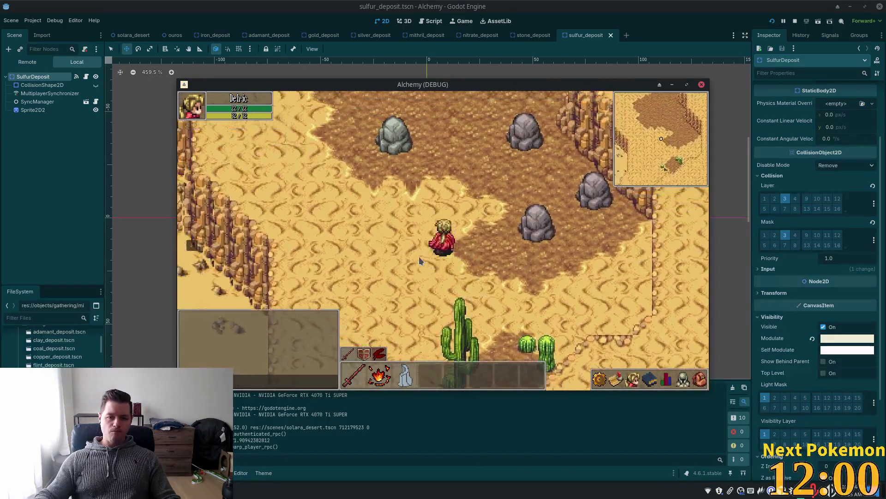
Step: Walk north through the rock field, then south-east to the cliffs, past the cave, and west
key("Up")
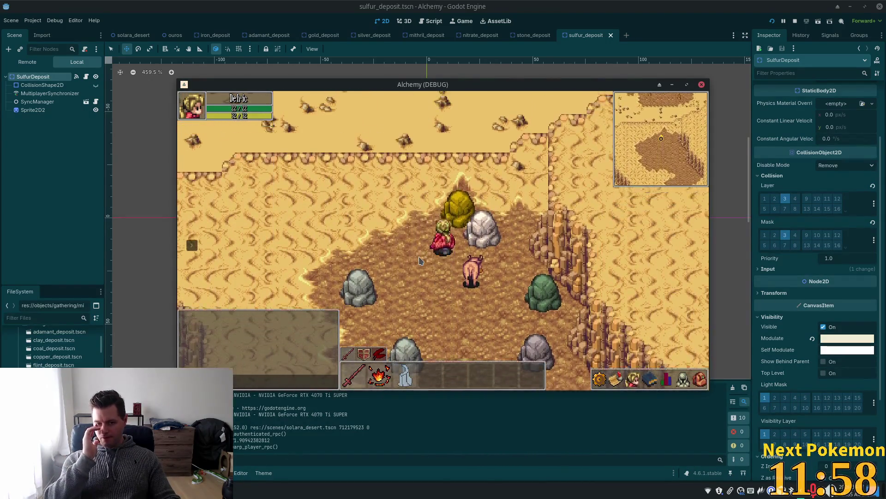
key("Up")
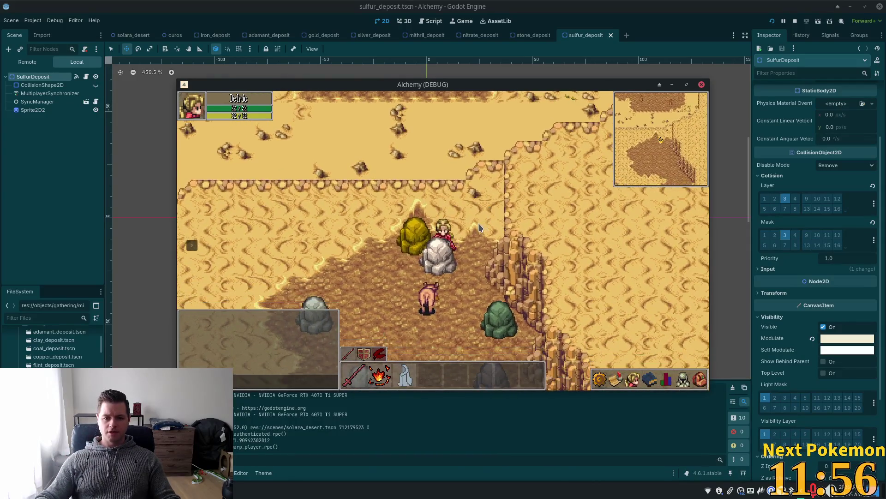
key("Down")
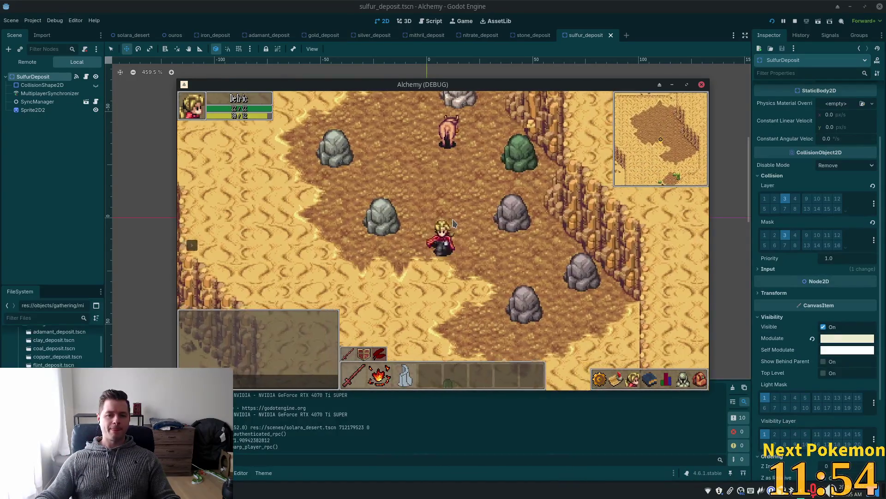
key("Down")
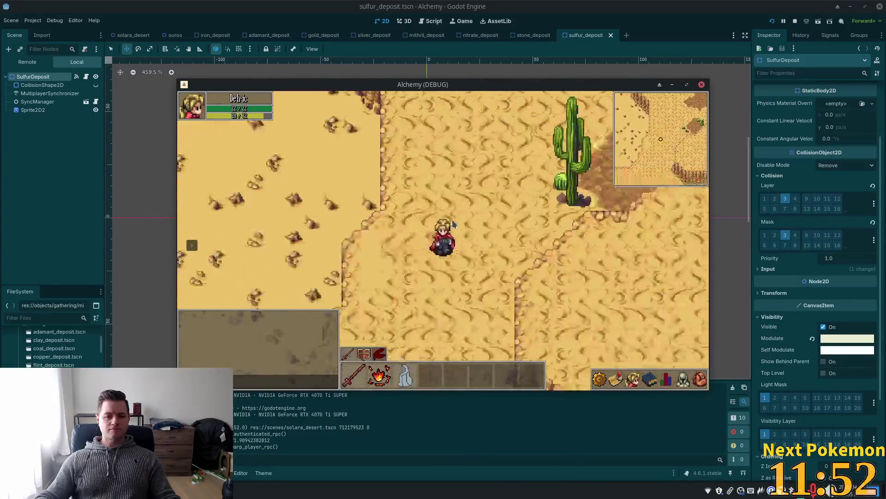
key("Down")
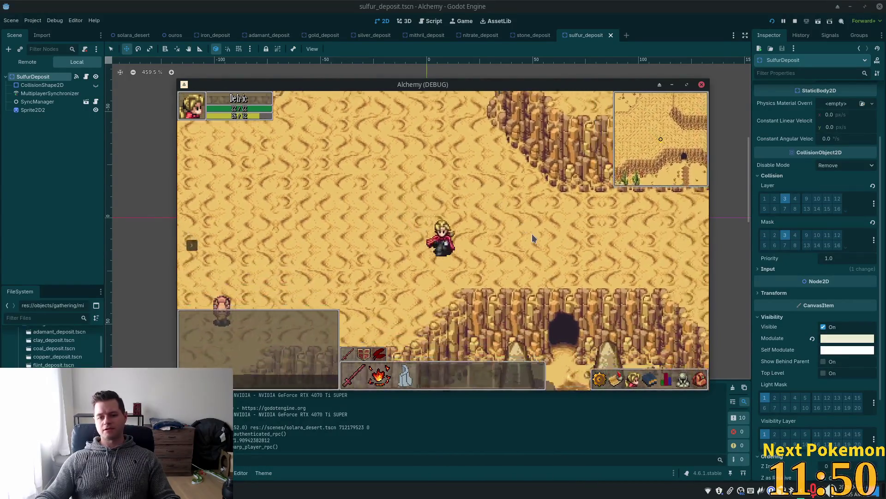
key("Right")
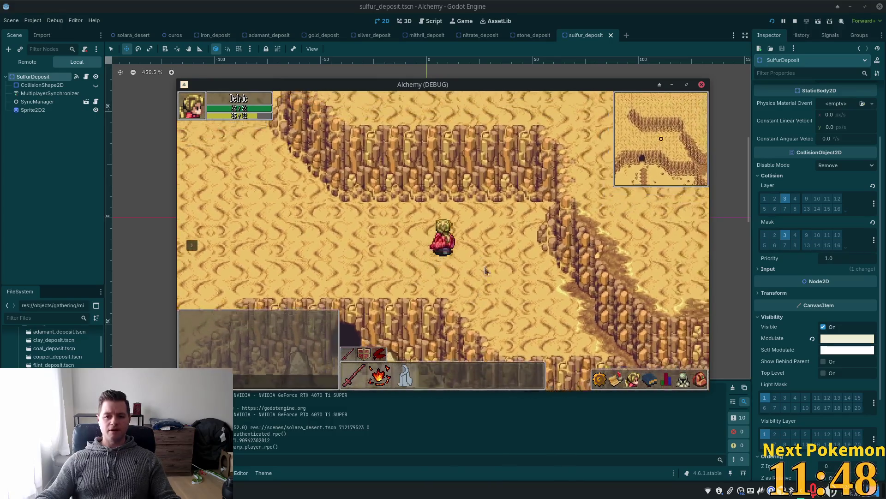
key("Left")
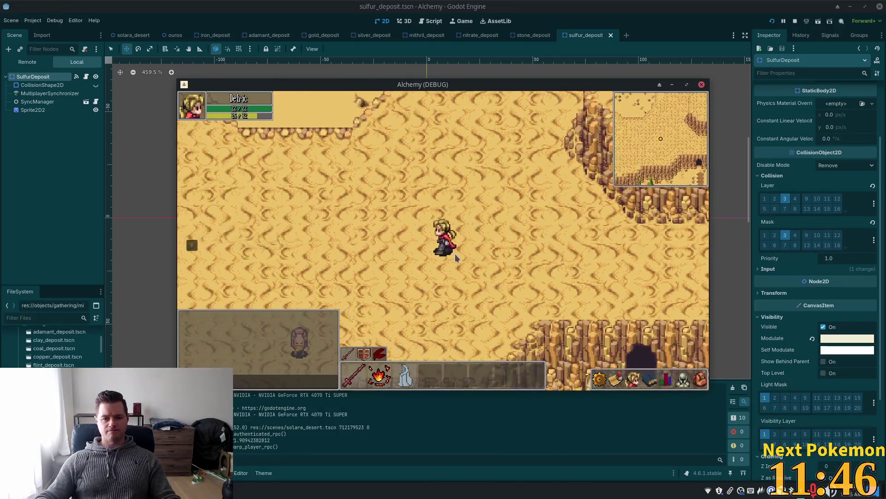
key("Left")
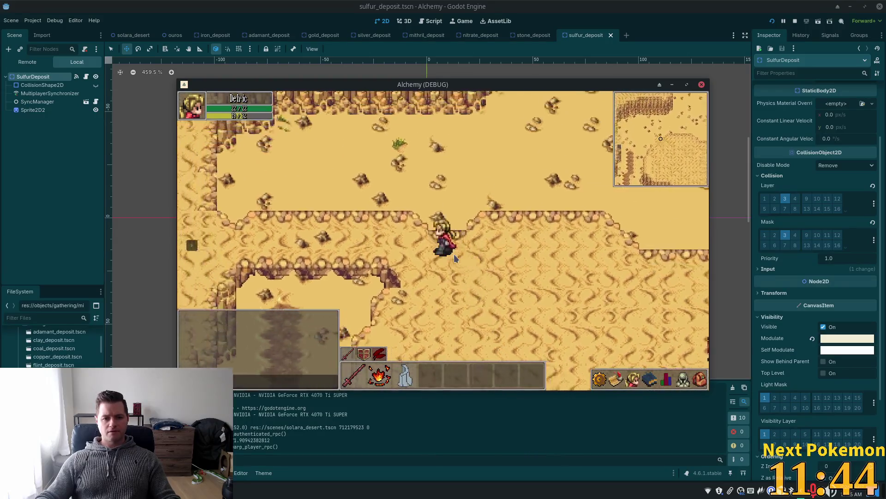
key("Left")
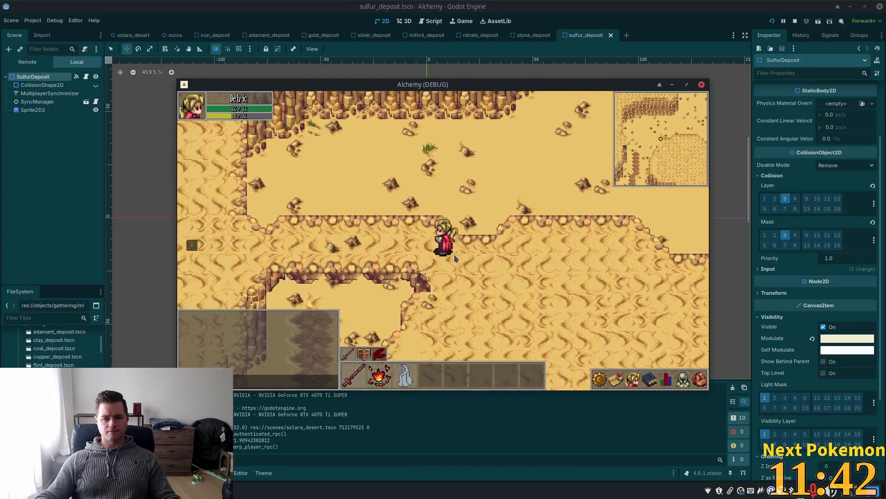
key("Down")
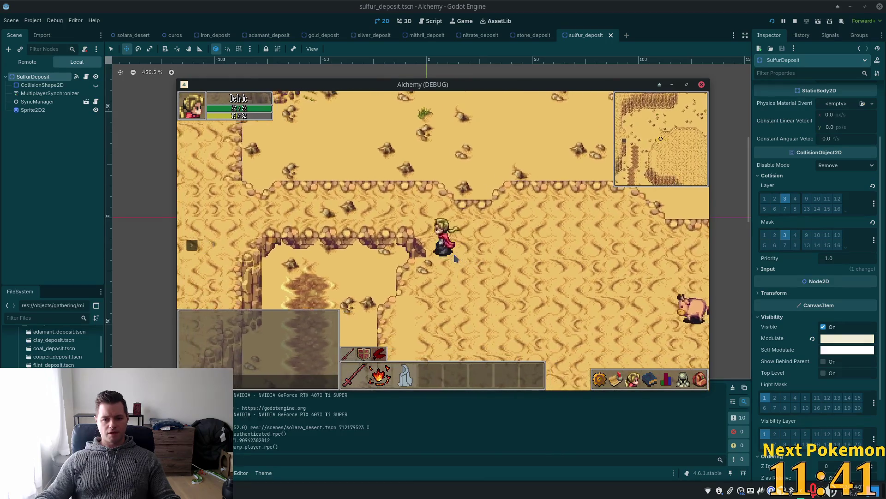
Step: Walk along the ledge and cliff edge, past the cacti and palm, up to the wall
key("Up")
key("Left")
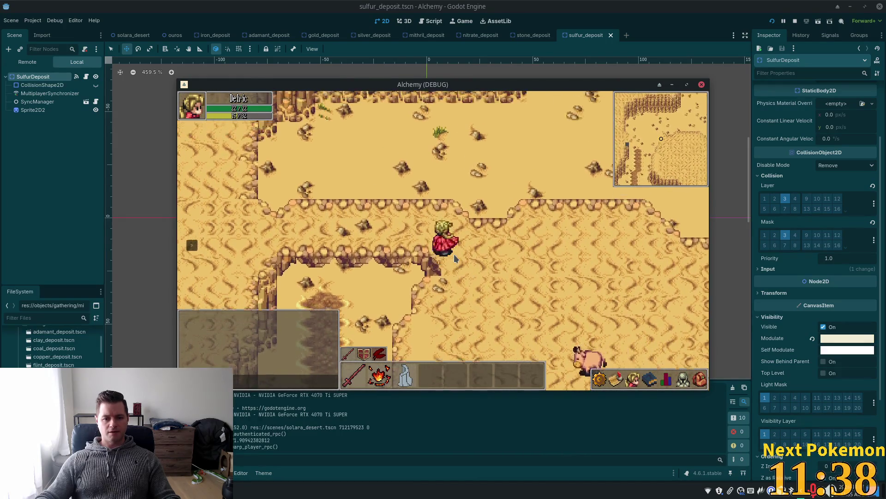
key("Up")
key("Right")
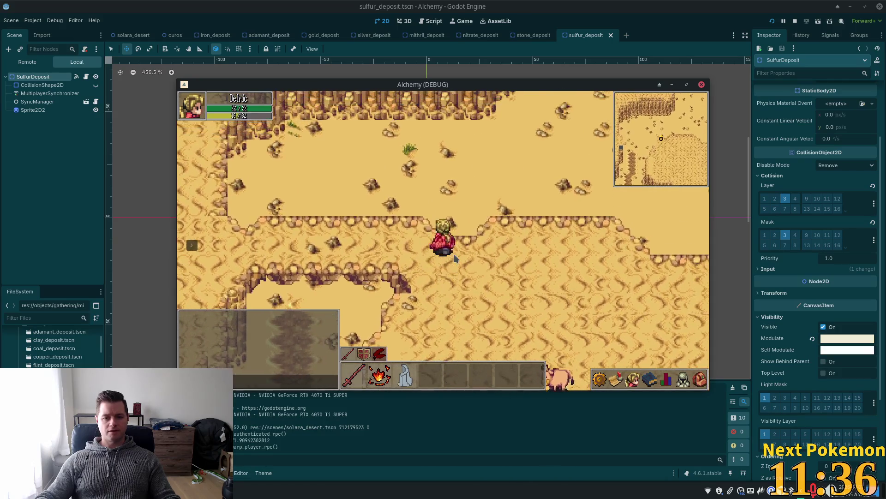
key("Left")
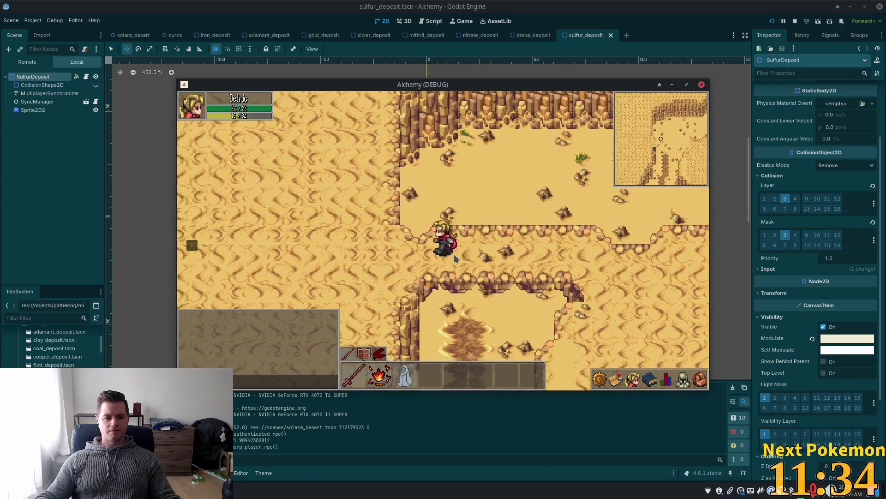
key("Left")
key("Right")
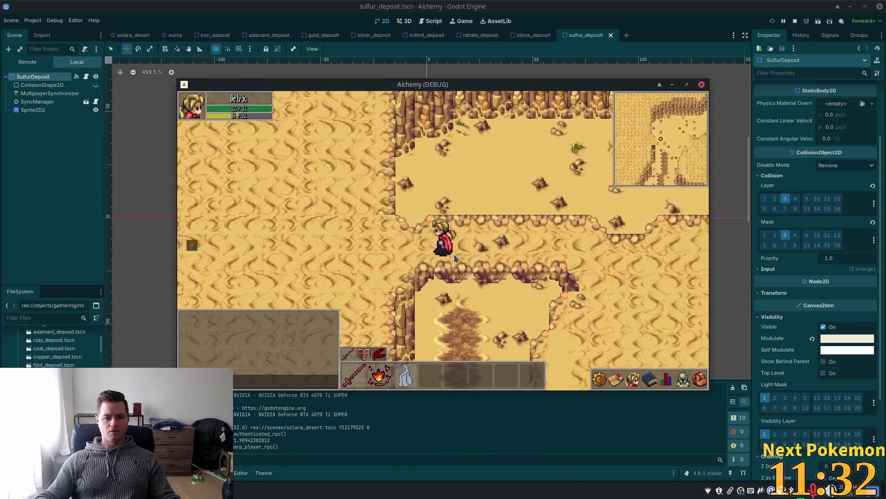
key("Down")
key("Left")
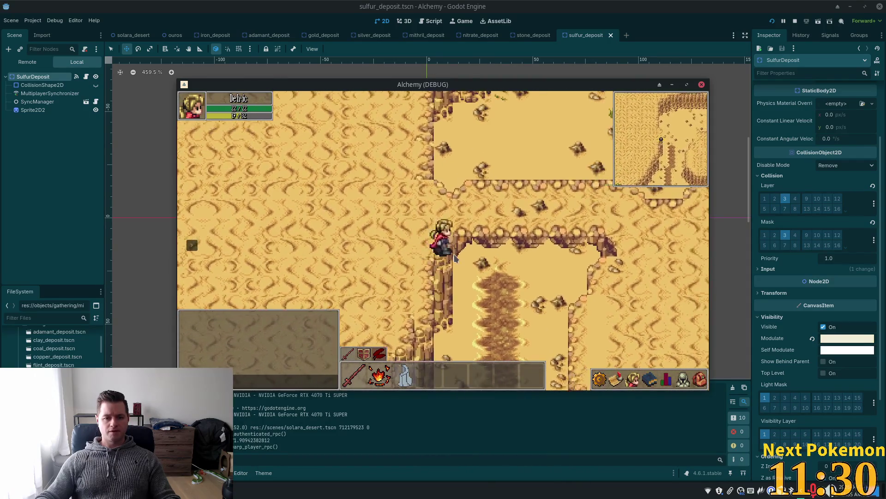
key("Left")
key("Up")
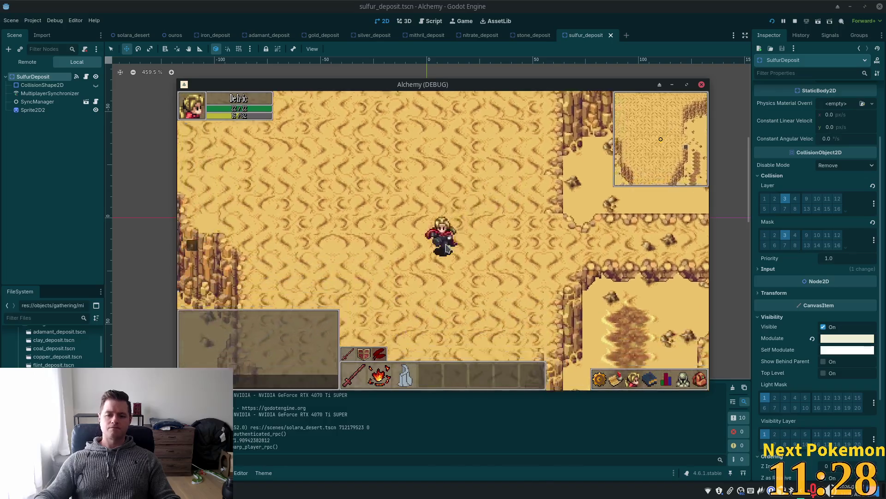
key("Left")
key("Up")
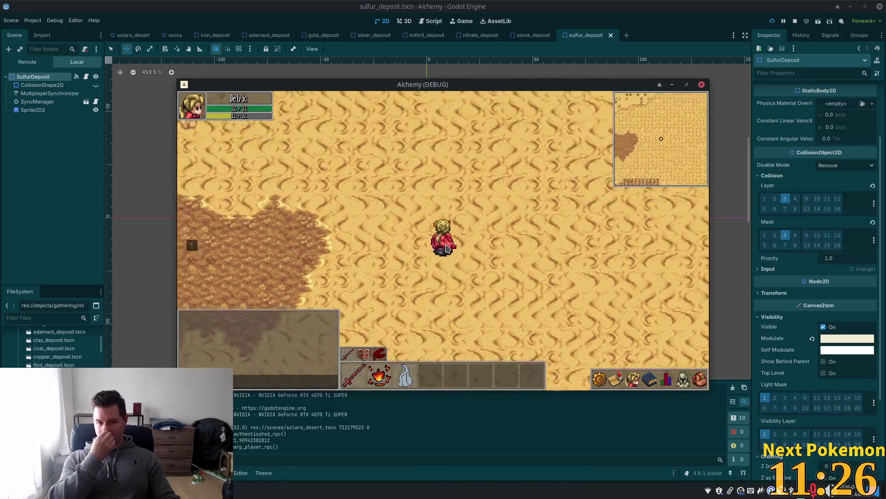
key("Left")
key("Down")
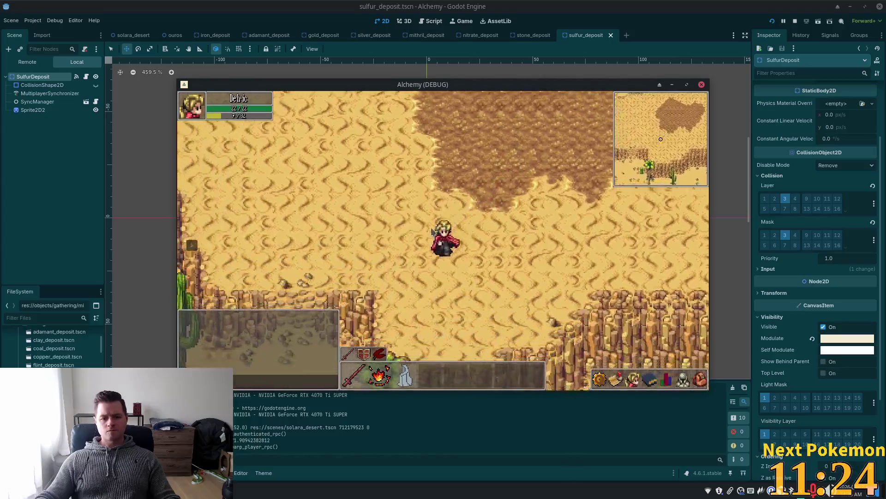
key("Down")
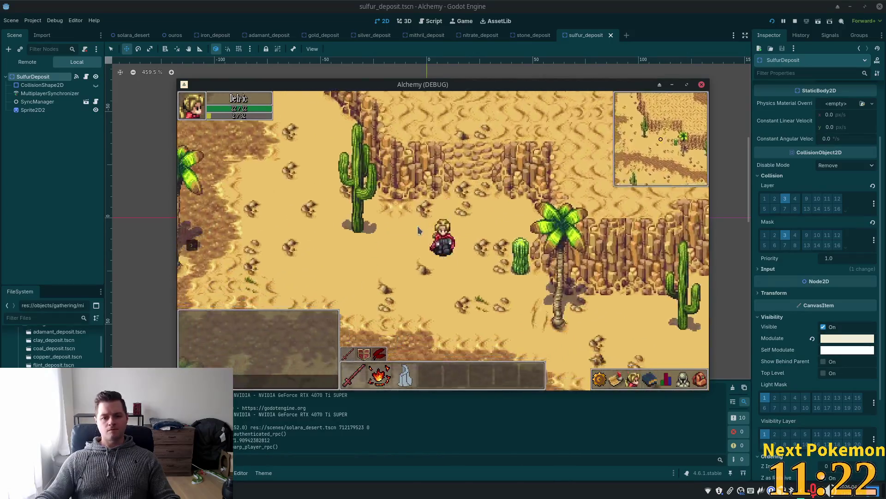
key("Left")
key("Up")
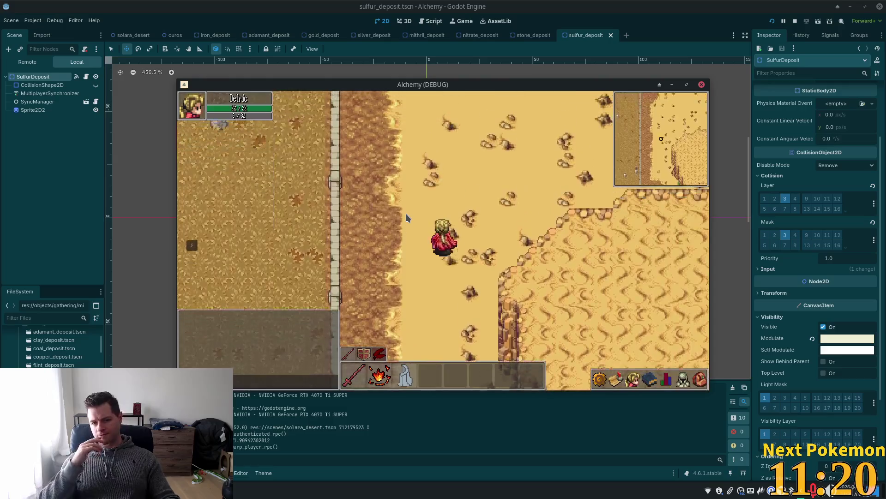
key("Up")
key("Right")
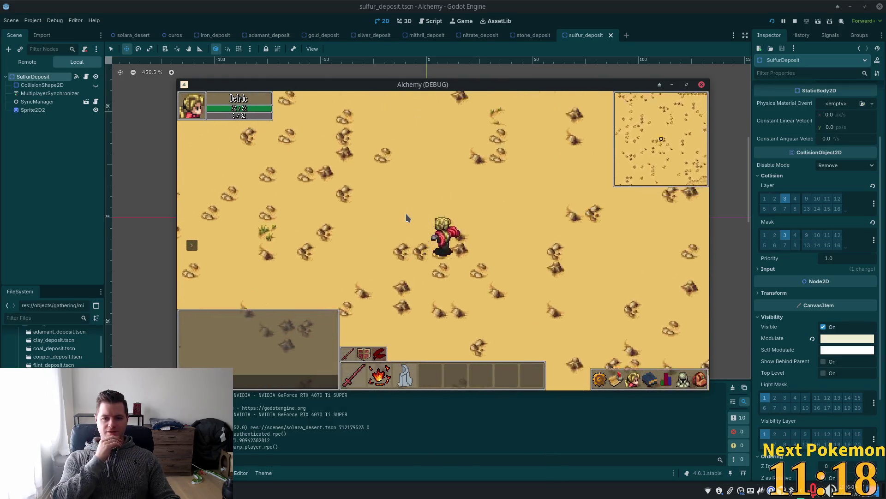
key("Up")
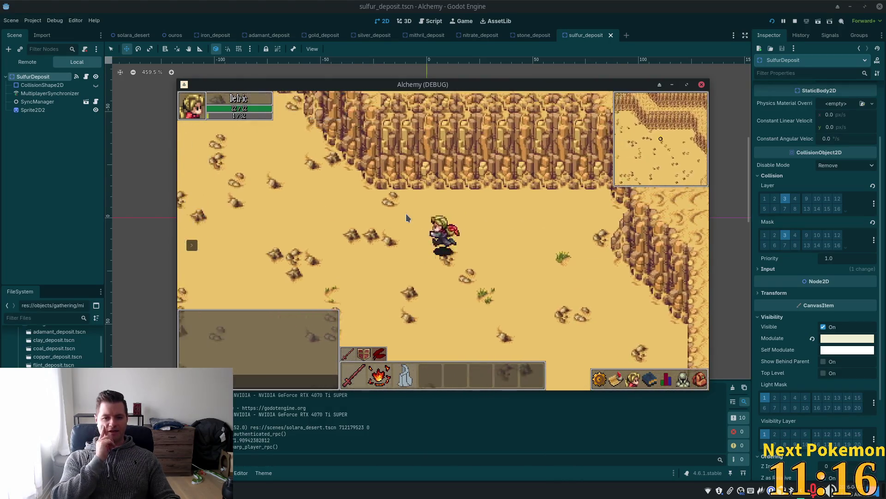
key("Left")
key("Down")
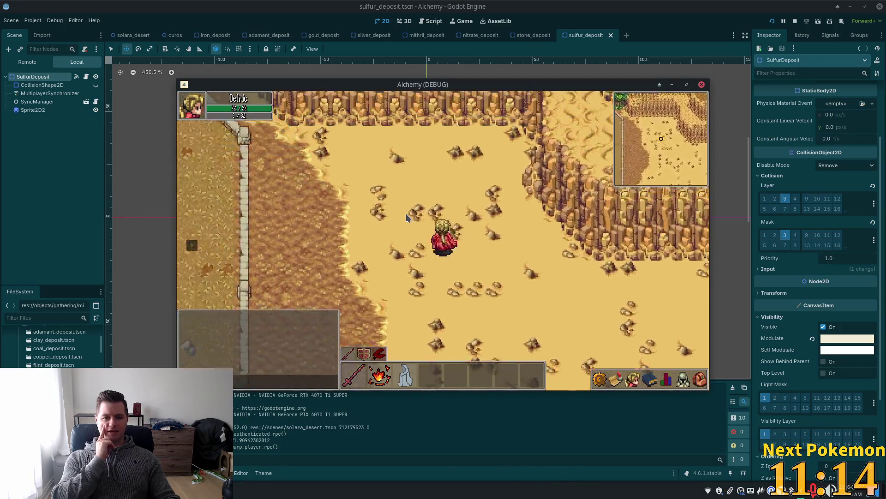
Step: Walk past the trees and wall to the palm, then north-east into open sand by the cliff ridge
key("Up")
key("Left")
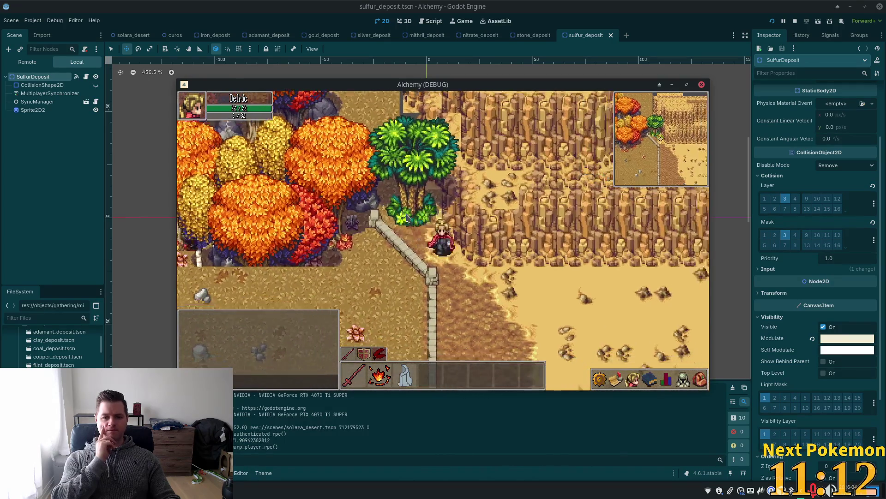
key("Down")
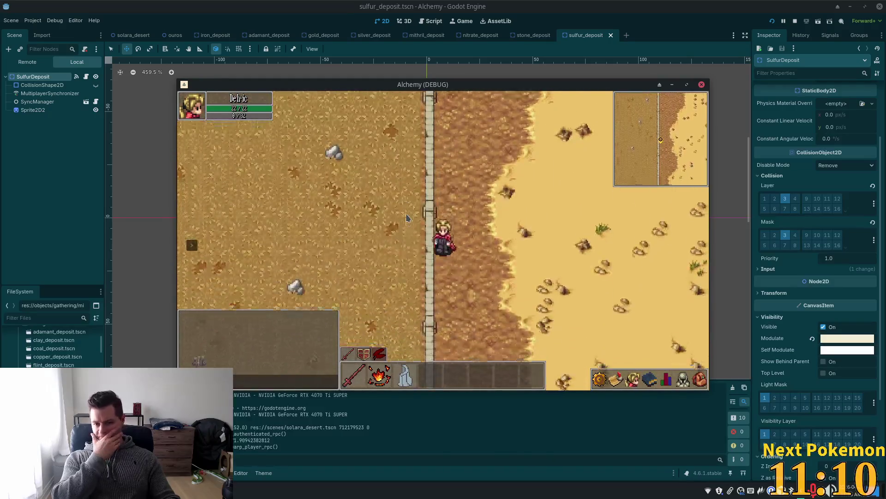
key("Down")
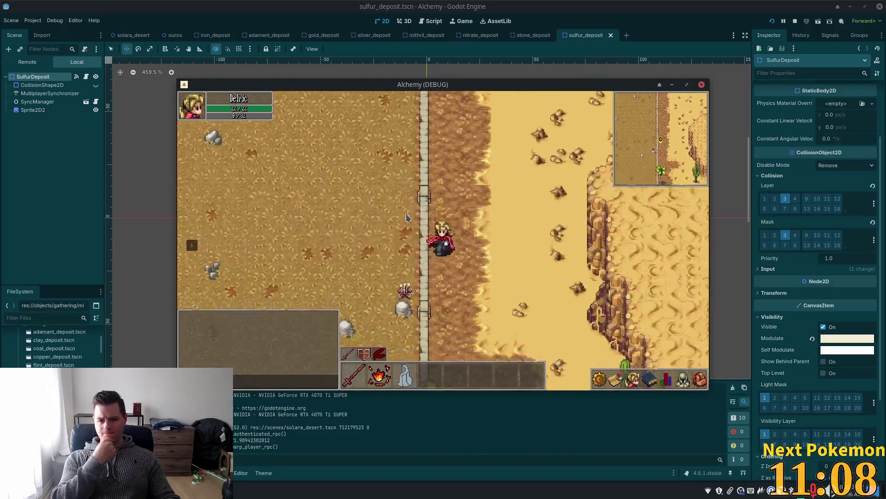
key("Right")
key("Down")
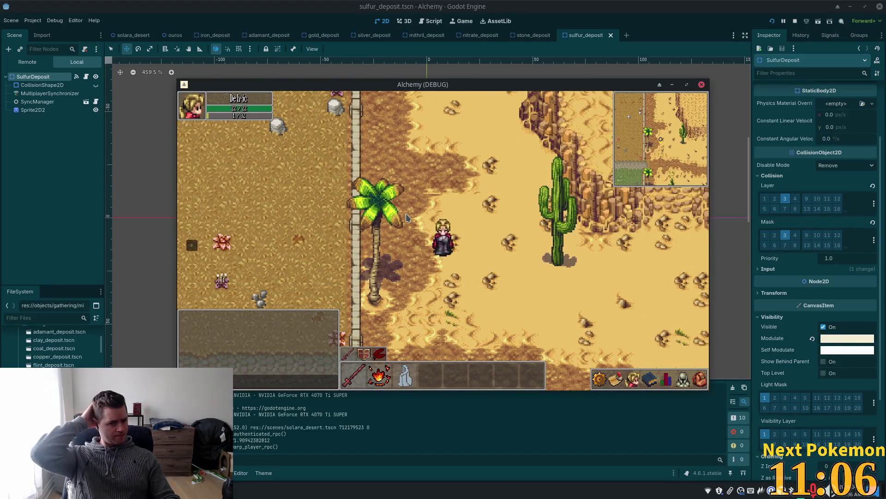
key("Left")
key("Down")
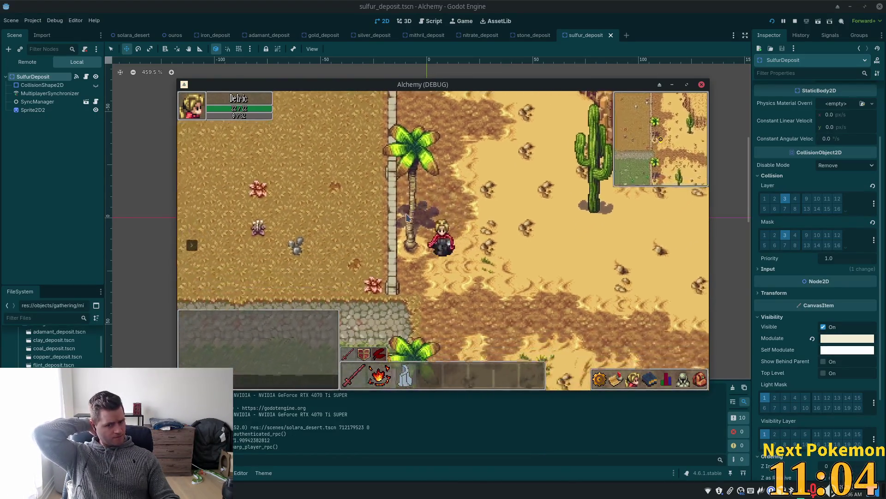
key("Up")
key("Right")
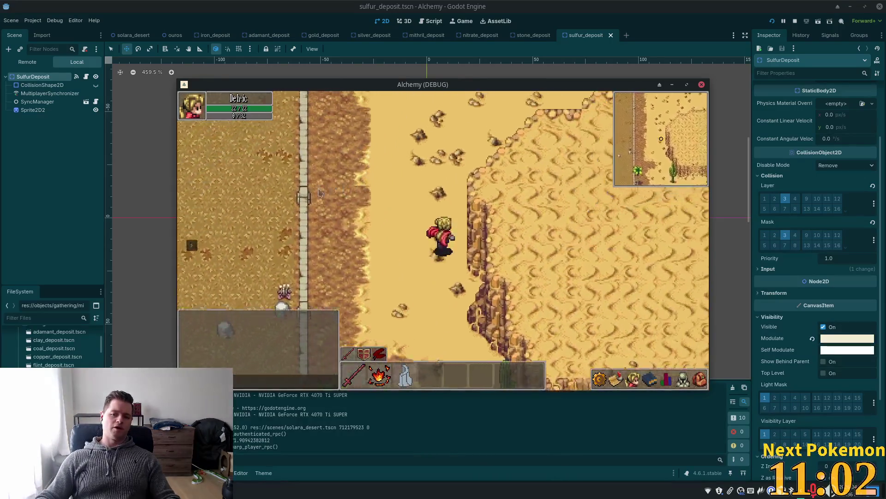
key("Up")
key("Right")
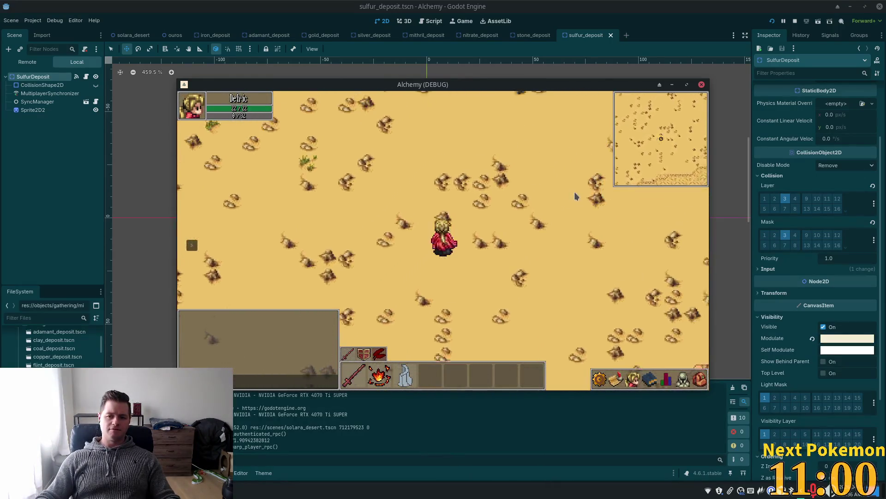
key("Up")
key("Right")
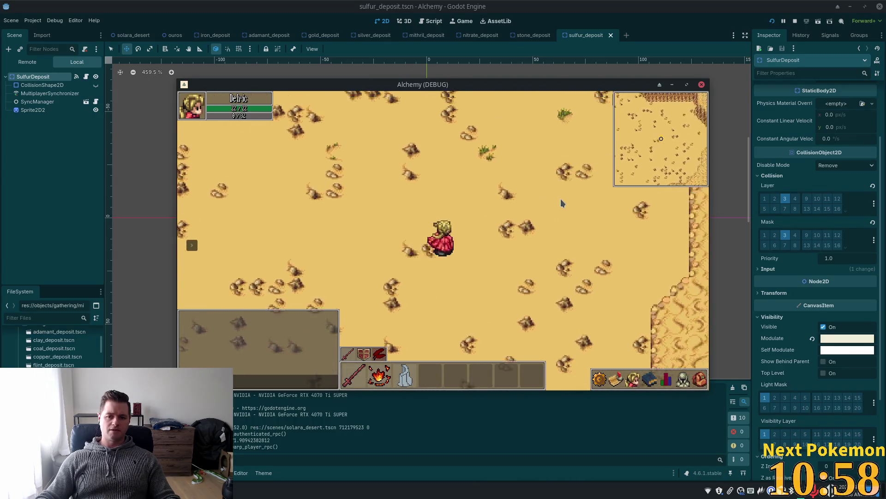
key("Up")
key("Right")
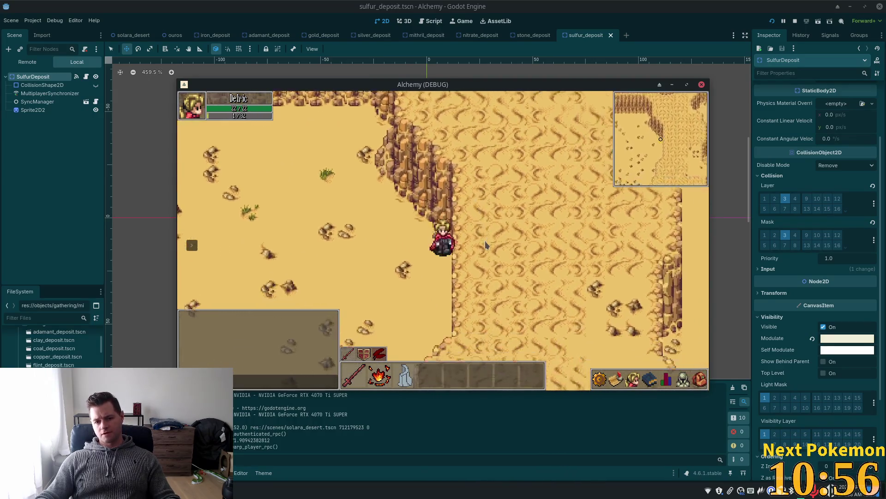
key("Left")
key("Up")
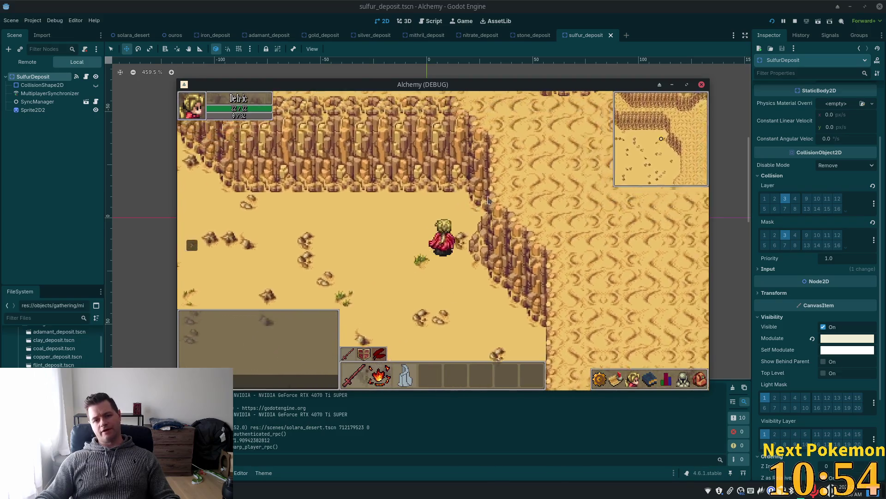
key("Down")
key("Left")
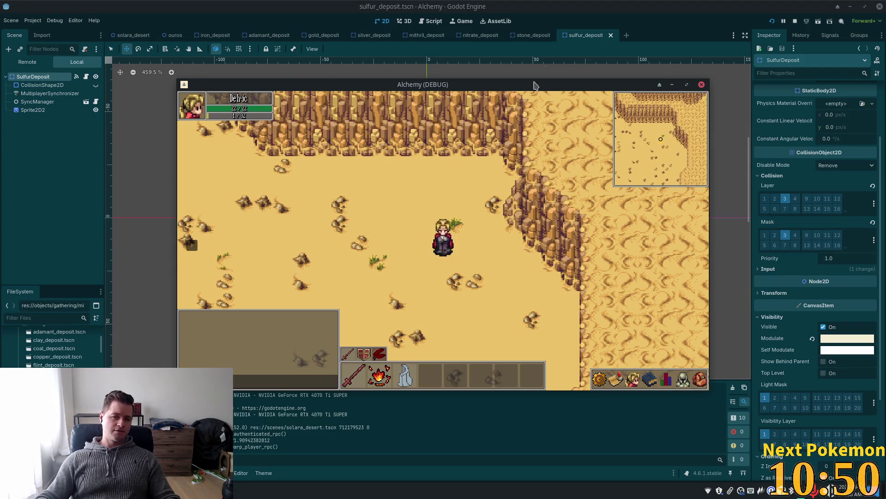
Step: Stop the running game and close every scene tab to the right of solara_desert
left_click(606, 15)
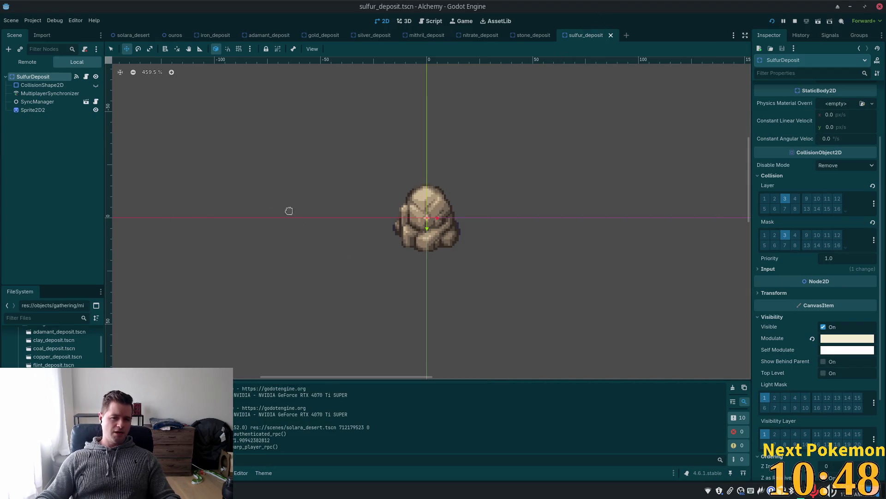
left_click(133, 38)
right_click(134, 37)
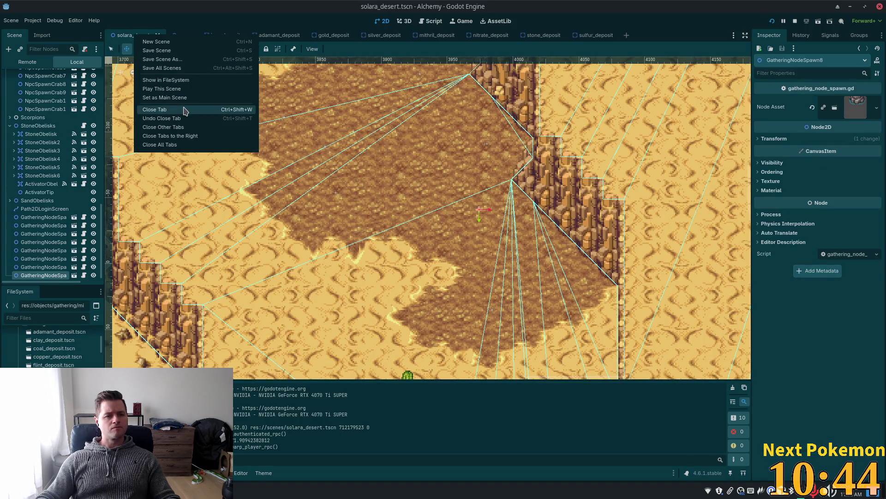
left_click(203, 137)
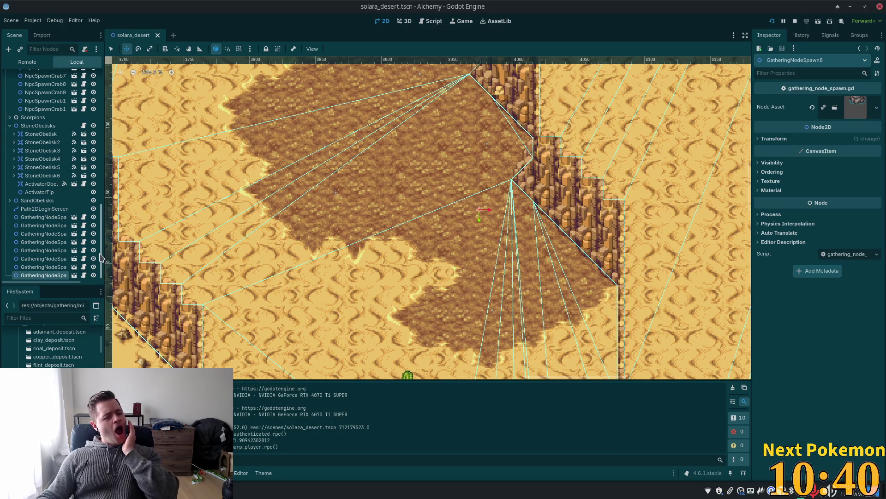
mouse_move(101, 257)
left_mouse_down()
mouse_move(90, 60)
mouse_move(86, 79)
left_mouse_up()
Step: Select the Ground layer and pan the ouros.tres atlas to the palm, cactus and rock tiles
left_click(66, 96)
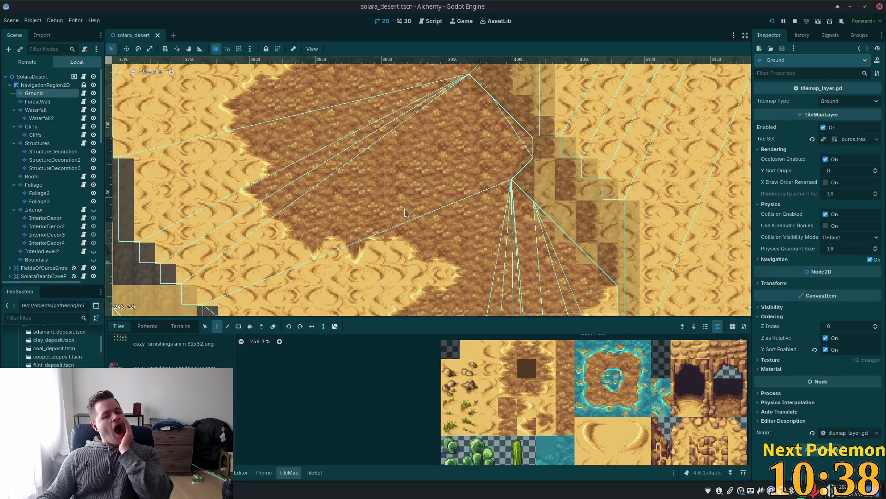
scroll(360, 217, "down", 6)
scroll(360, 217, "down", 5)
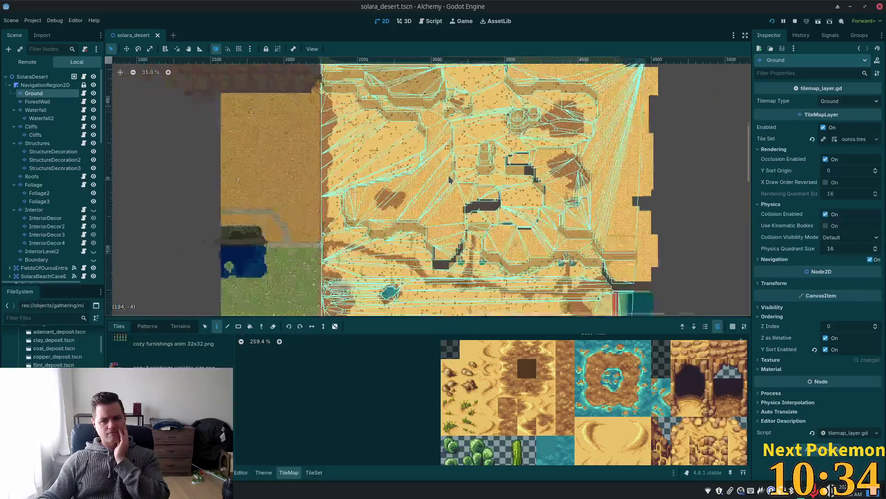
scroll(451, 157, "up", 1)
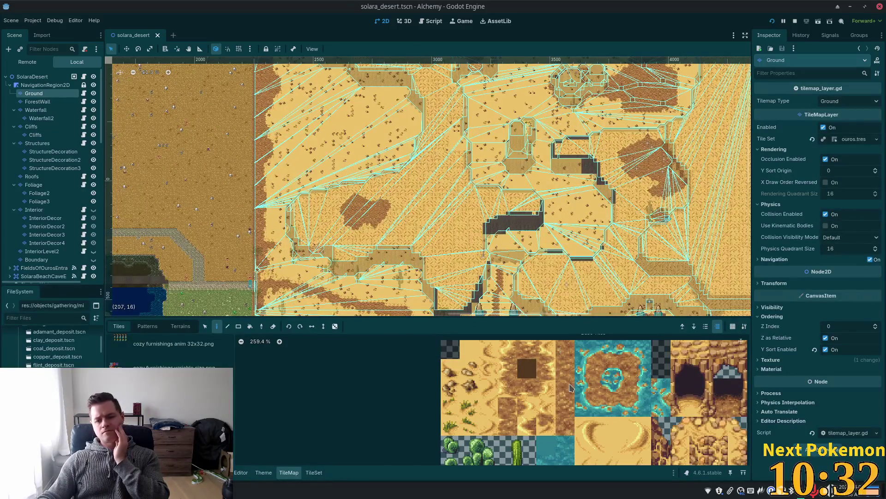
scroll(573, 410, "down", 2)
left_click_drag(656, 418, 556, 450)
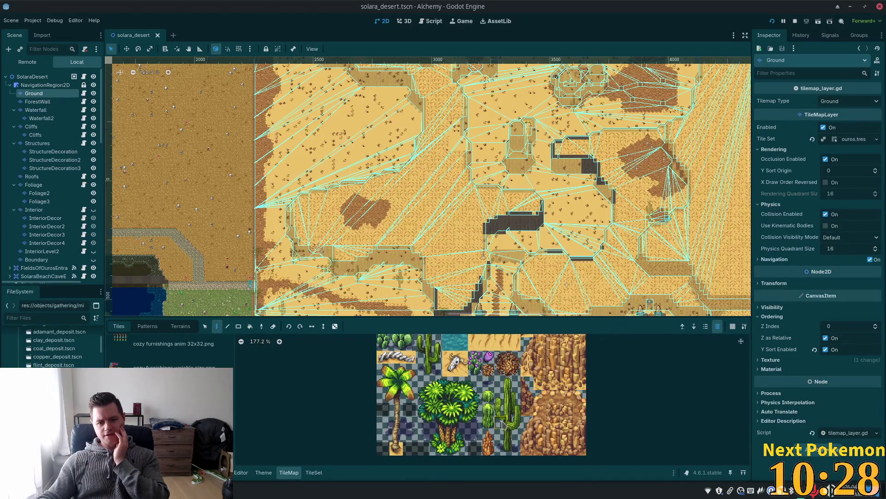
scroll(563, 392, "up", 3)
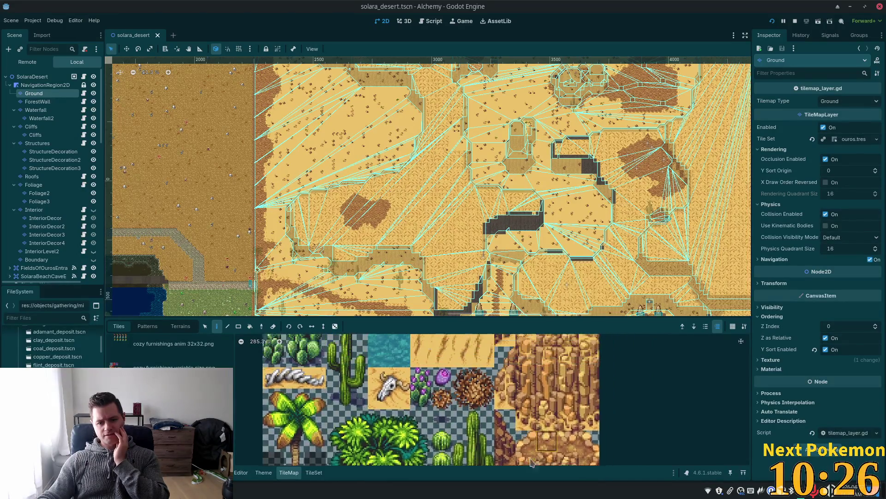
mouse_move(562, 393)
left_mouse_down()
mouse_move(531, 438)
mouse_move(517, 425)
left_mouse_up()
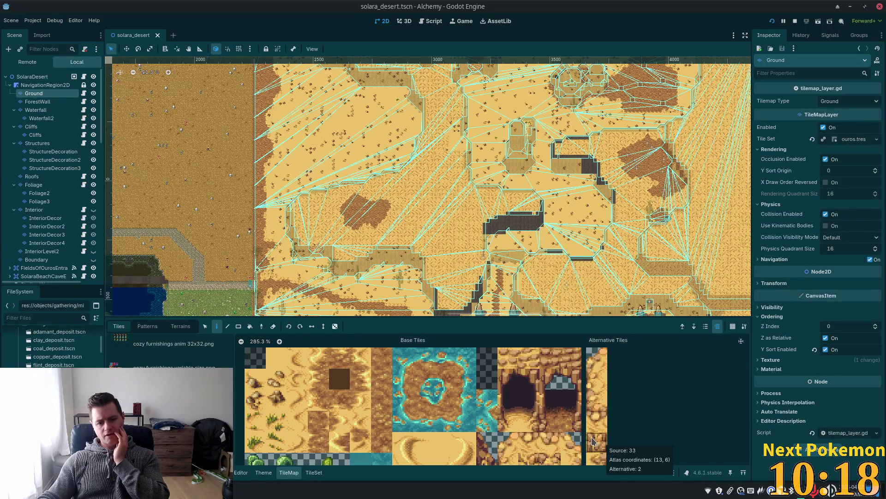
mouse_move(569, 423)
left_mouse_down()
mouse_move(514, 365)
mouse_move(581, 369)
mouse_move(619, 408)
left_mouse_up()
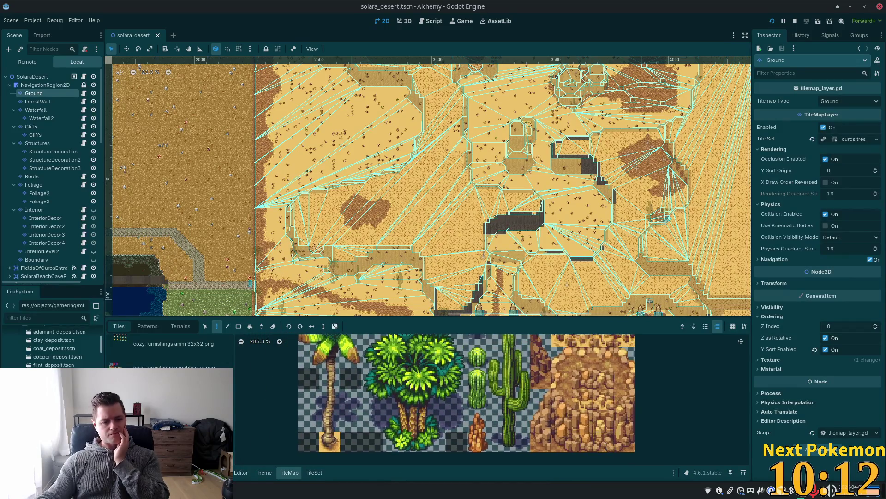
scroll(166, 351, "down", 2)
scroll(166, 351, "down", 1)
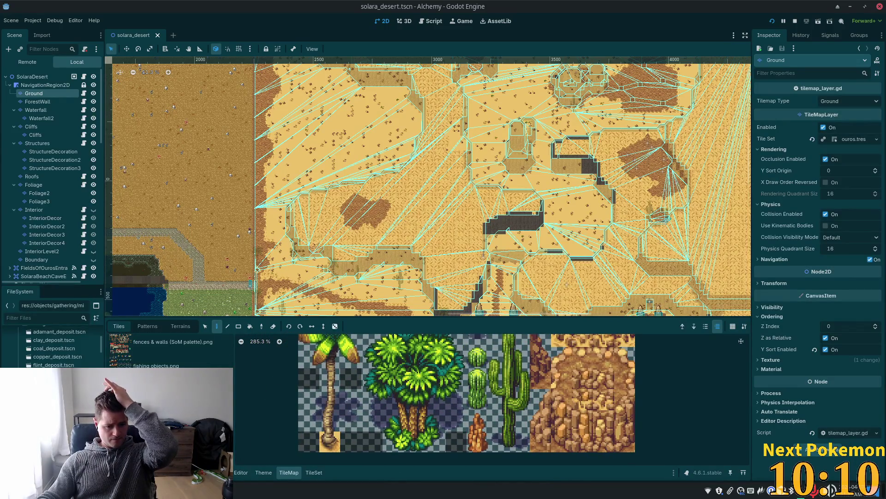
scroll(166, 350, "down", 3)
scroll(166, 351, "down", 3)
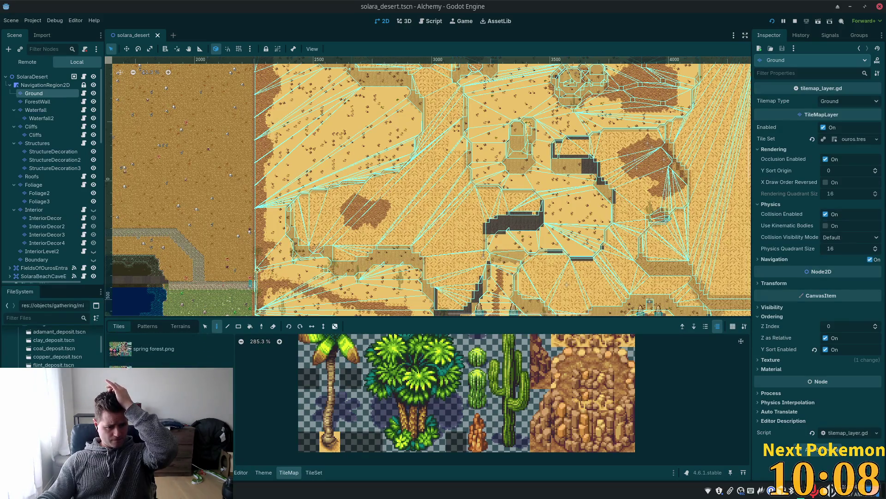
left_click(166, 363)
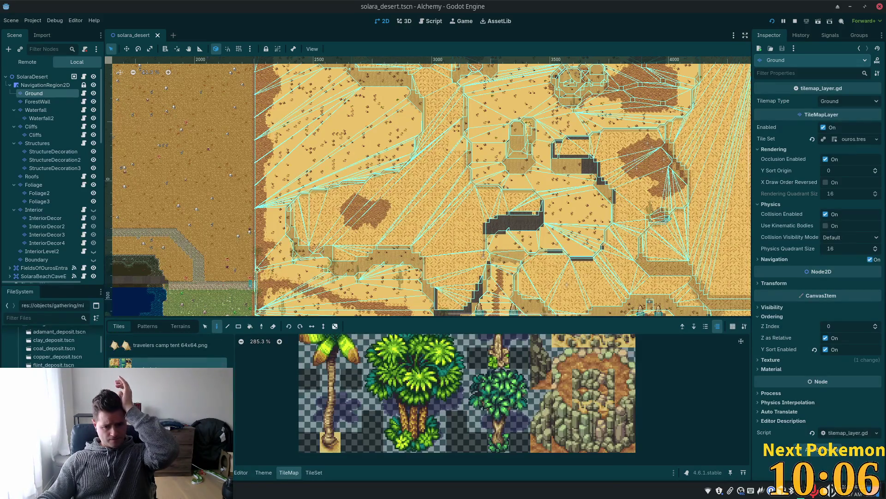
scroll(541, 421, "down", 5)
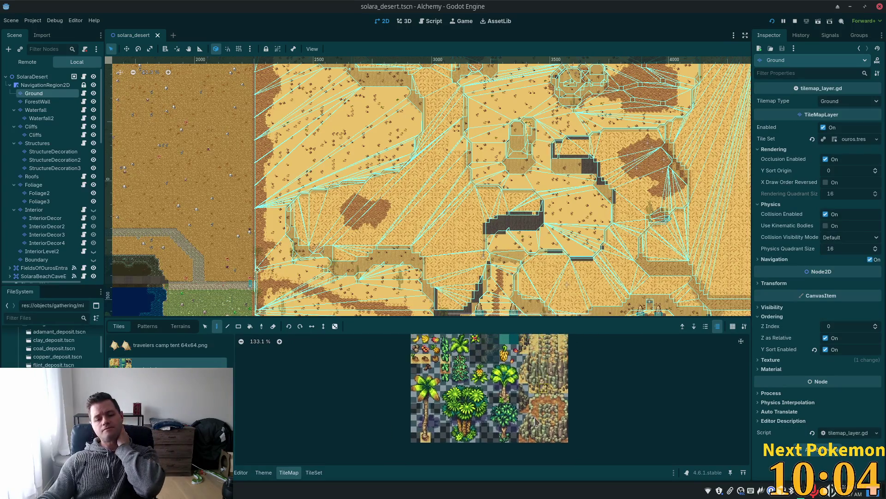
scroll(522, 372, "up", 5)
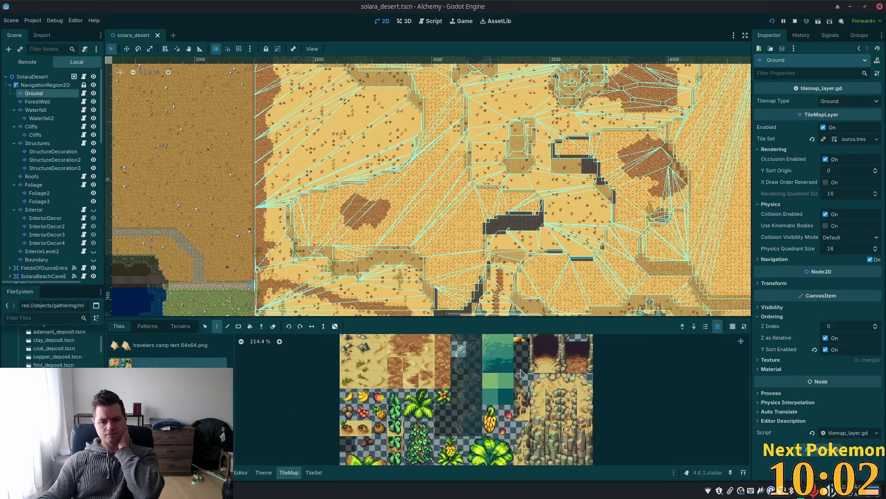
scroll(509, 386, "down", 2)
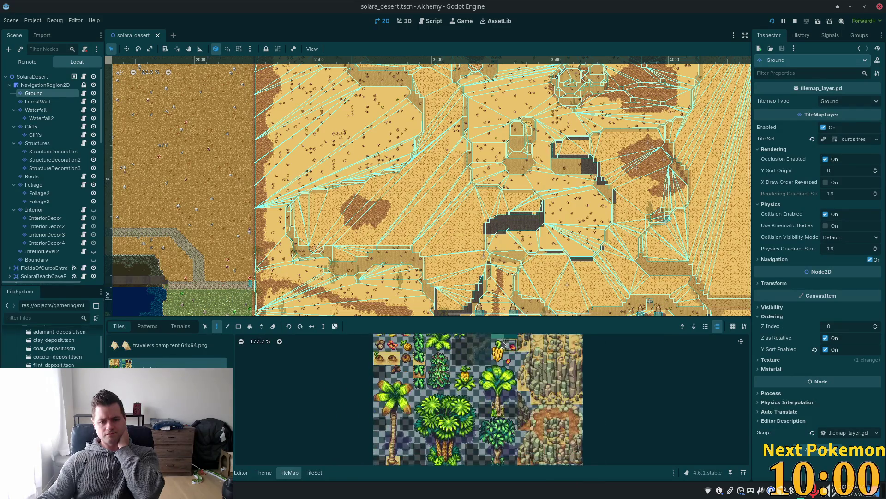
left_click_drag(478, 356, 473, 364)
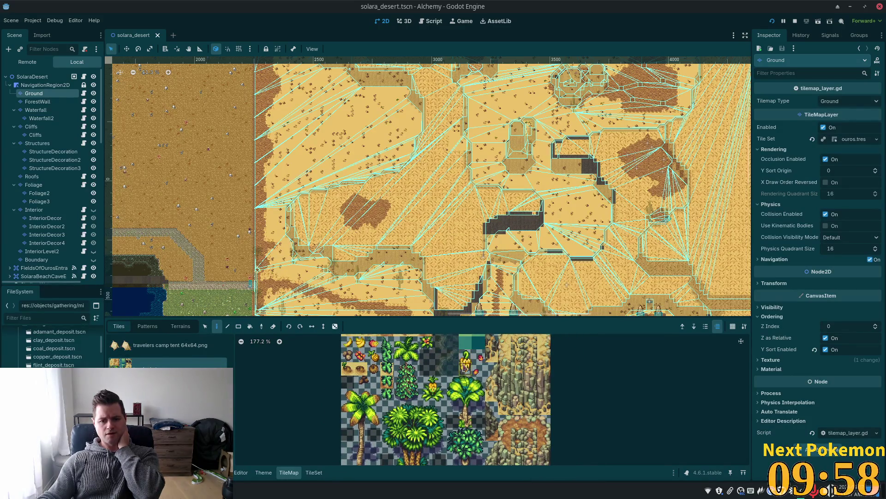
scroll(514, 409, "down", 5)
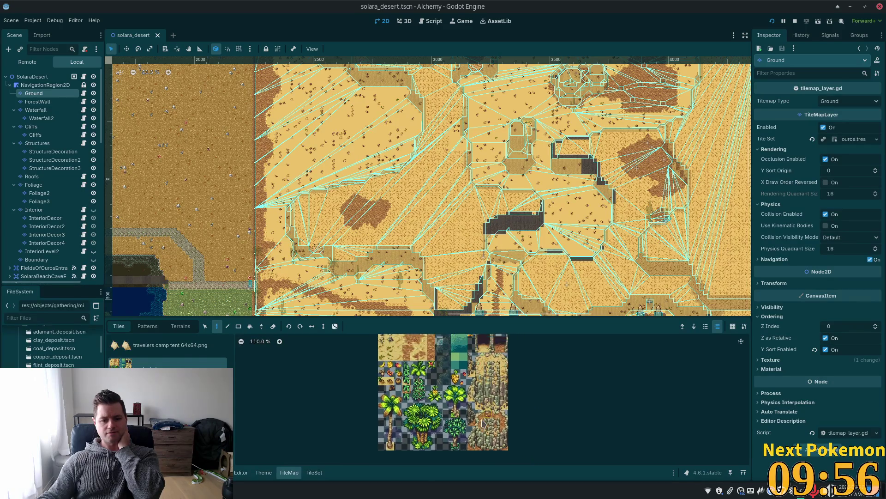
left_click_drag(481, 456, 481, 403)
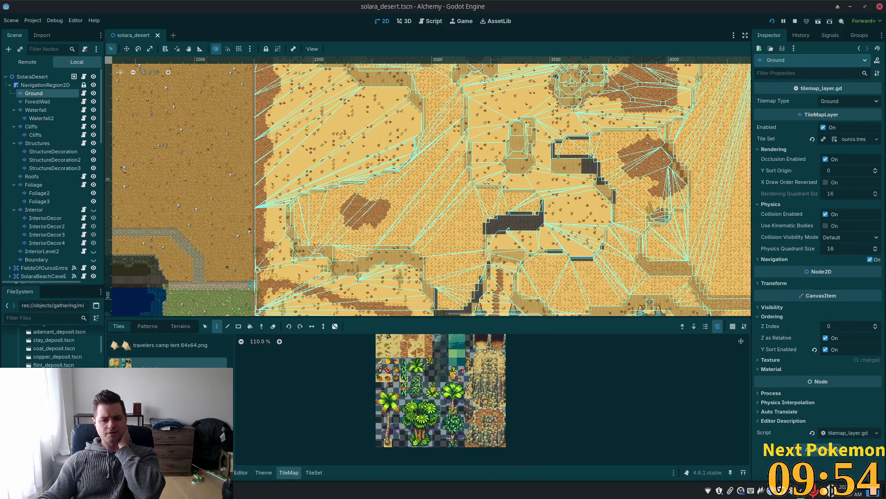
scroll(409, 371, "up", 8)
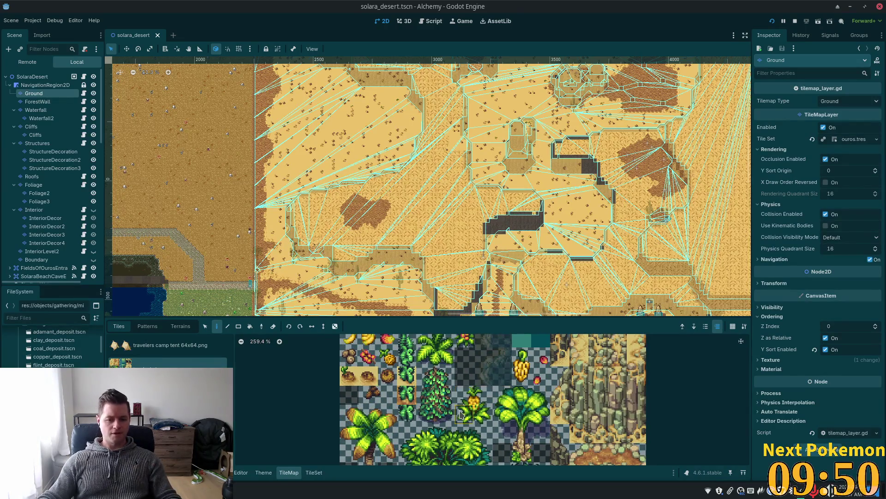
left_click_drag(457, 355, 452, 389)
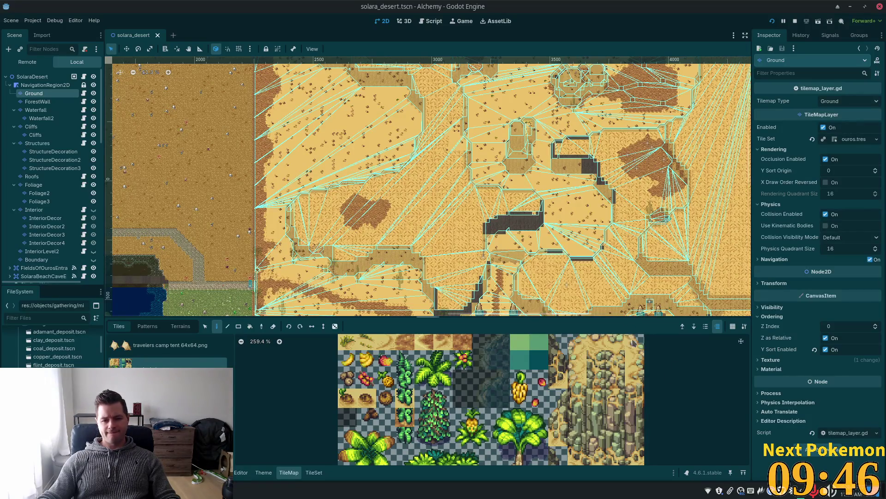
scroll(562, 383, "down", 3)
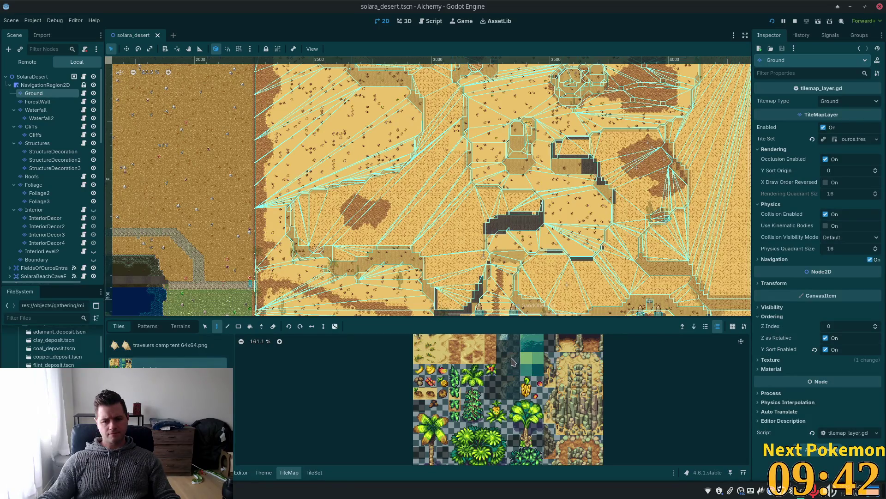
scroll(512, 362, "down", 3)
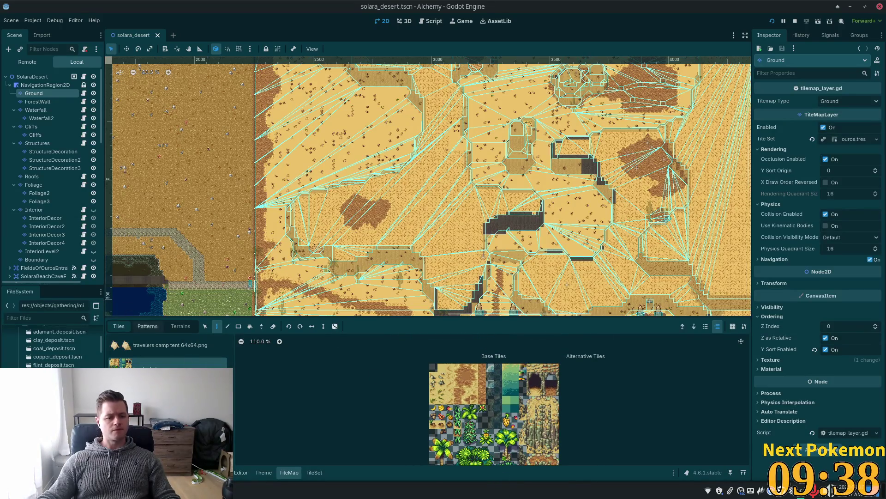
scroll(168, 353, "down", 1)
scroll(168, 354, "down", 1)
left_click_drag(234, 457, 233, 344)
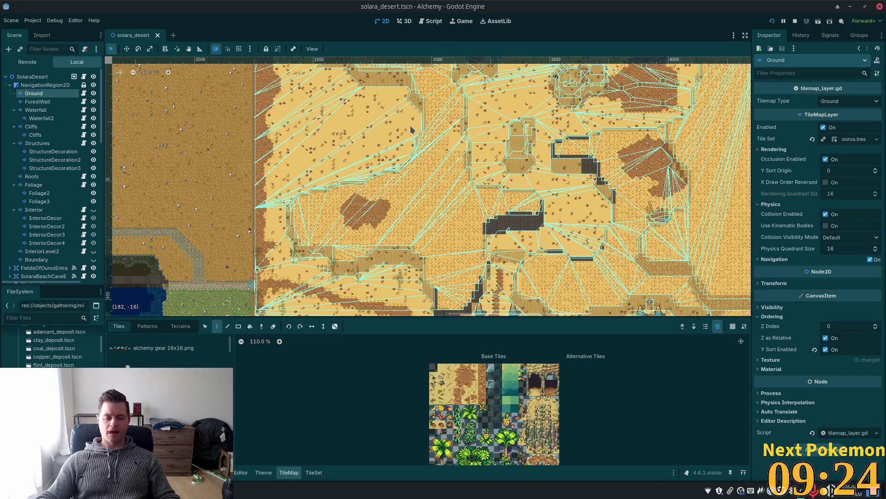
scroll(275, 410, "down", 1)
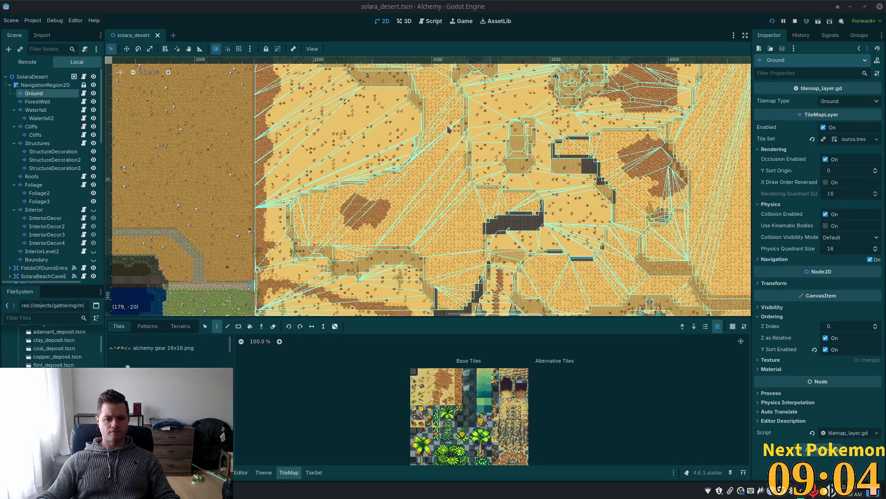
scroll(344, 119, "up", 5)
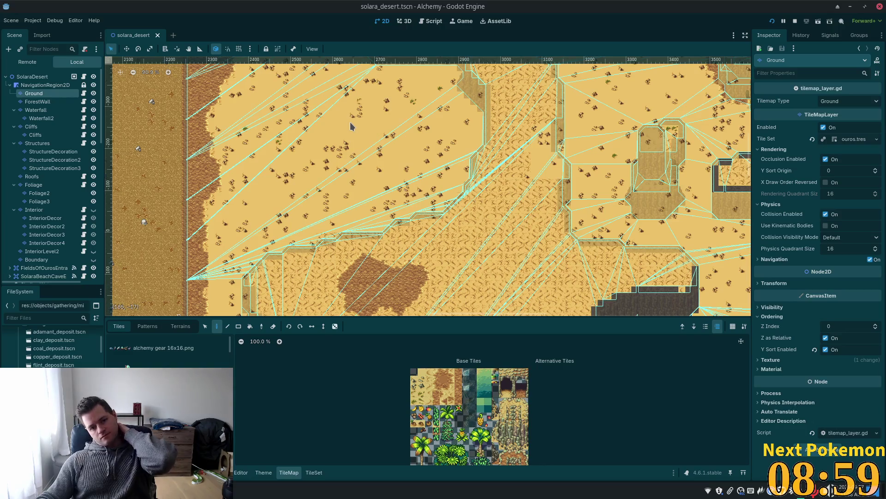
scroll(418, 145, "up", 3)
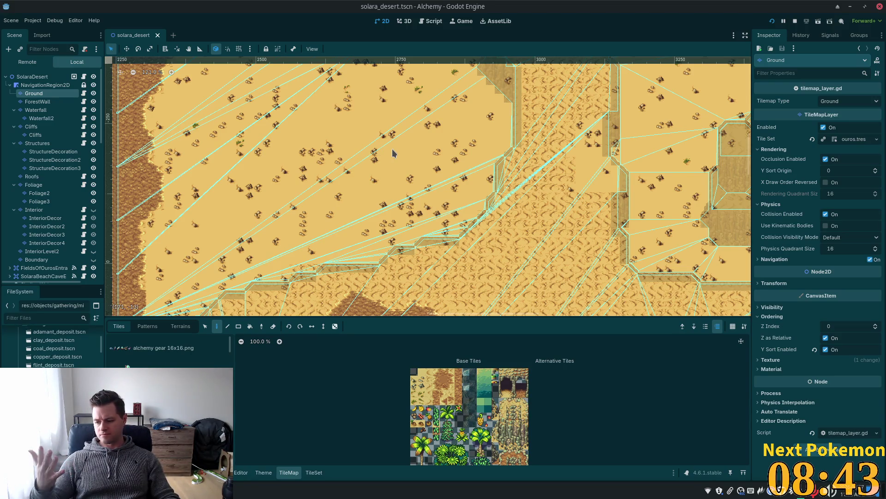
scroll(388, 158, "down", 6)
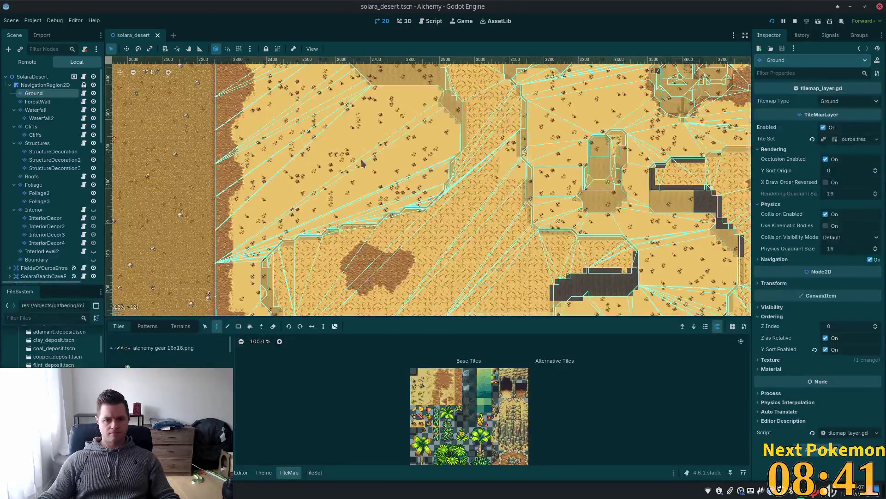
scroll(361, 180, "down", 3)
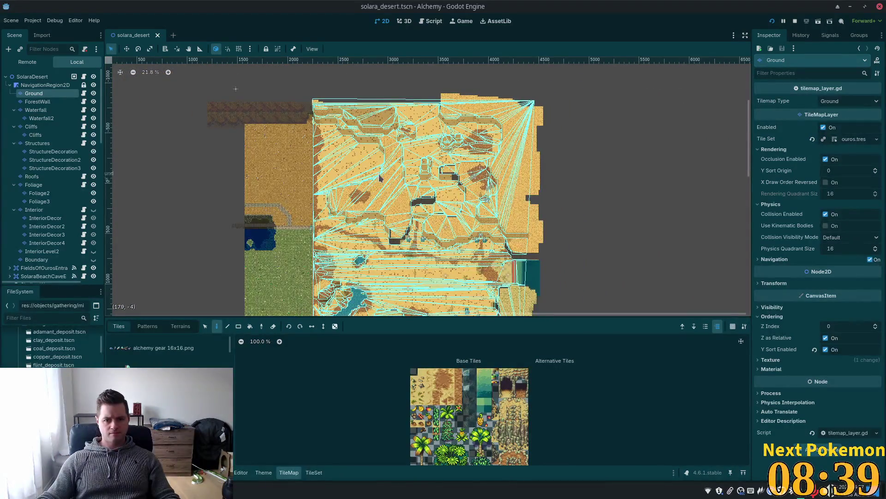
scroll(371, 155, "up", 2)
scroll(371, 155, "up", 5)
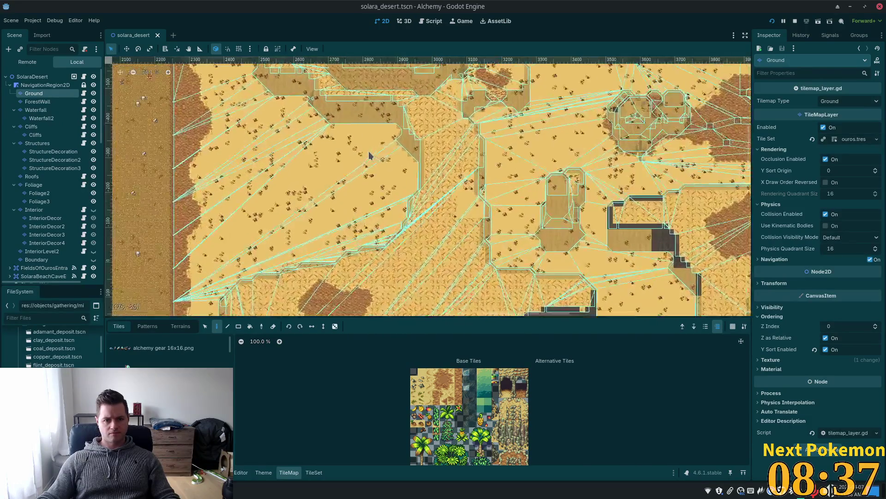
scroll(327, 140, "down", 3)
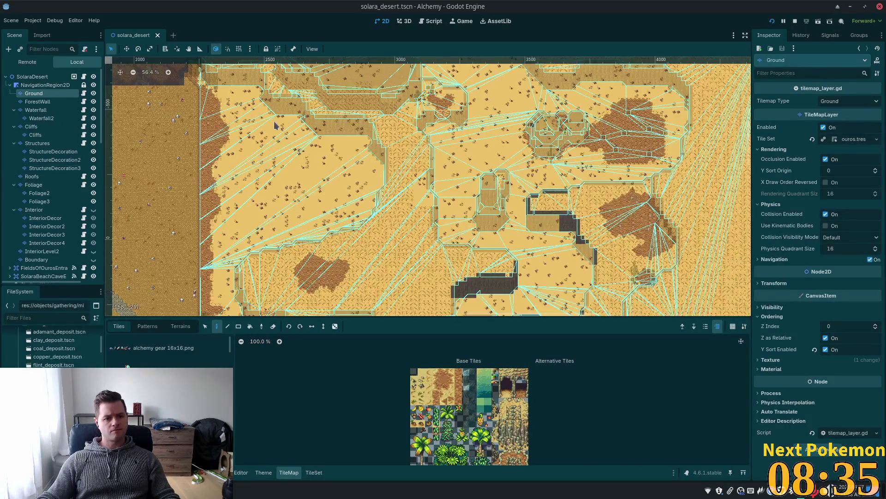
Step: Open the bog_cave scene through Quick Open and look around its cave floor
key("alt+shift+o")
type("indigo")
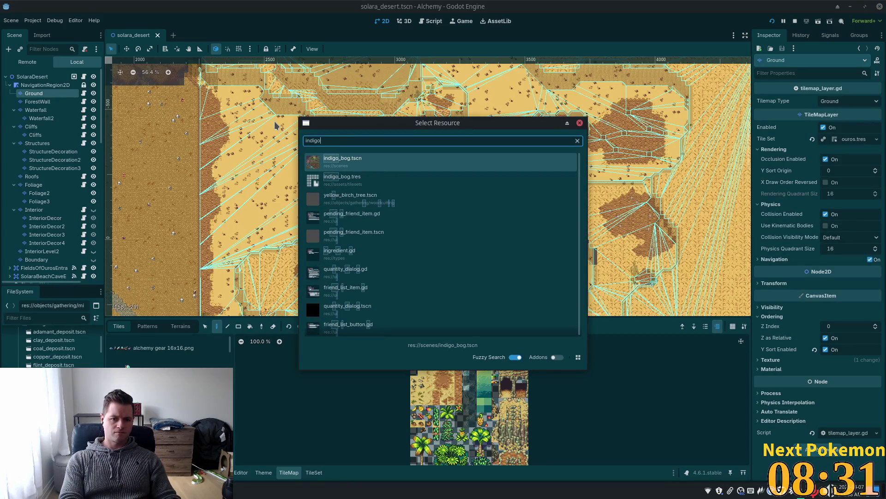
type("_")
key("BackSpace")
key("BackSpace")
key("BackSpace")
type("bog")
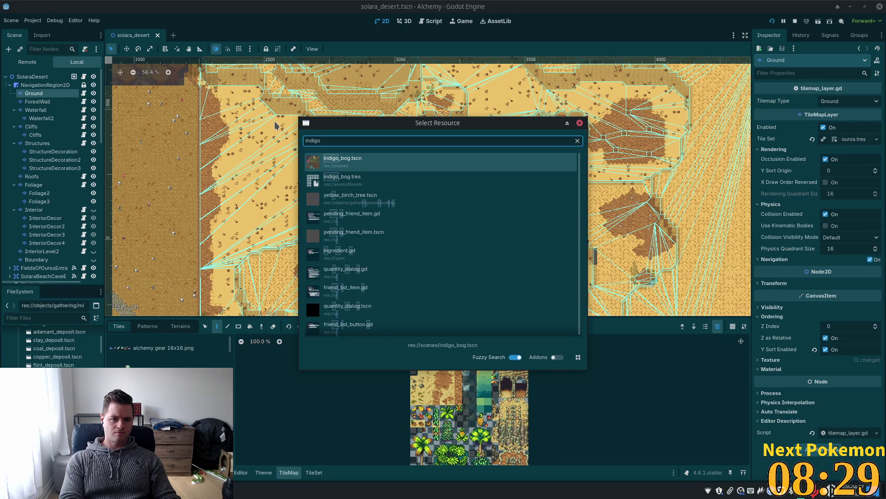
type("_cave")
key("Return")
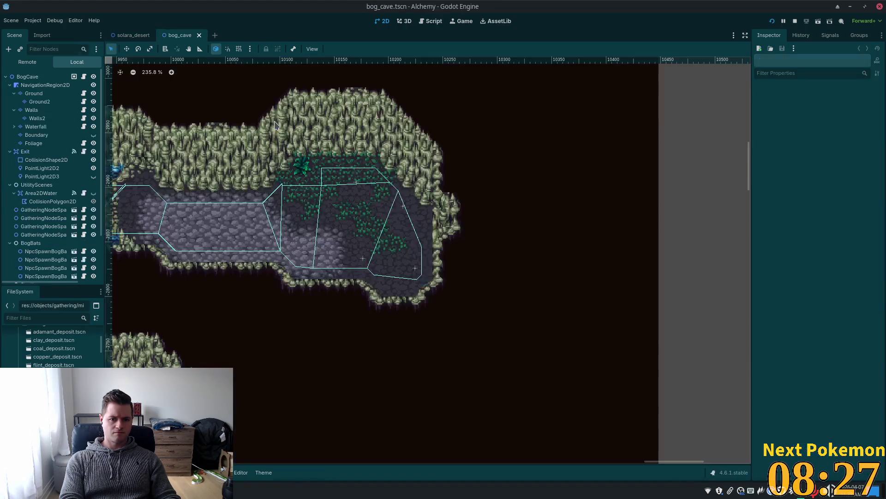
scroll(246, 144, "down", 3)
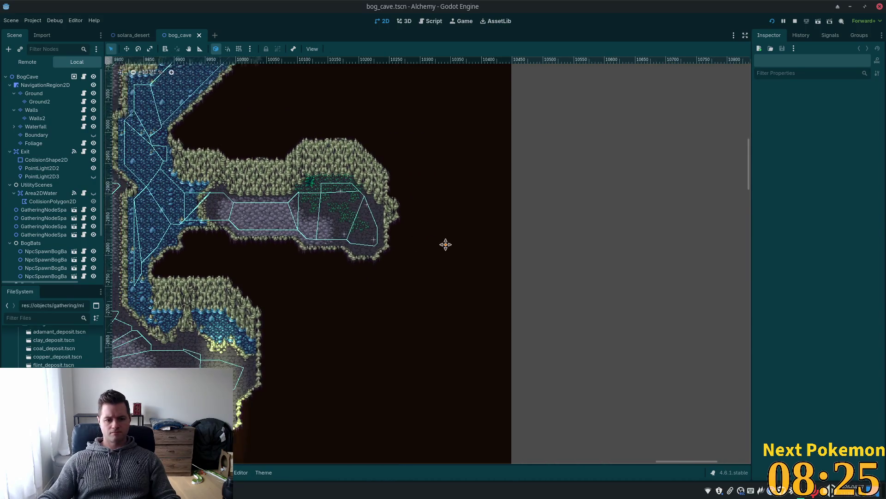
scroll(445, 243, "left", 5)
scroll(545, 216, "up", 10)
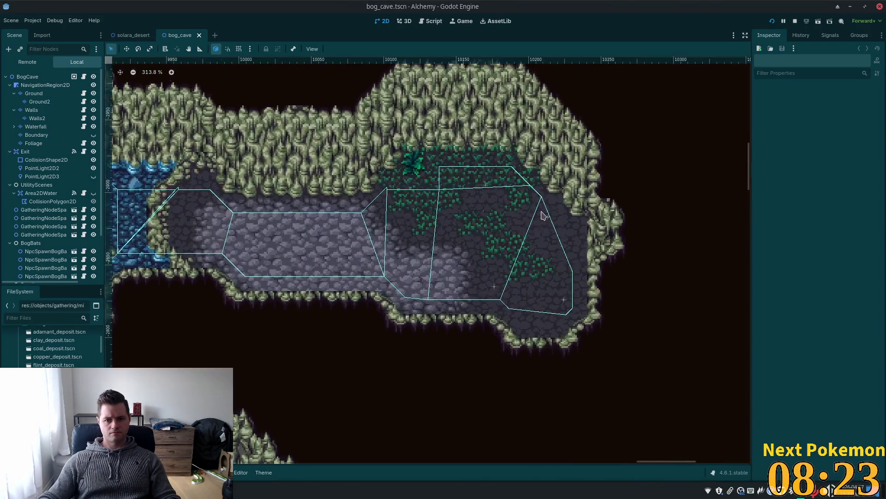
Step: Select the BogCave root, then the GatheringNodeSpawnMithril3 spawn, and inspect the cave
left_click(44, 77)
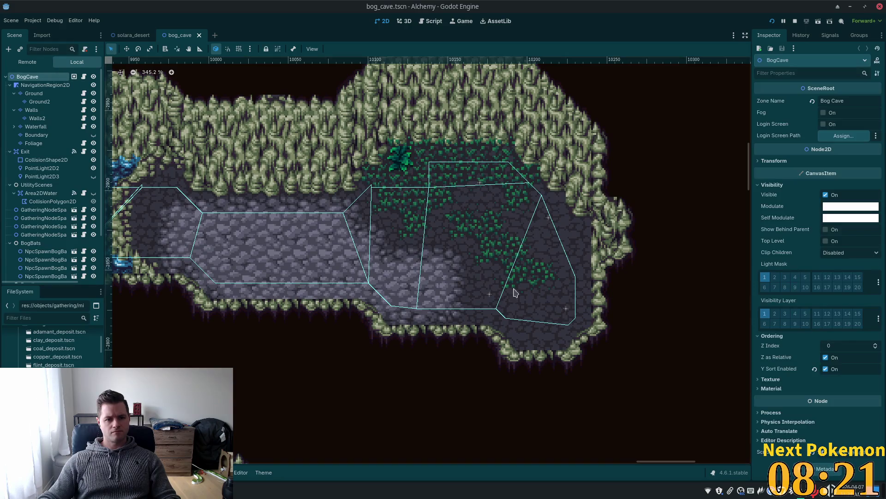
left_click(567, 309)
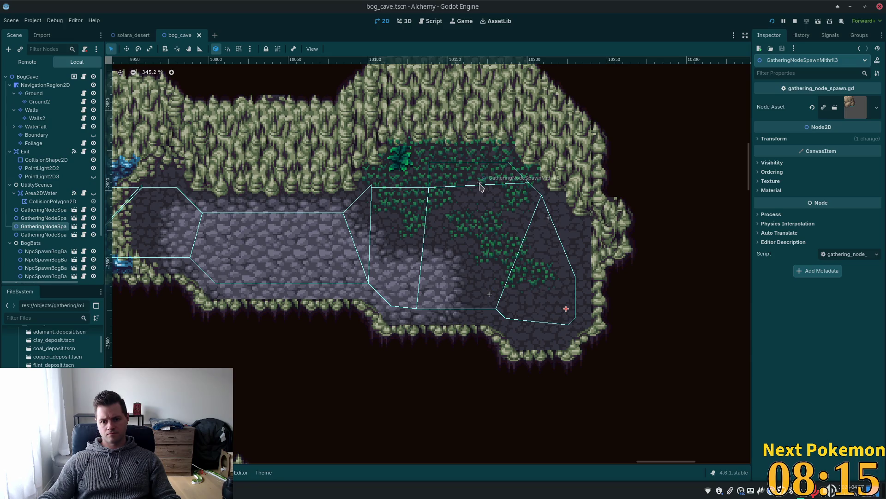
scroll(399, 221, "down", 2)
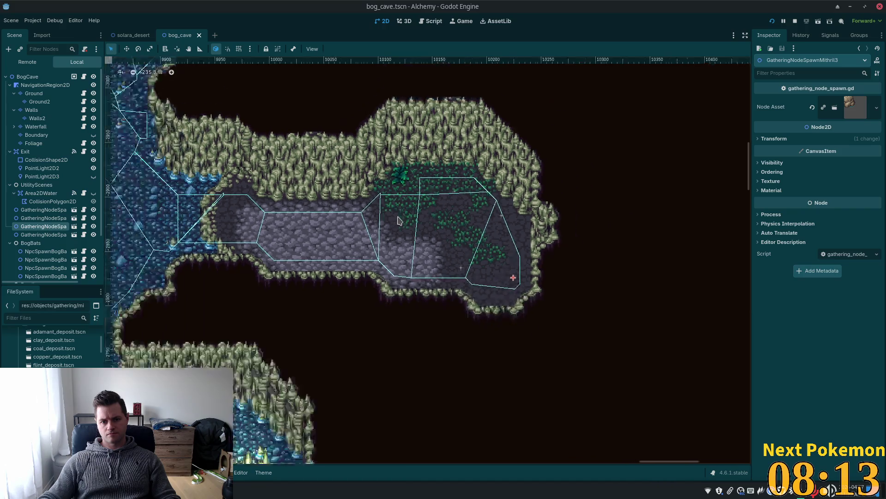
scroll(399, 220, "down", 3)
scroll(461, 208, "left", 5)
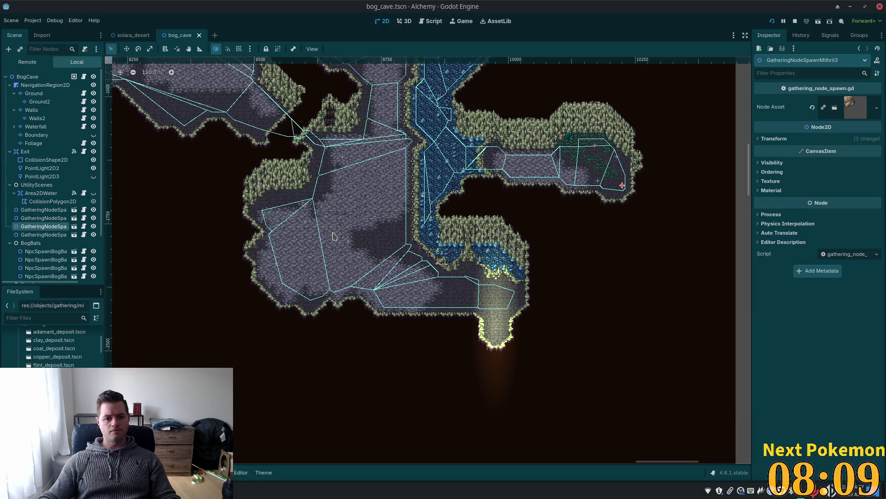
scroll(334, 236, "up", 5)
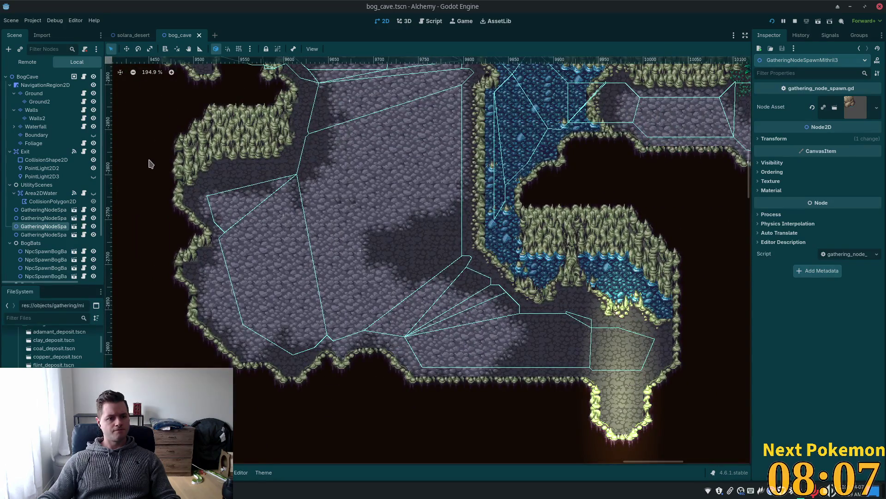
scroll(285, 211, "up", 4)
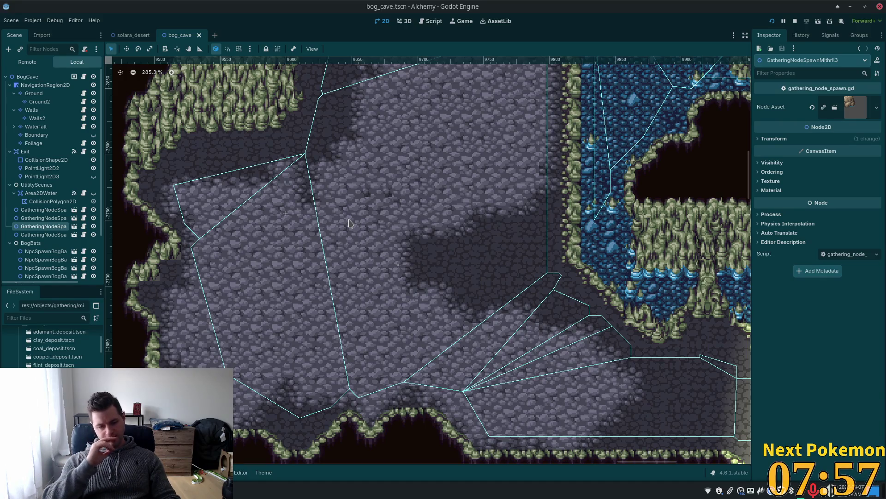
scroll(220, 347, "up", 3)
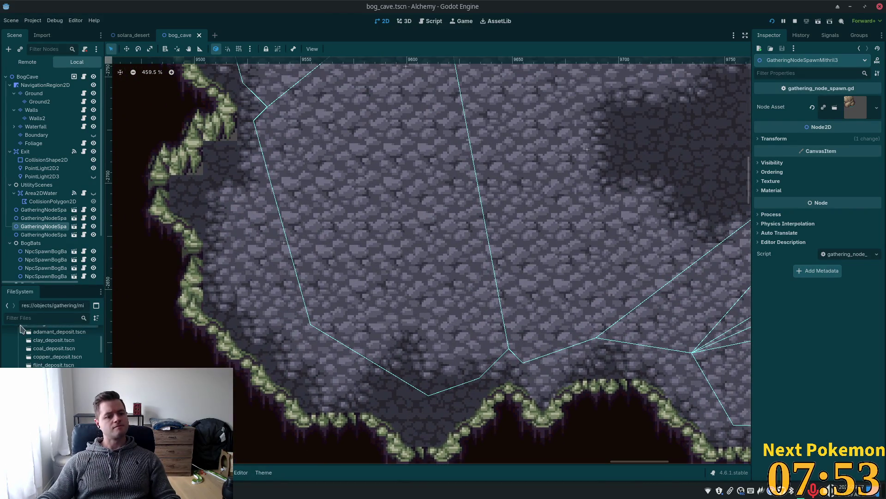
Step: Filter the FileSystem files by 'gather'
left_click(29, 313)
left_click(29, 313)
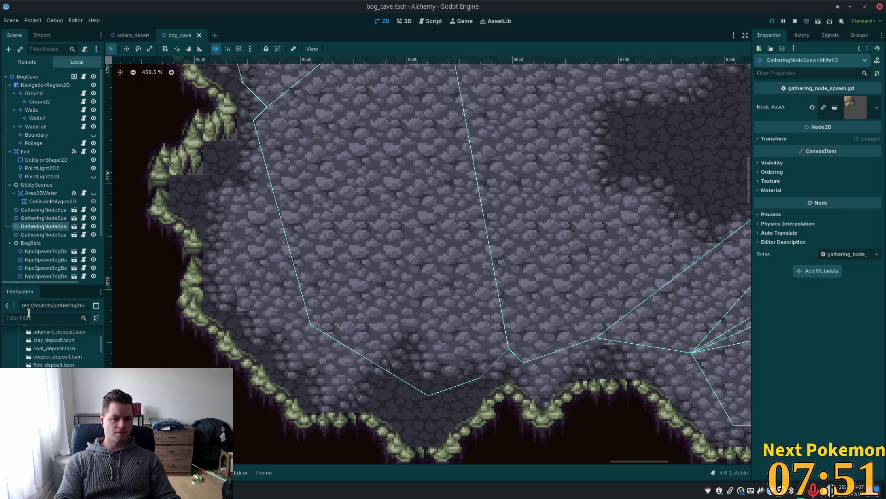
type("gather")
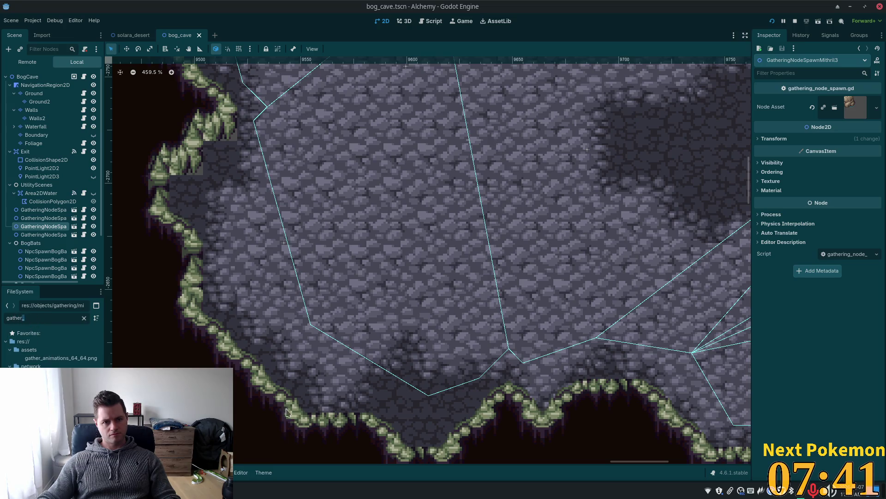
Step: Back in solara_desert, open the scene that the GatheringNodeSpawn8 node instances
left_click(133, 36)
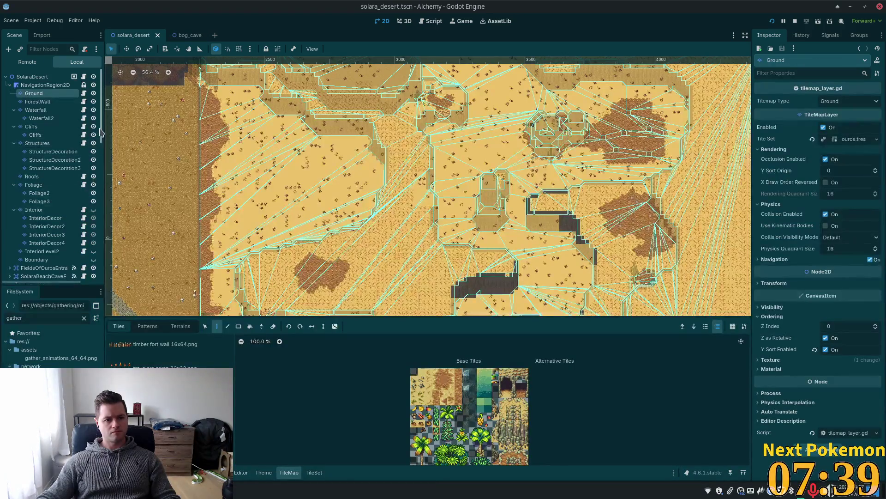
scroll(55, 185, "down", 15)
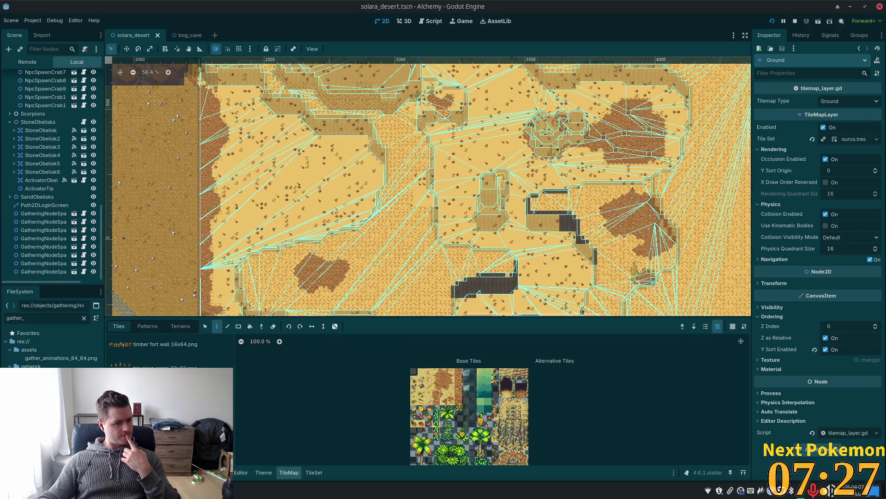
left_click(44, 272)
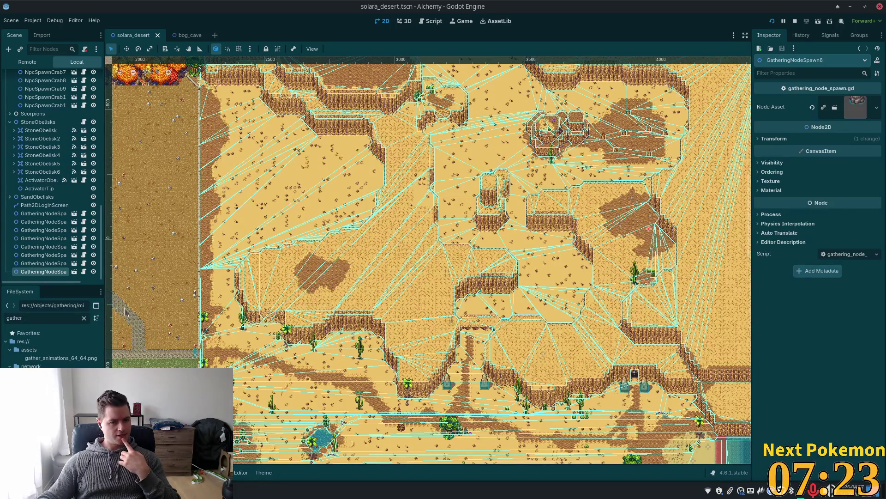
right_click(23, 272)
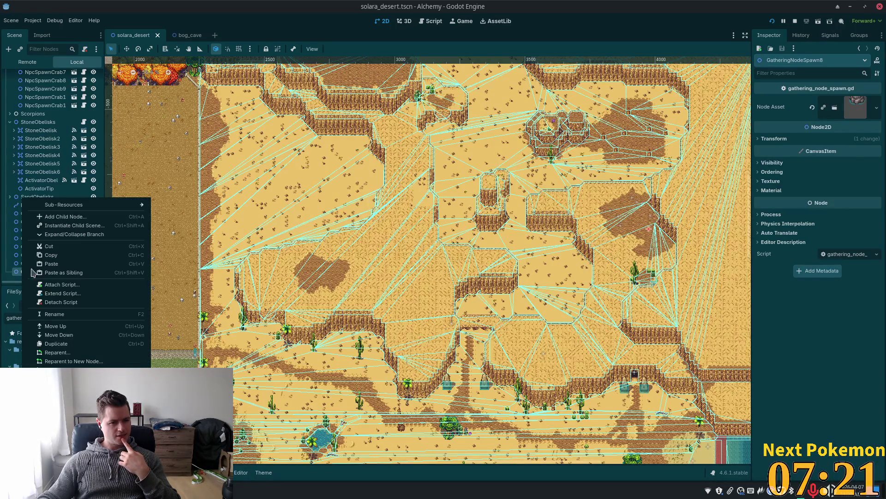
key("Escape")
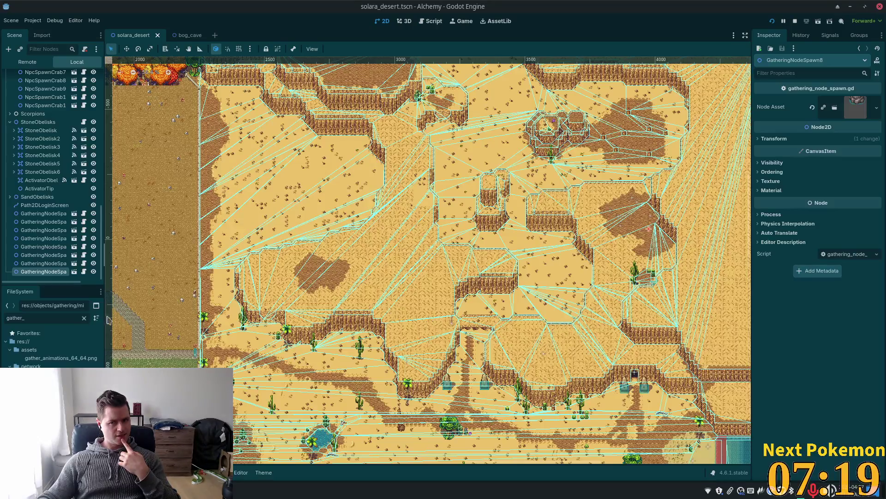
left_click(74, 272)
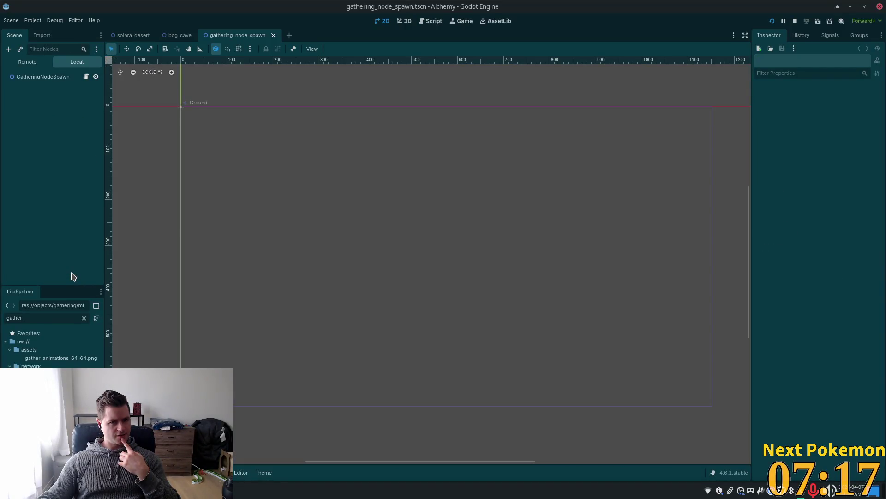
Step: Use Show in FileSystem on the GatheringNodeSpawn root and scroll its folder's mining deposit scenes
right_click(44, 81)
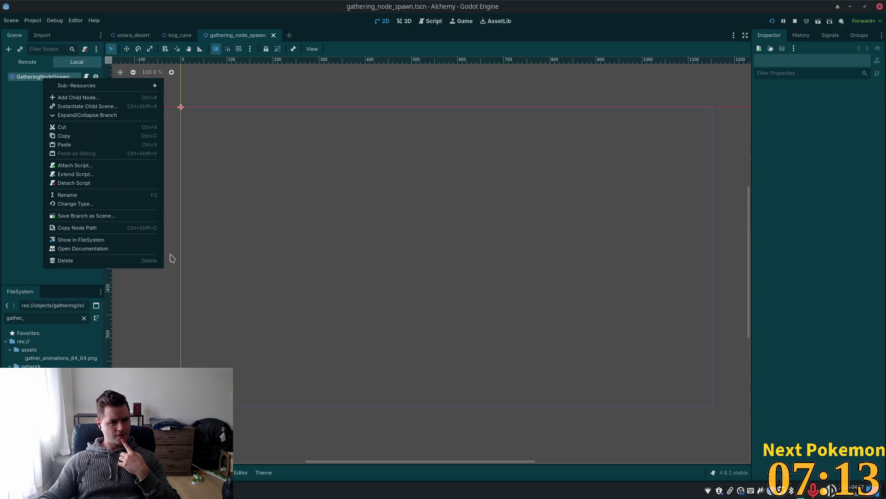
left_click(124, 239)
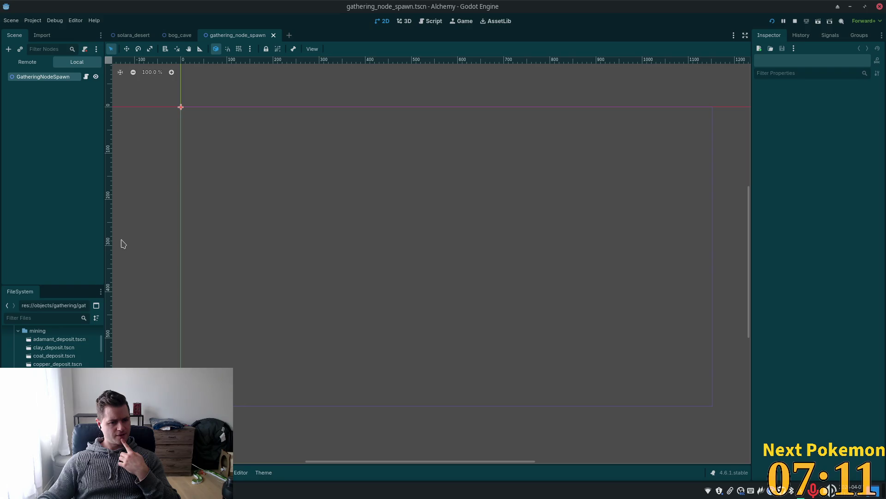
scroll(51, 364, "down", 2)
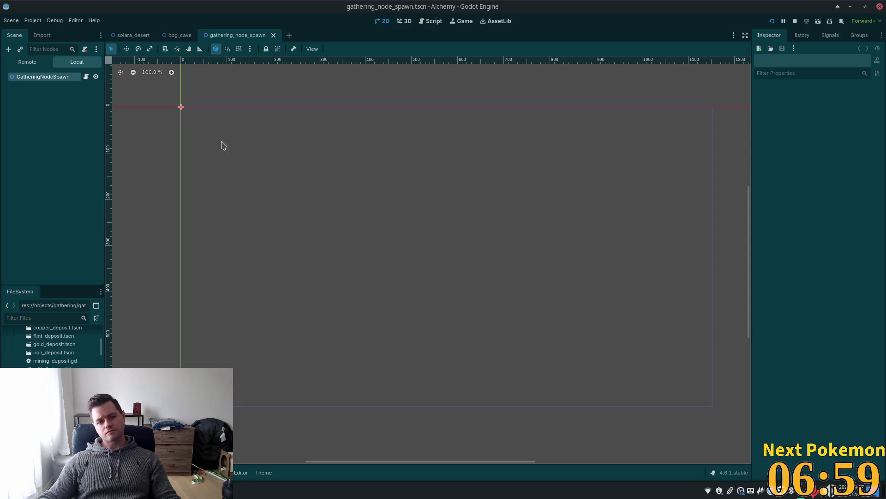
mouse_move(129, 32)
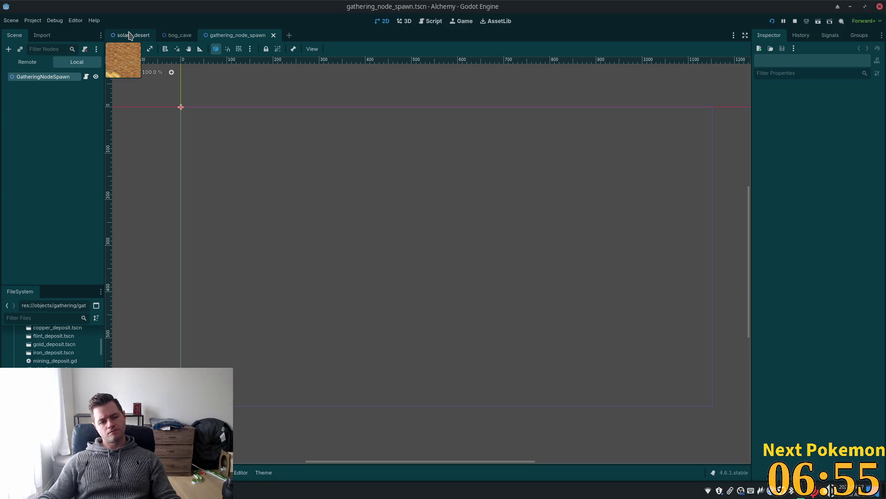
Step: On the bog_cave scene, search the Add Node dialog for 'gather', then close it without adding anything
left_click(179, 35)
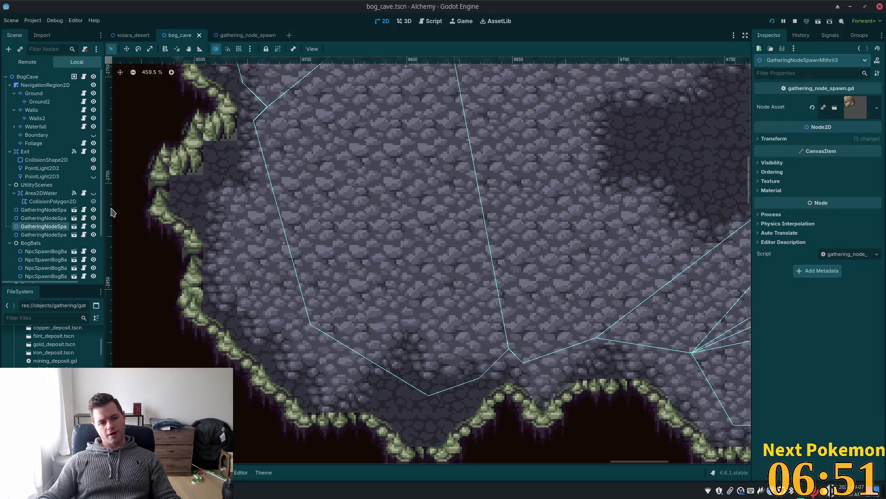
left_click(26, 78)
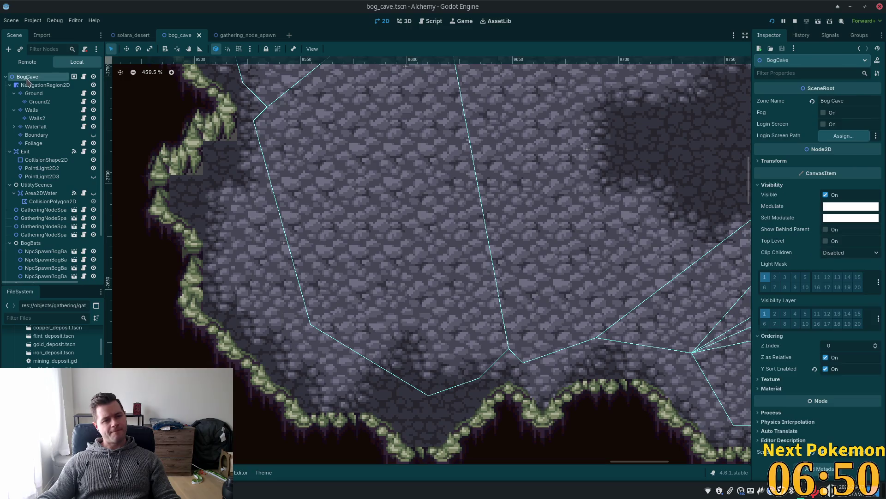
right_click(330, 346)
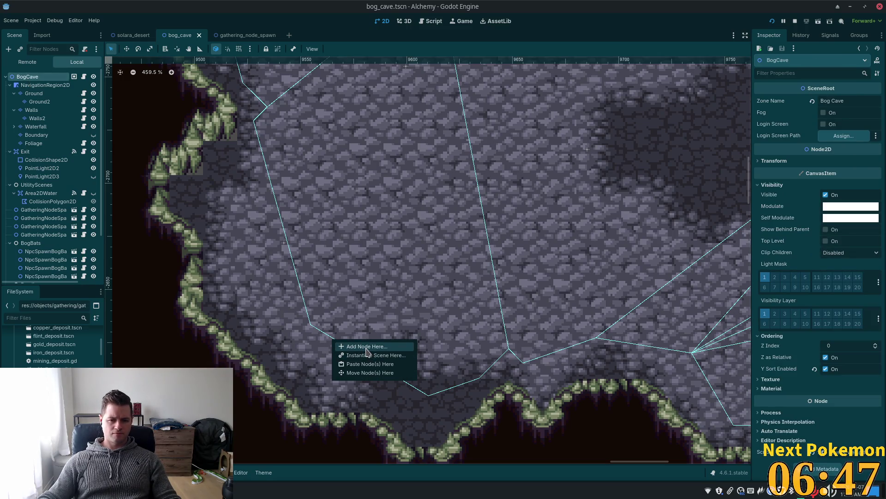
left_click(365, 347)
type("gather")
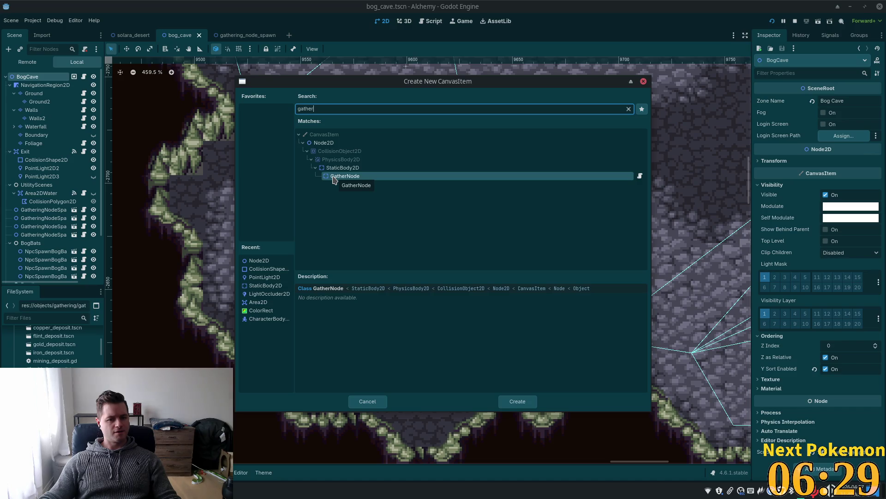
left_click(643, 81)
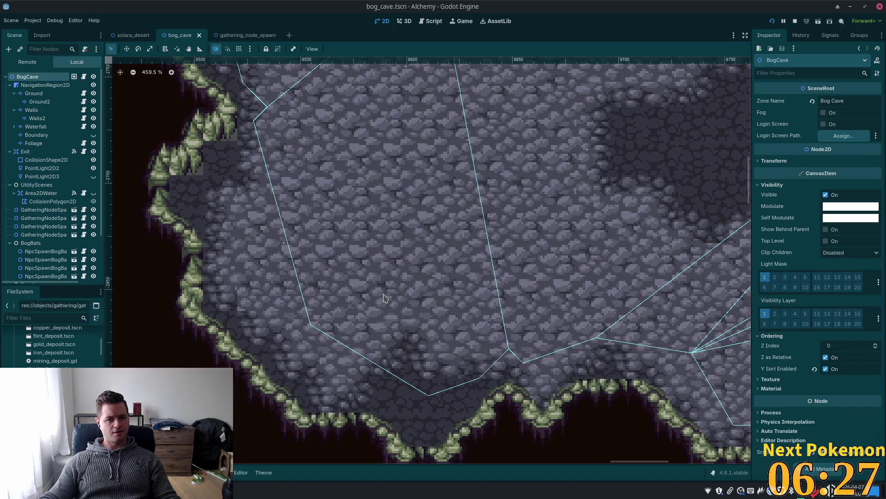
Step: Instance gathering_node_spawn.tscn at a spot near the cave's lower rock edge
right_click(317, 355)
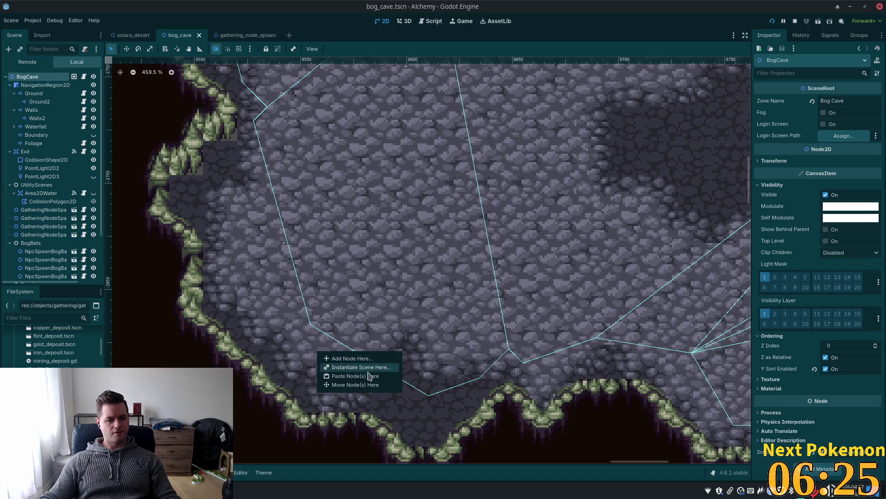
left_click(367, 368)
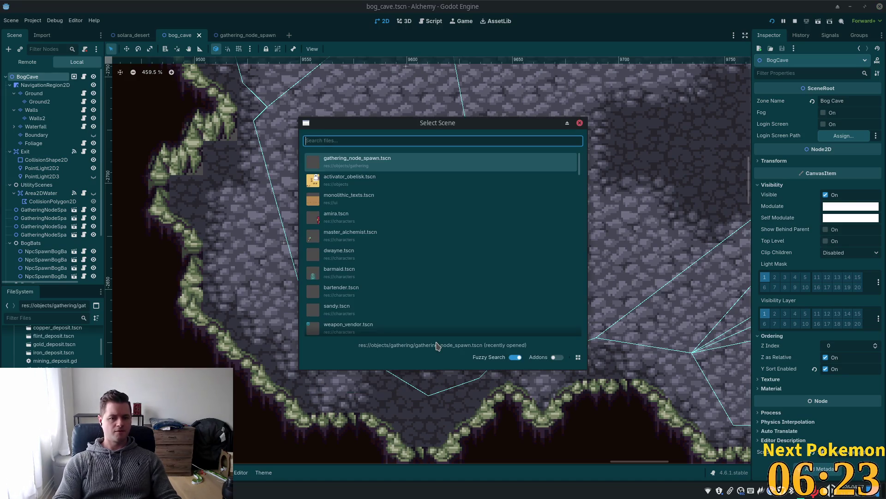
double_click(349, 165)
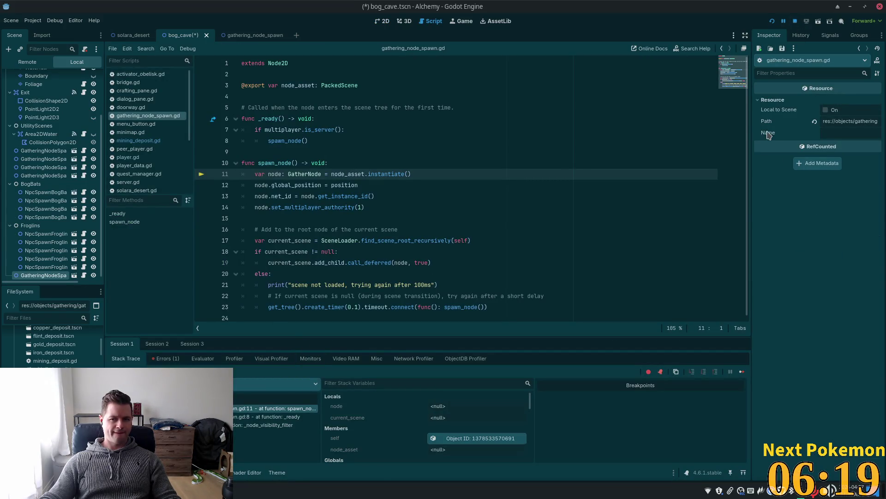
Step: Stop the paused debug session, filter the FileSystem for 'nitrate' and select the new GatheringNodeSpawn
key("F8")
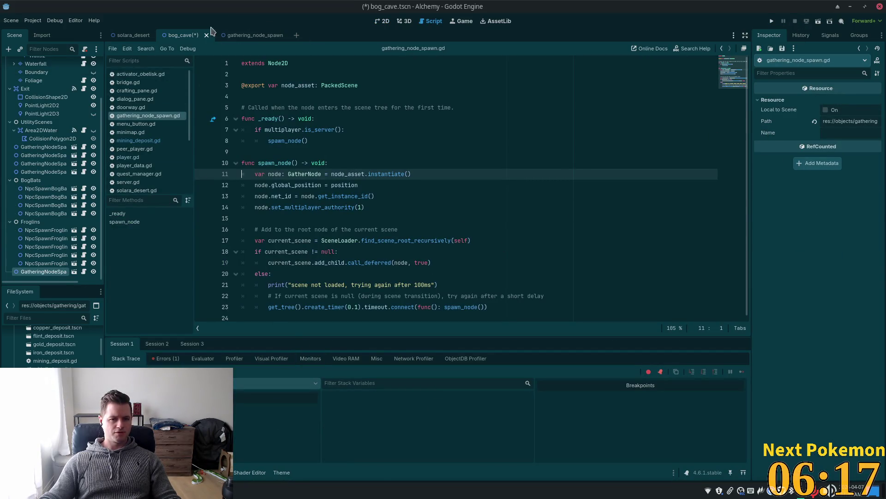
left_click(384, 22)
scroll(364, 234, "down", 5)
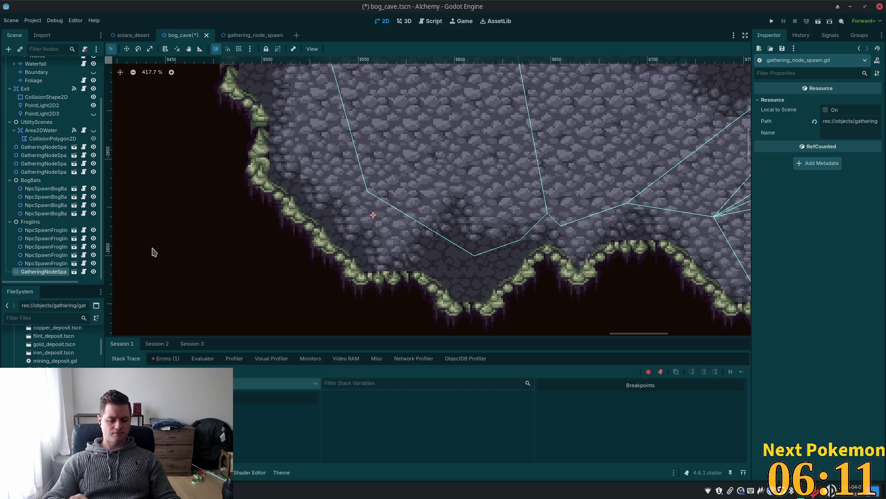
type("nitrate")
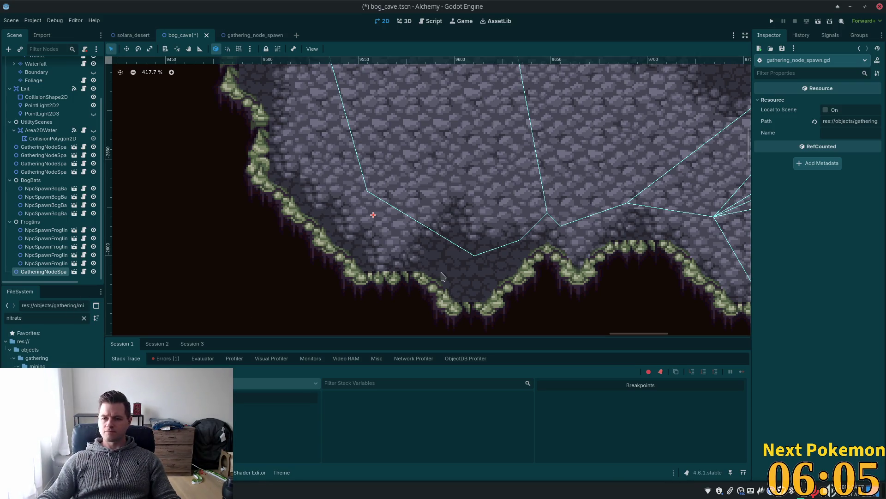
left_click(39, 272)
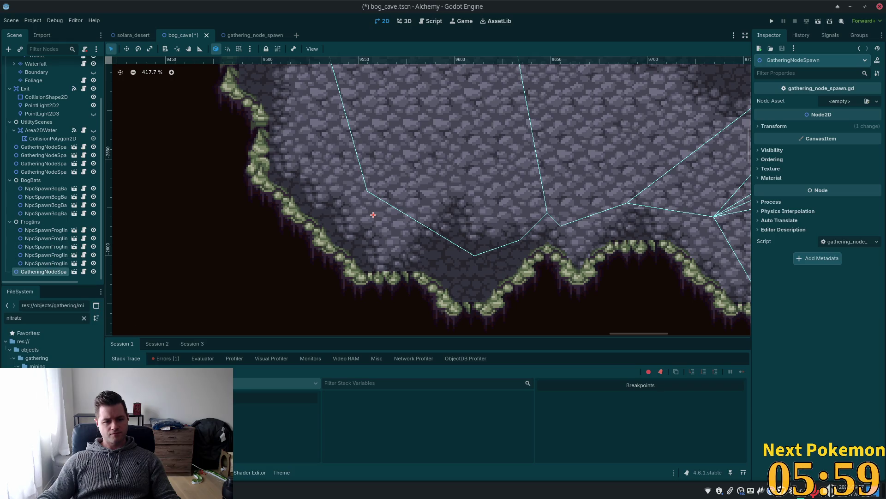
Step: Assign nitrate_deposit.tscn as the spawn's Node Asset
mouse_move(55, 383)
left_mouse_down()
mouse_move(818, 84)
mouse_move(845, 101)
left_mouse_up()
scroll(39, 216, "up", 3)
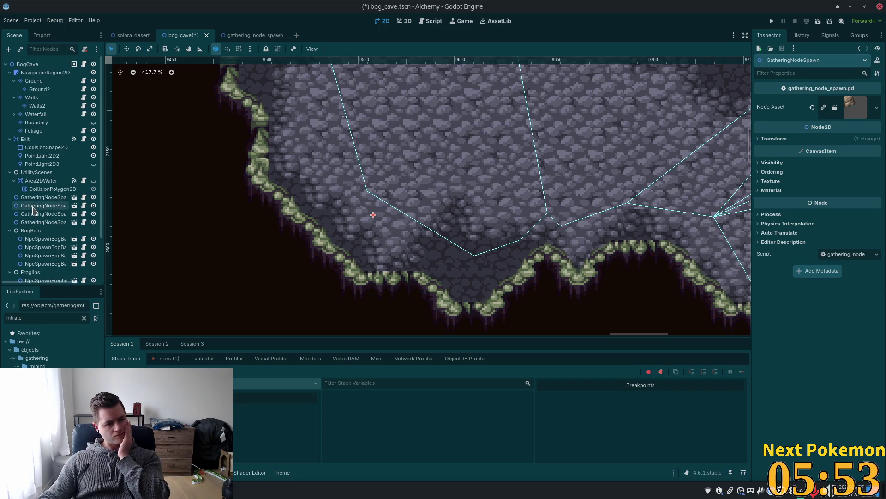
scroll(33, 210, "down", 1)
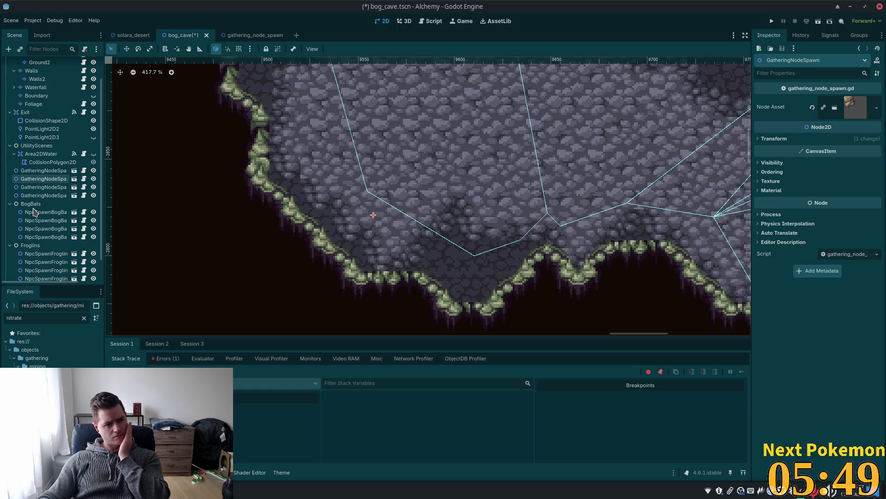
left_click(10, 145)
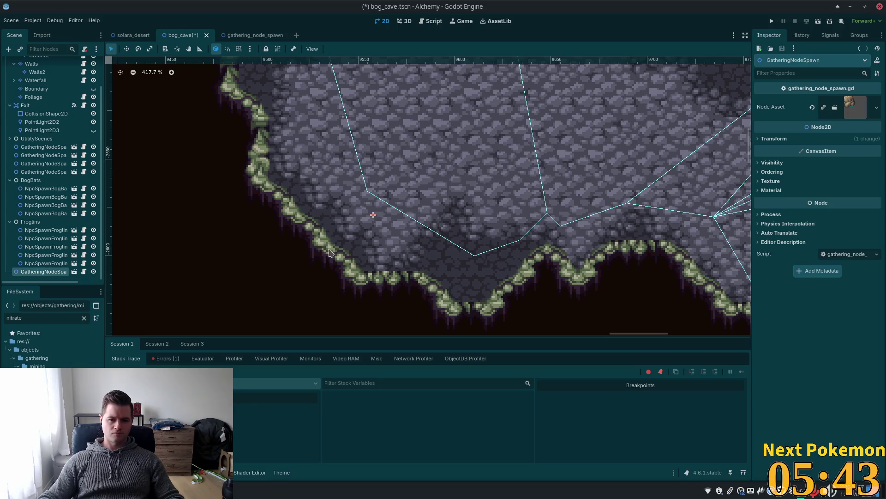
Step: Duplicate the spawn twice, move the copies higher into the cave, then save and run
key("ctrl+d")
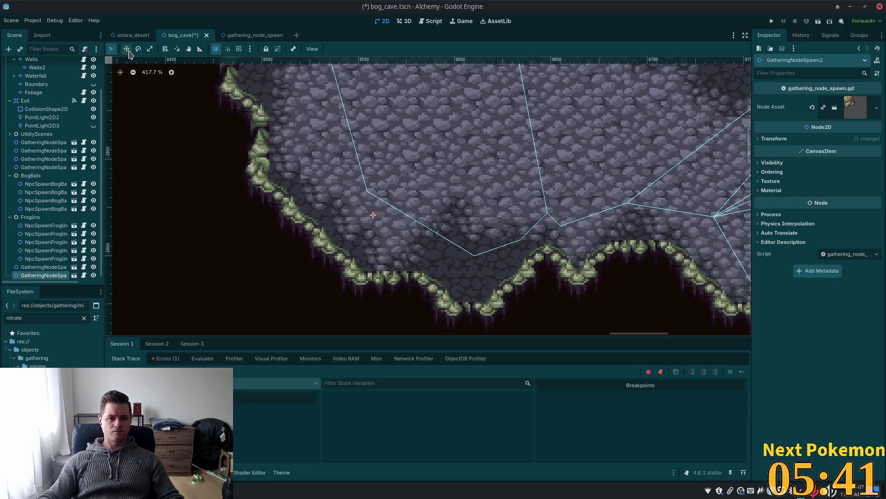
left_click(127, 49)
left_click_drag(267, 158, 265, 150)
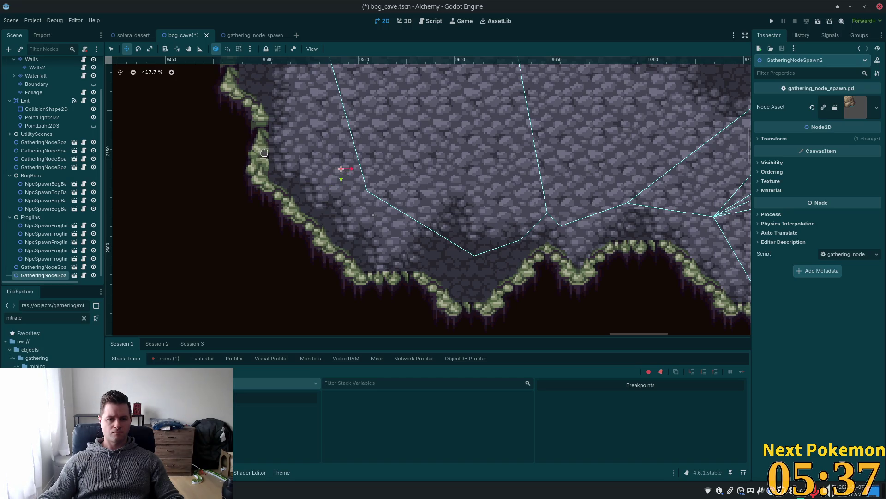
scroll(509, 194, "up", 5)
key("ctrl+d")
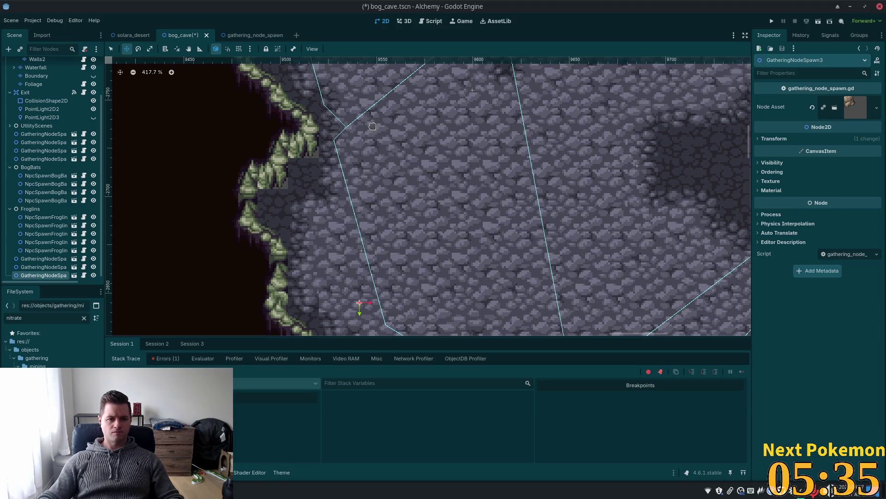
left_click_drag(373, 126, 480, 91)
left_click_drag(483, 137, 471, 261)
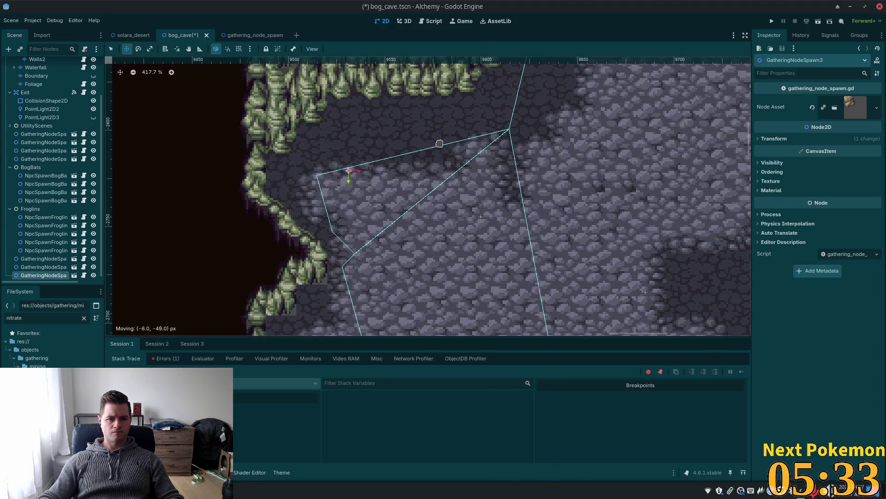
left_click_drag(439, 144, 444, 115)
key("F5")
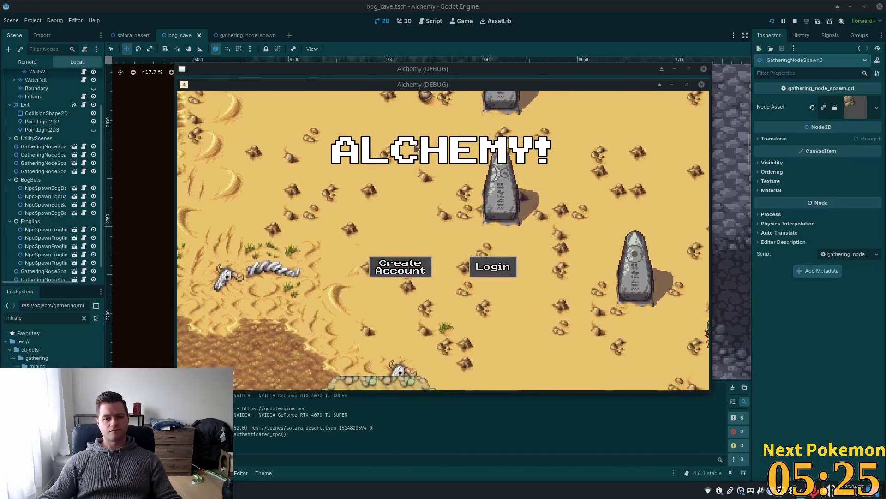
Step: Log in to the game and warp to the Bog
left_click(494, 266)
left_click(192, 246)
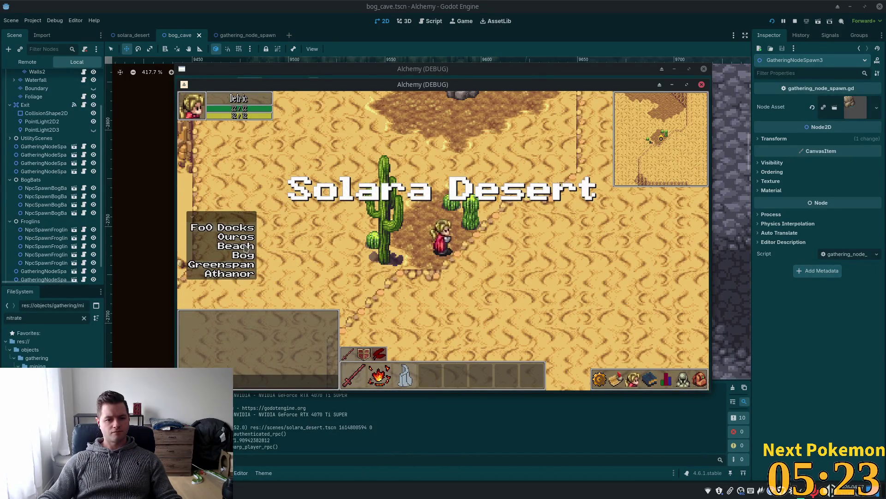
left_click(243, 255)
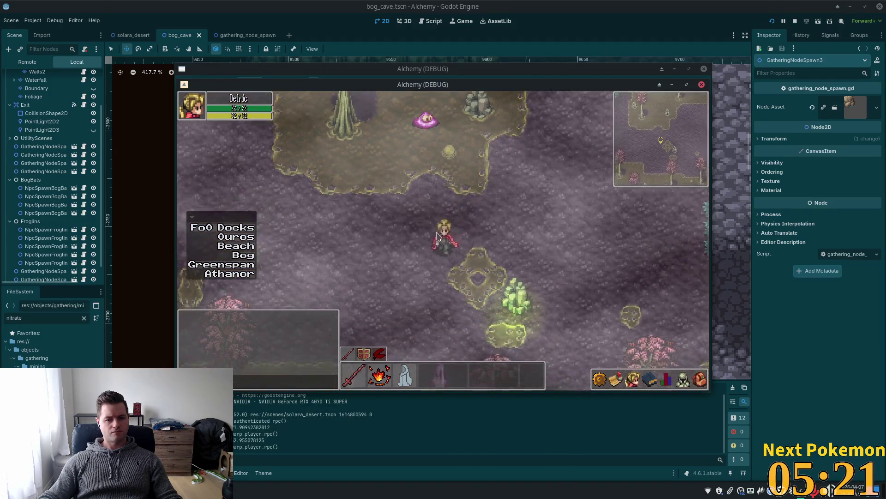
Step: Walk down through the bog and left through the cave mouth into Bog Cave
key("Left")
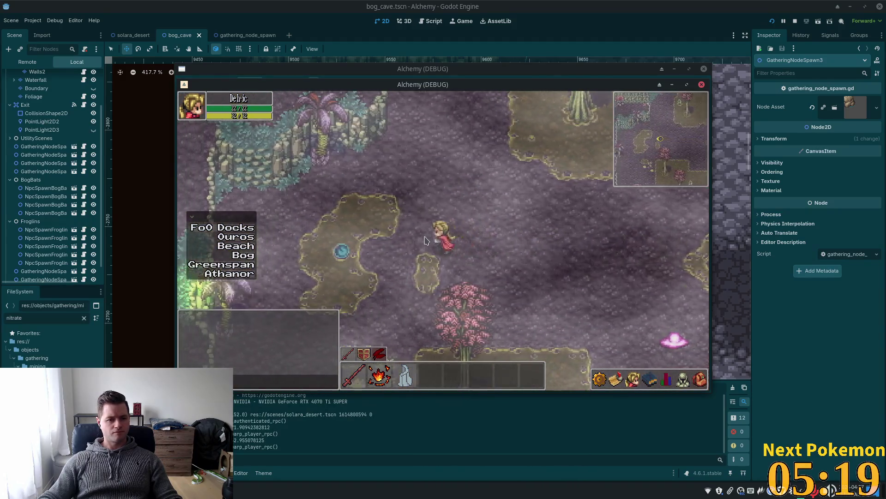
key("Left")
key("Down")
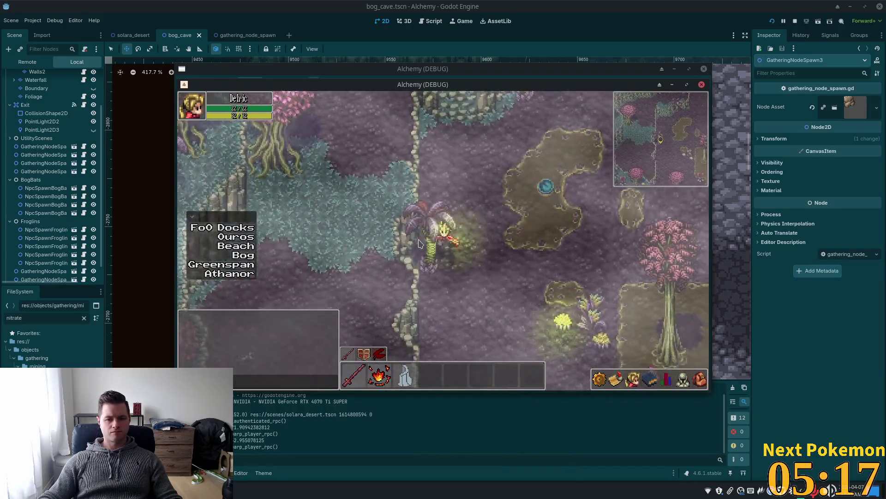
key("Down")
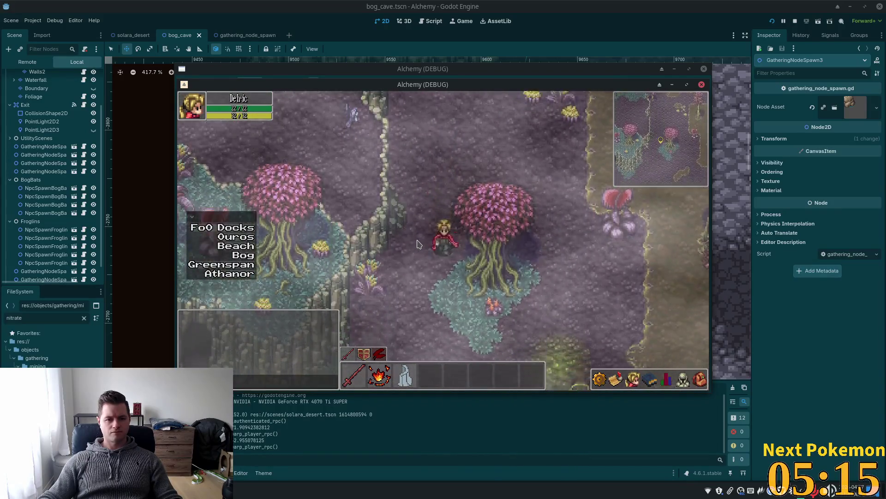
key("Down")
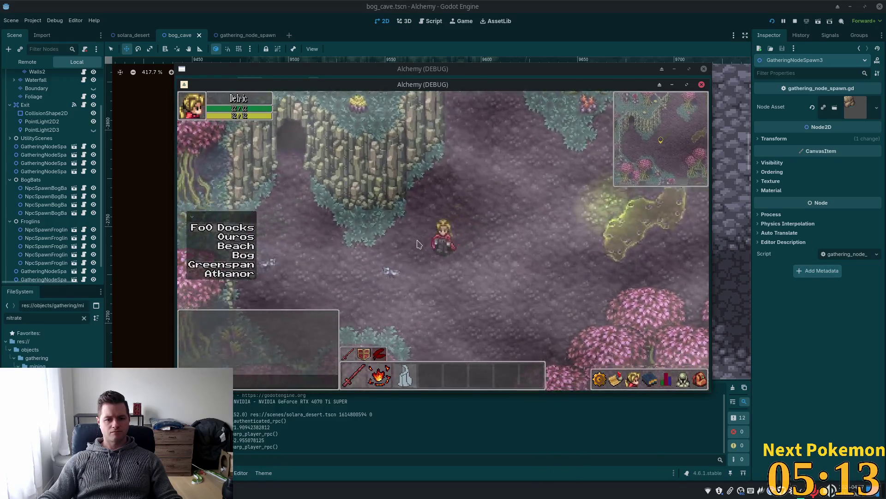
key("Up")
key("Left")
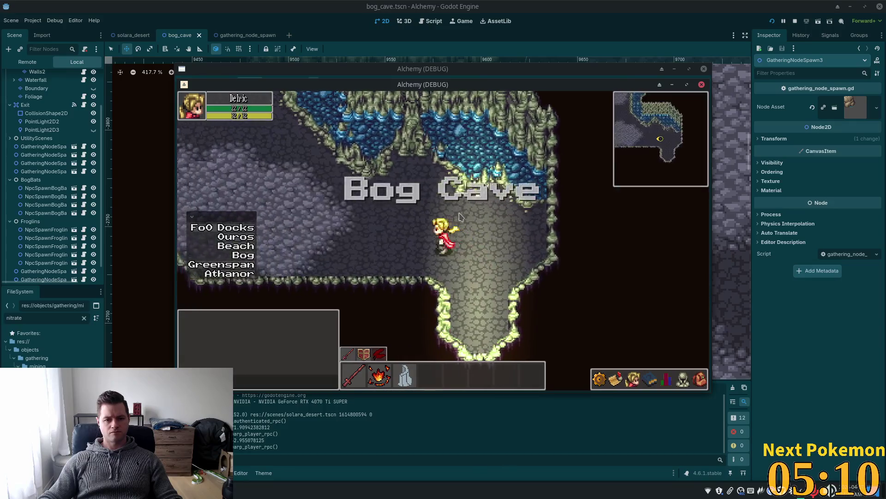
key("Left")
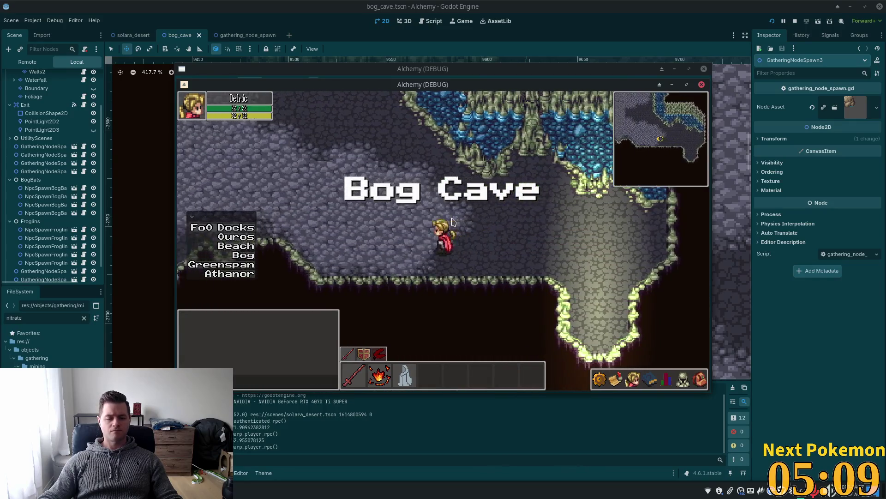
key("Left")
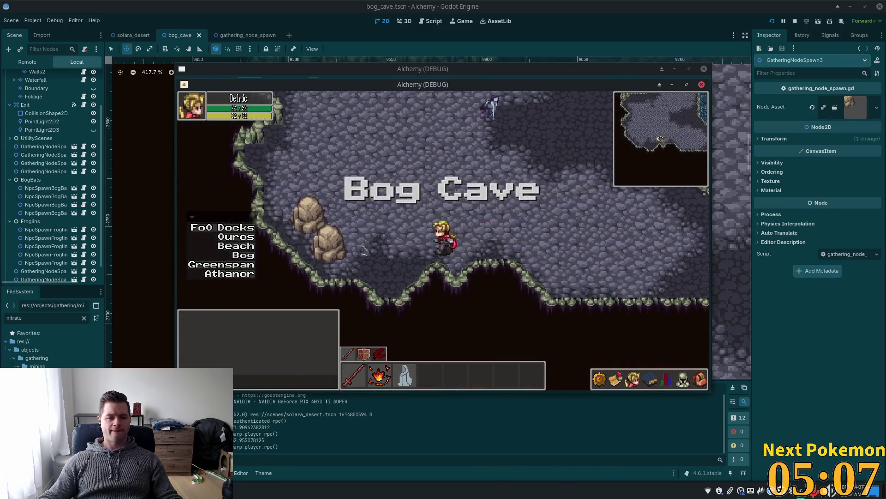
Step: Walk up through the cave and check the equipment and inventory panels
key("Up")
key("Left")
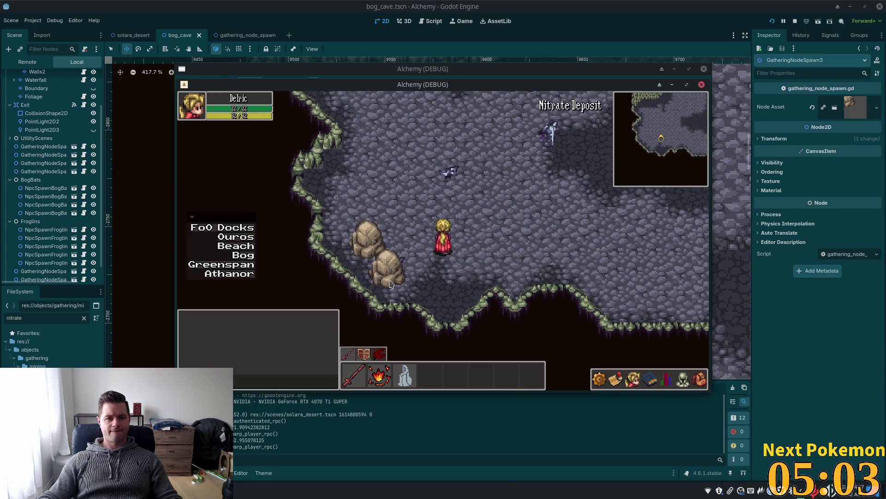
key("Up")
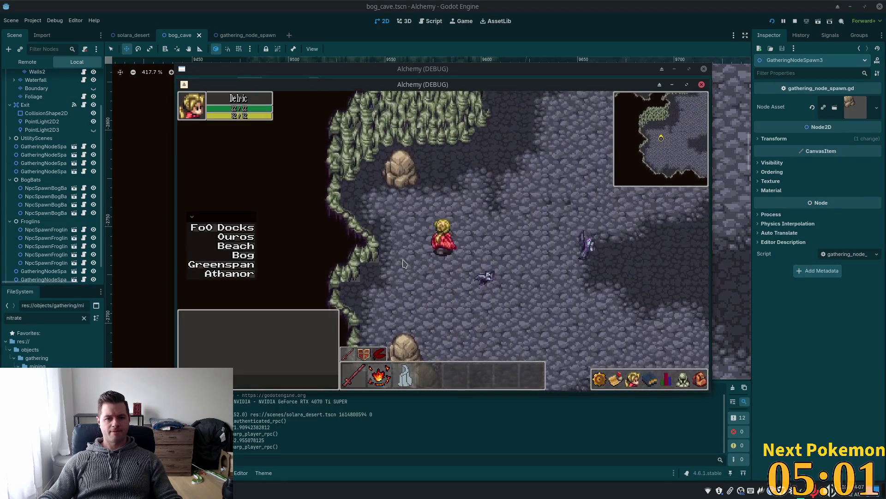
left_click(690, 381)
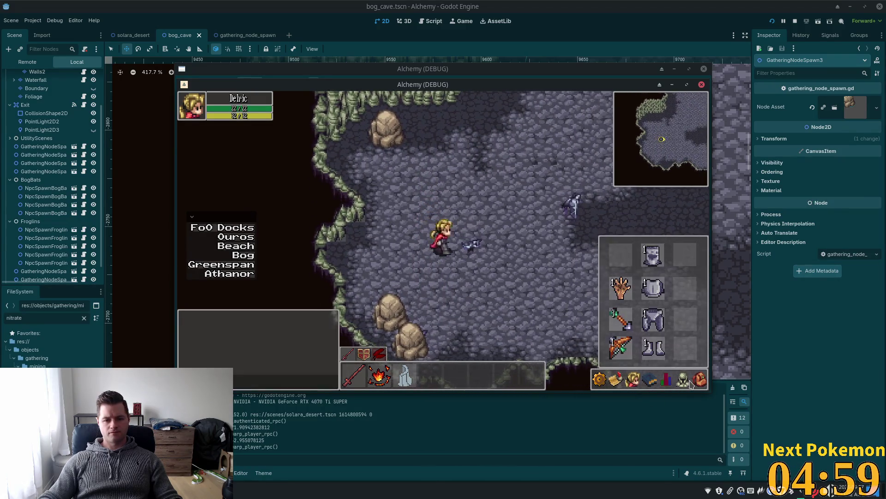
left_click(700, 380)
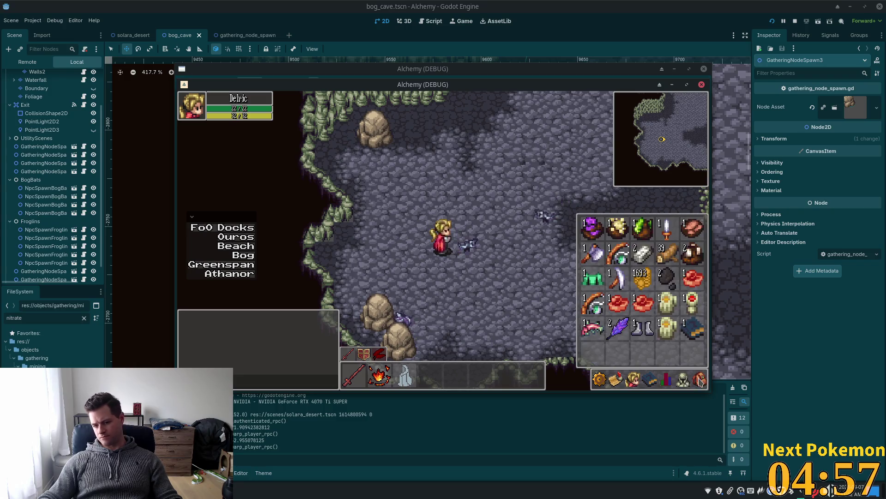
key("Escape")
Step: Walk down-left to the rock deposits and mine the Nitrate Deposit for 3 Nitrate
key("Down")
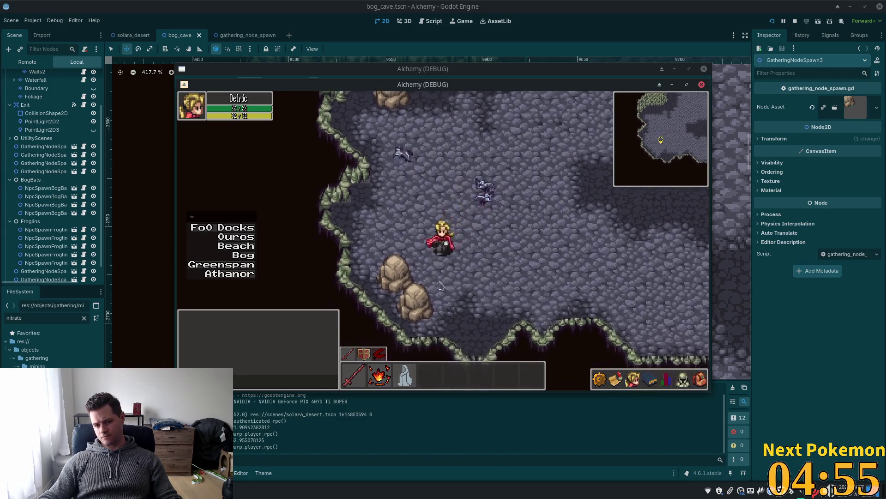
key("Down")
key("Left")
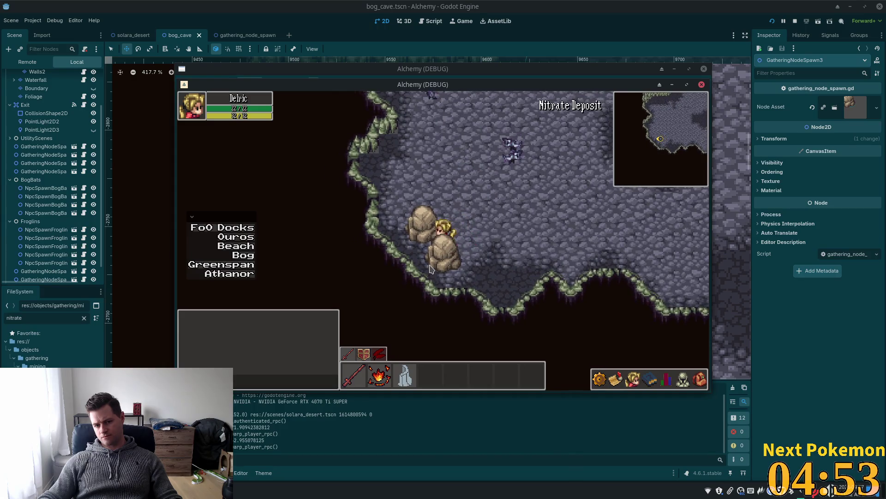
left_click(430, 267)
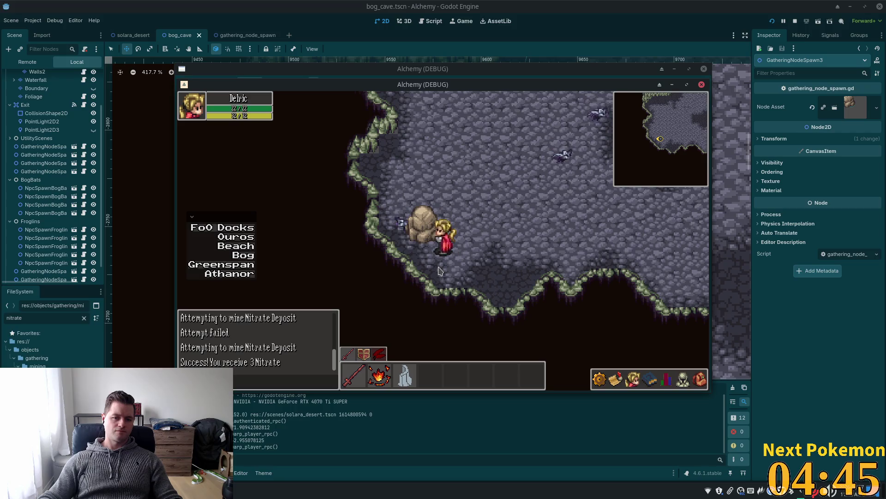
Step: Circle back to the boulder and mine the Nitrate Deposit again, gaining 1 more Nitrate
key("d")
key("a")
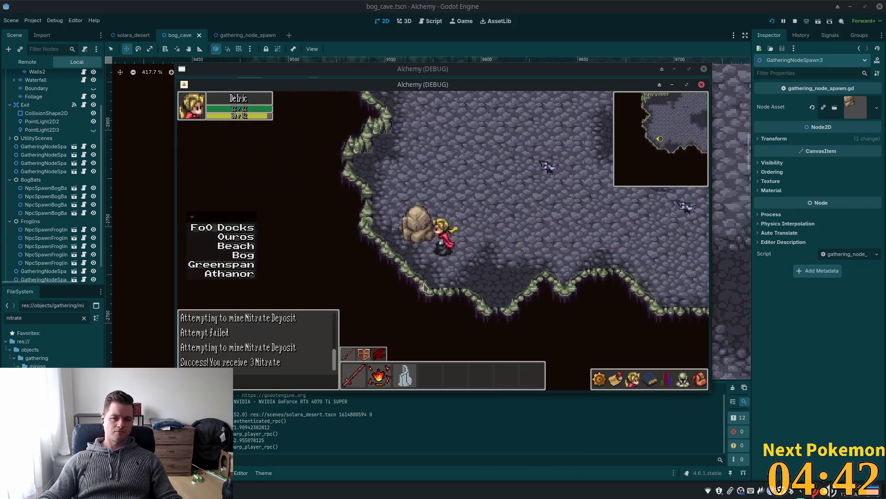
key("s")
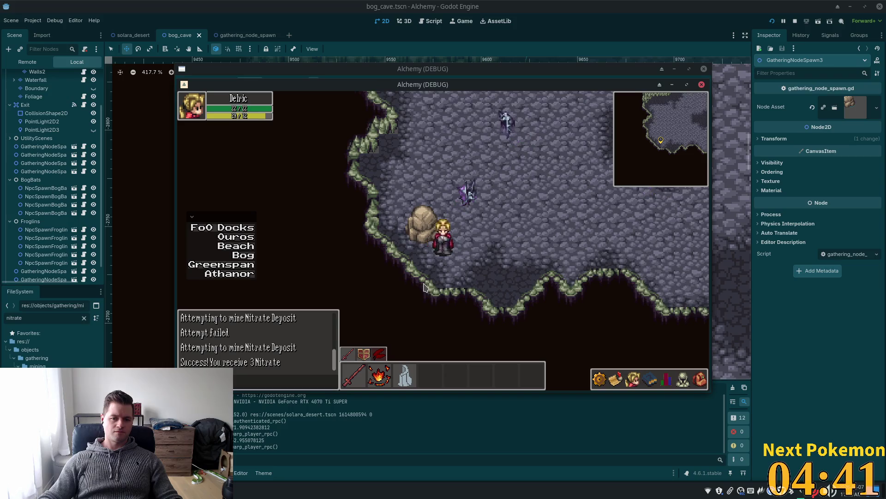
key("d")
key("w")
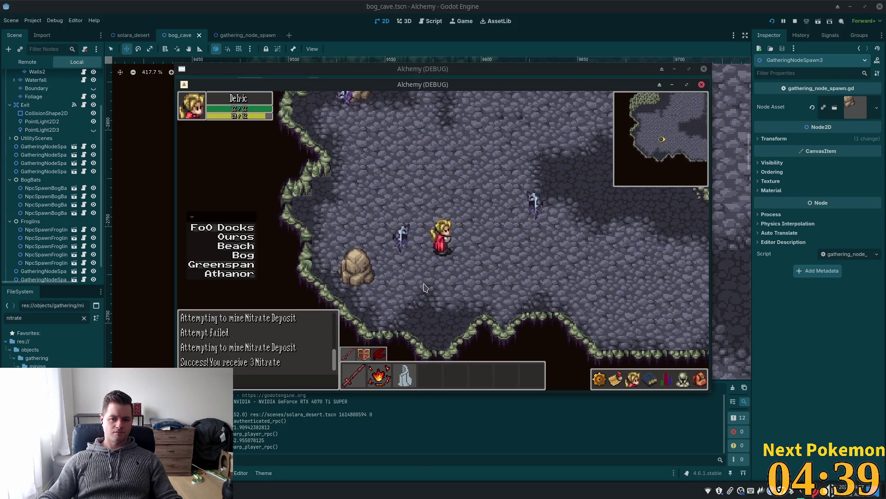
key("a")
key("s")
left_click(434, 236)
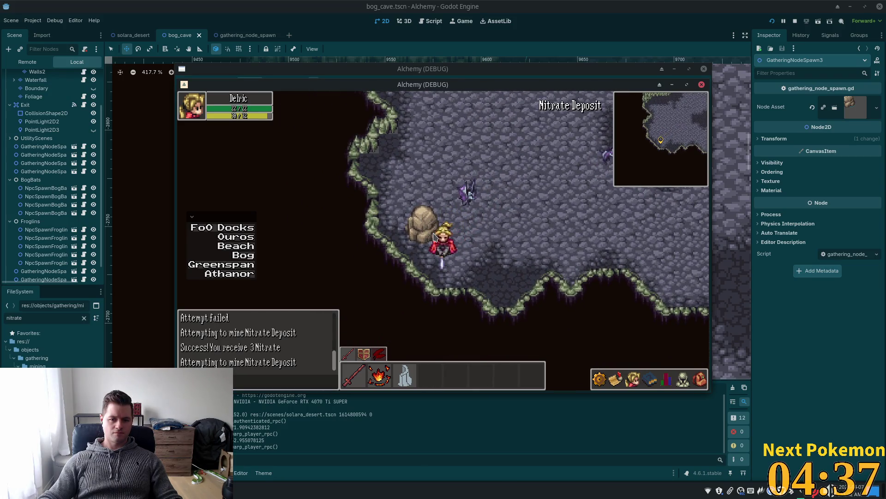
left_click(434, 236)
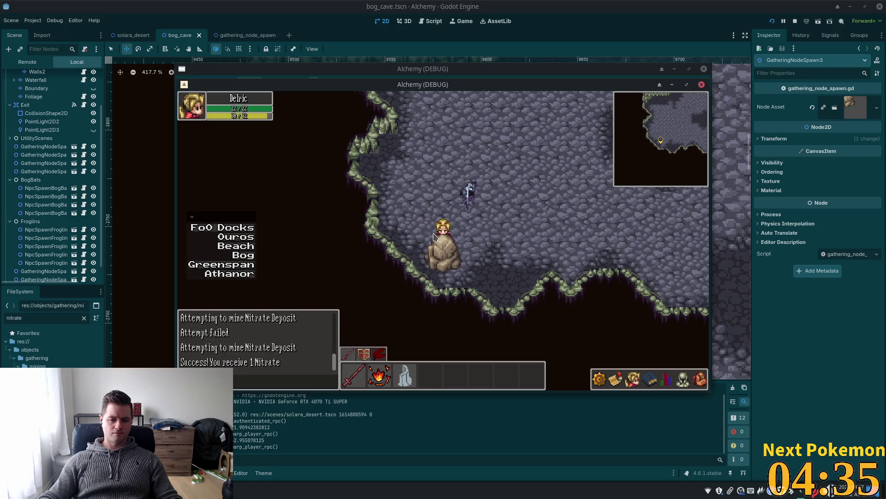
key("d")
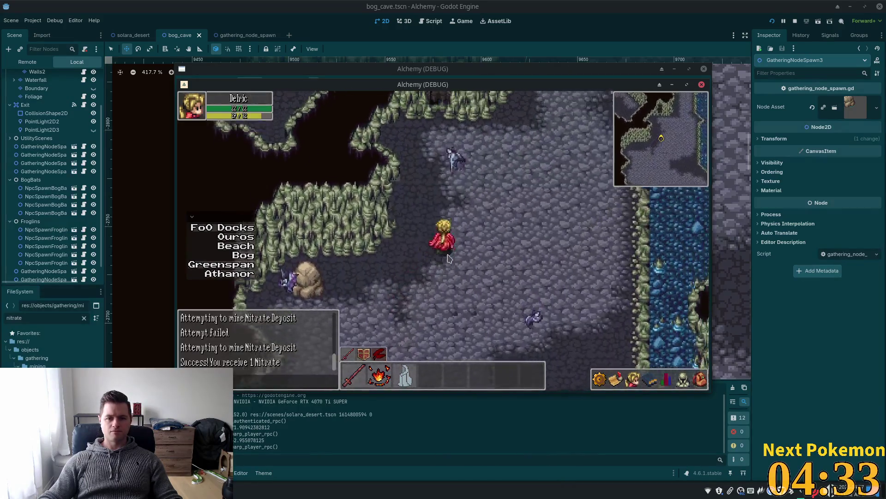
key("w")
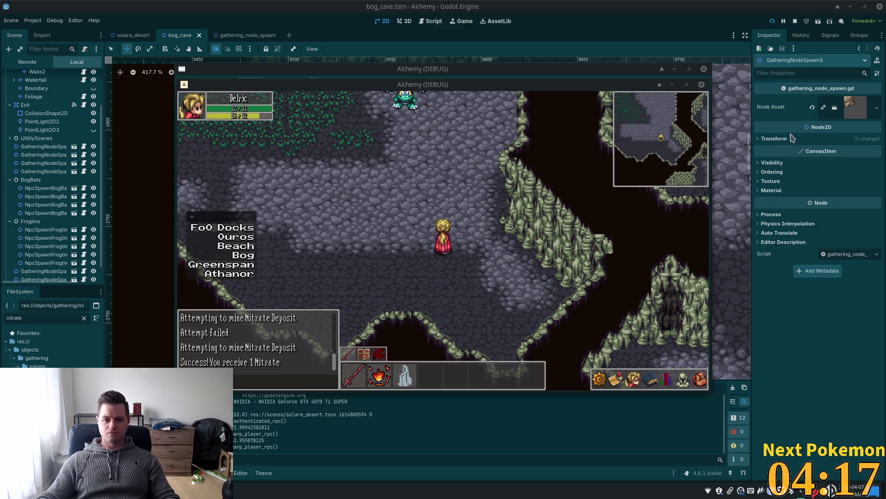
Step: Walk up-left into the froglin bog and target and attack a Bog Froglin
key("Up")
key("Left")
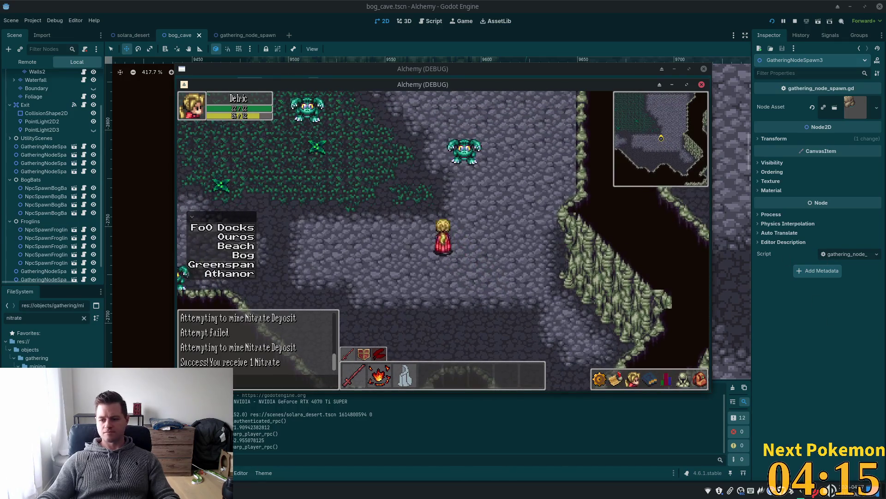
key("Up")
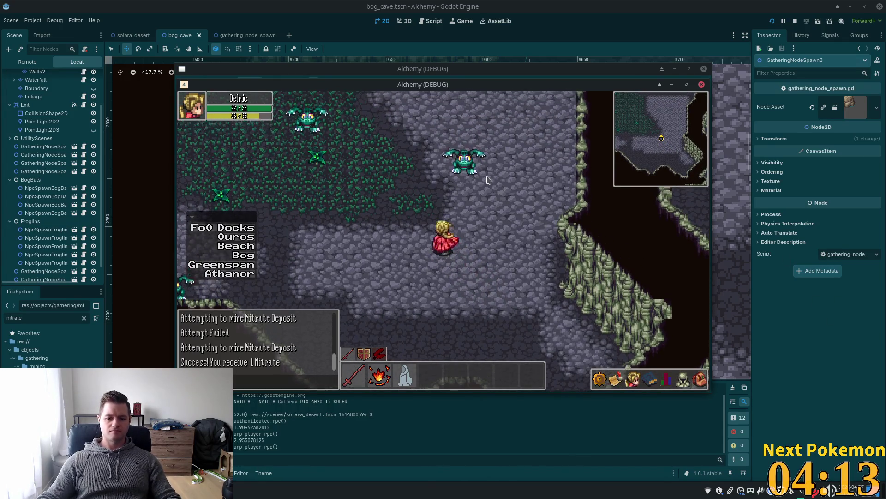
left_click(486, 177)
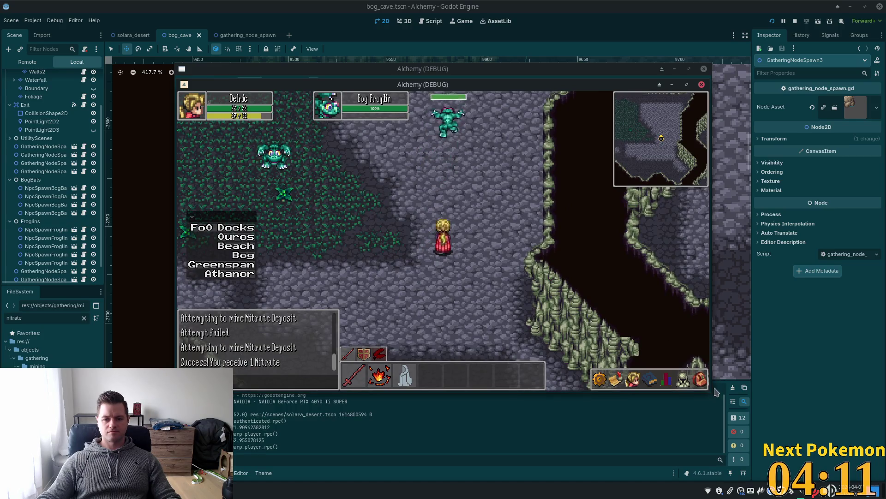
left_click(700, 380)
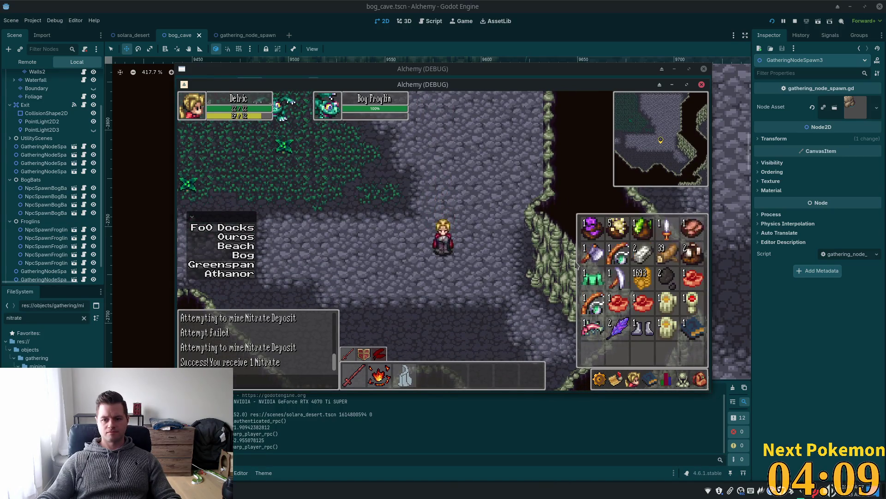
key("i")
key("Up")
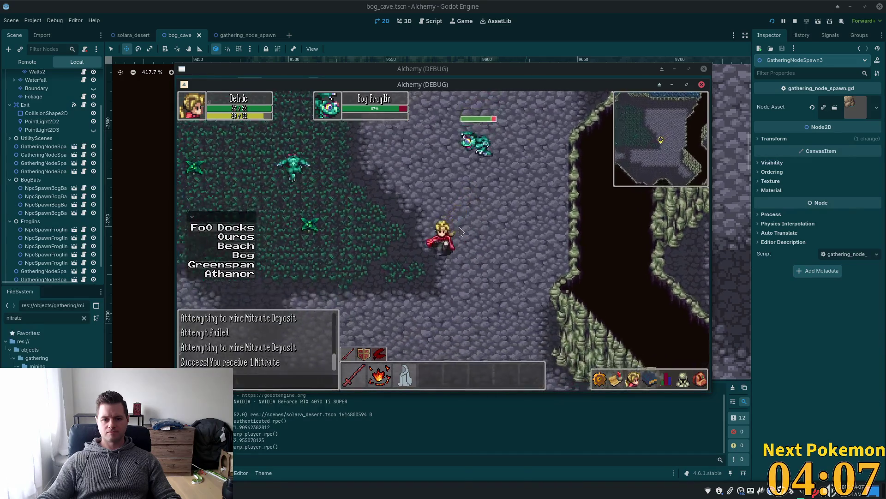
key("Left")
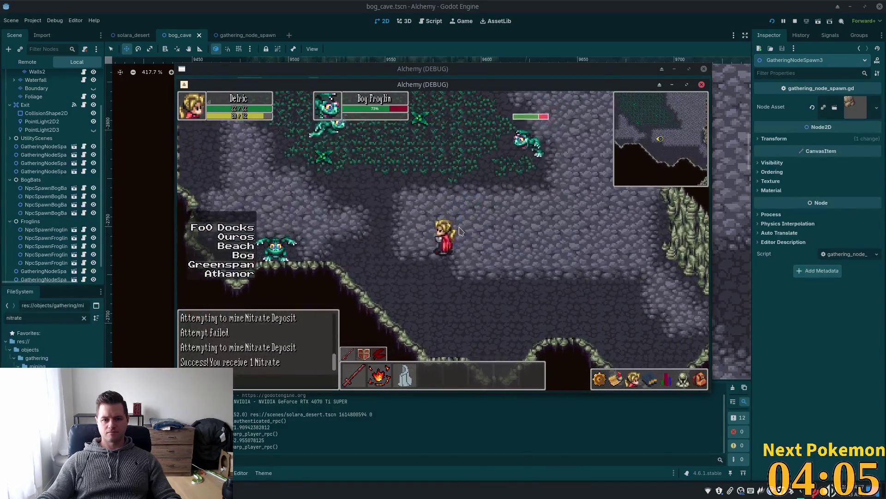
key("Left")
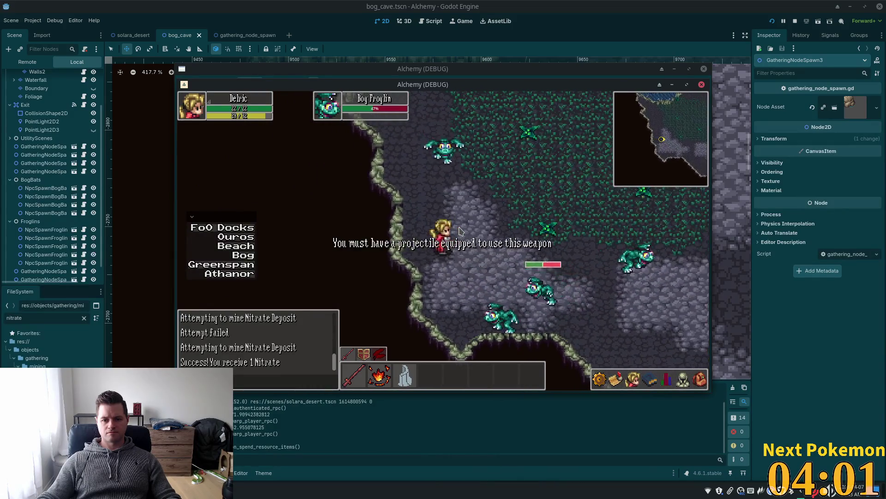
Step: Keep fighting until a Bog Froglin dies, then check the inventory for its loot
left_click(700, 380)
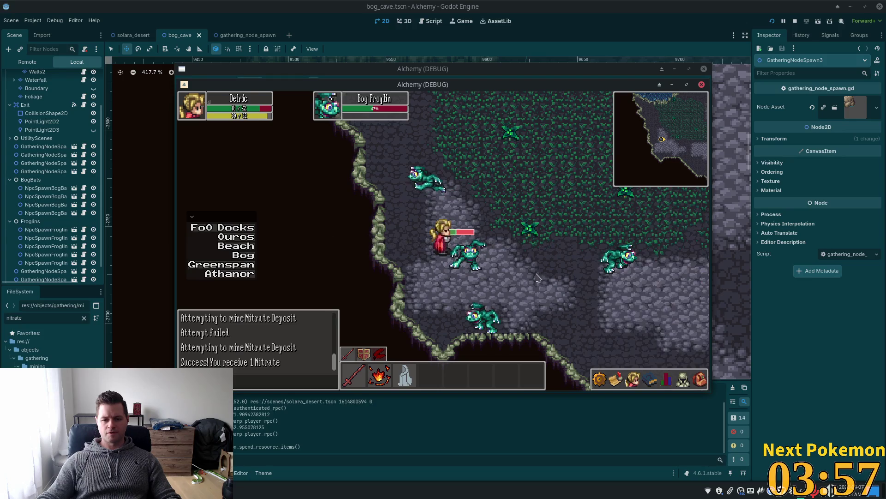
left_click(469, 260)
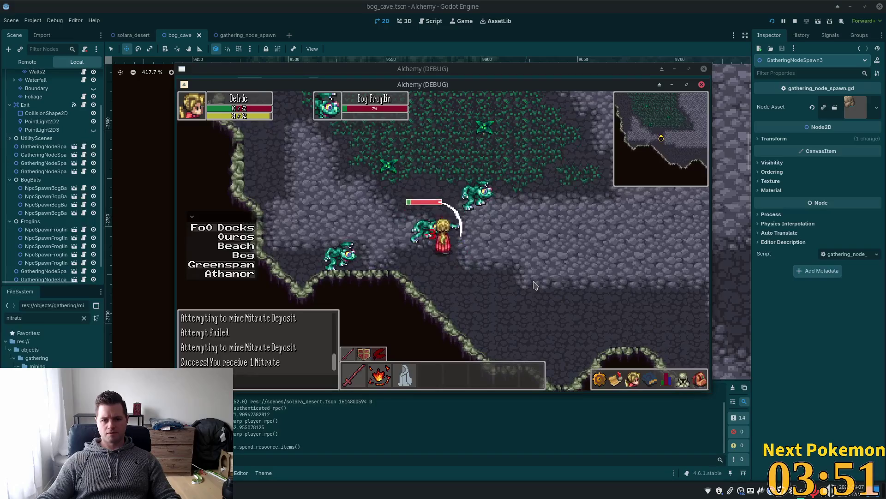
left_click(535, 284)
left_click(422, 233)
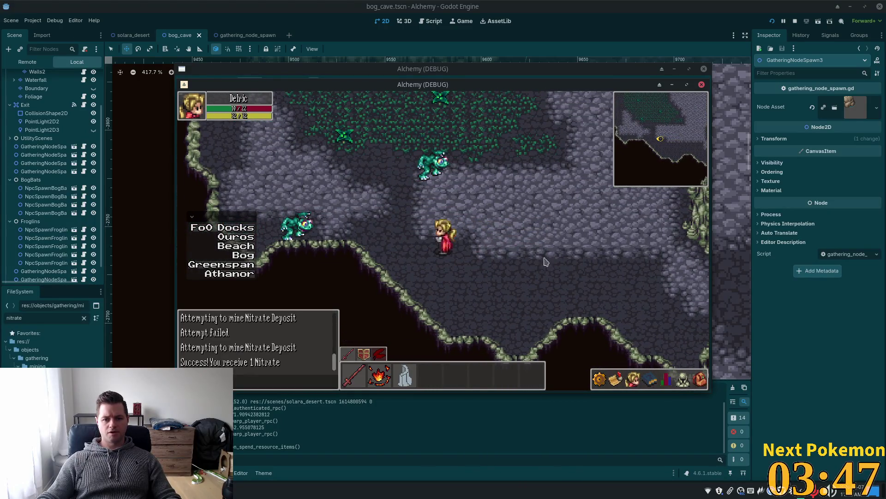
left_click(700, 380)
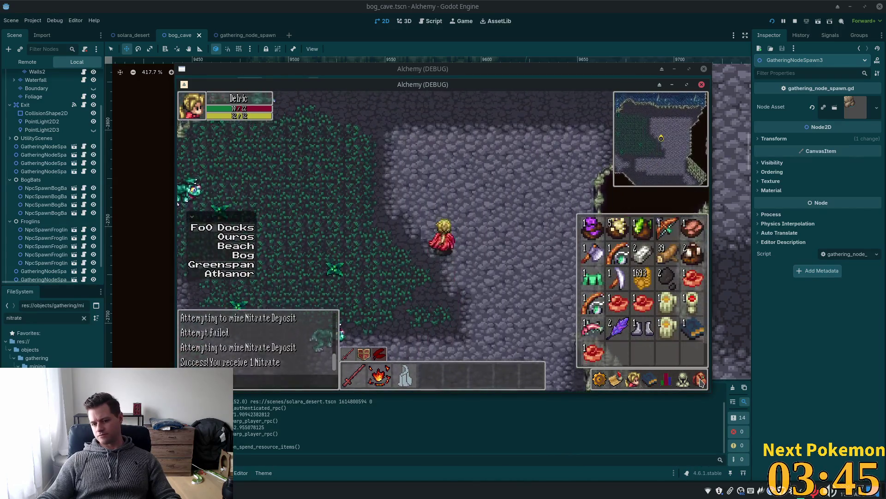
Step: Walk around the cave and check the inventory and equipped gear
key("w")
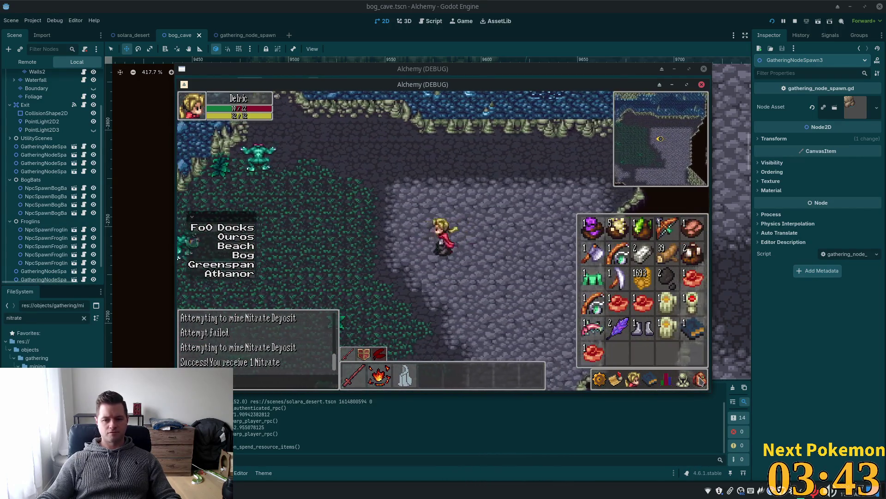
key("a")
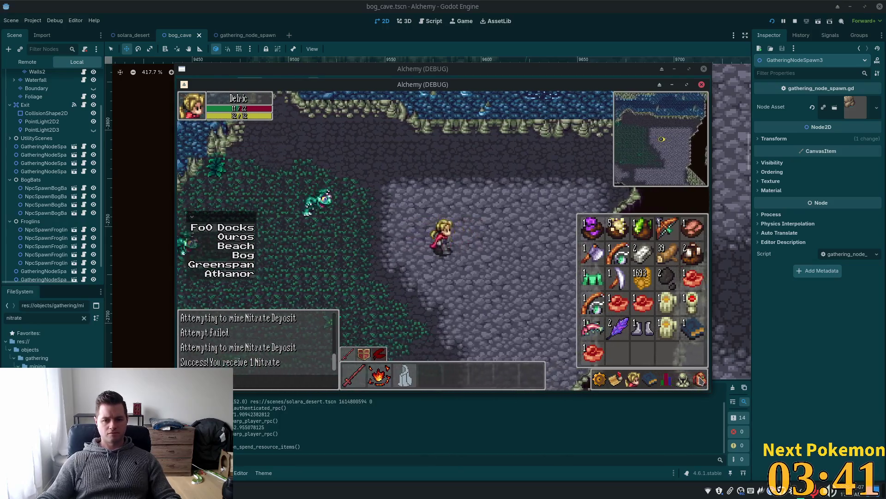
key("d")
key("a")
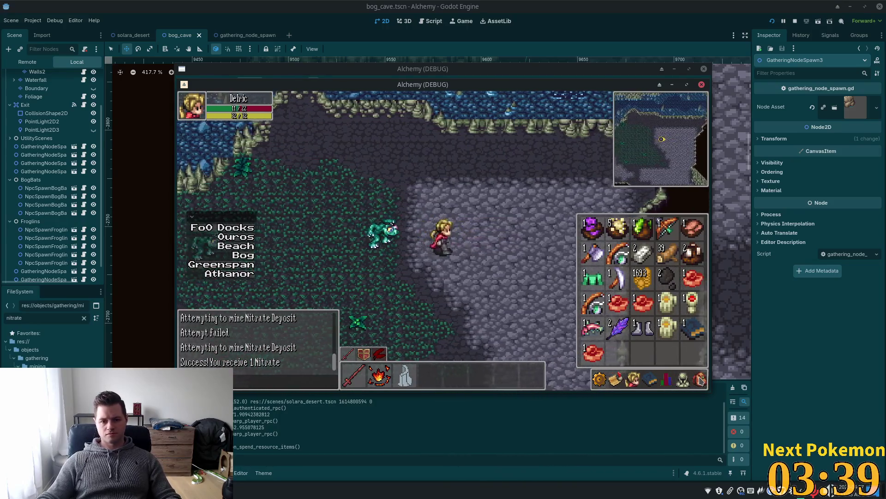
key("d")
key("i")
key("s")
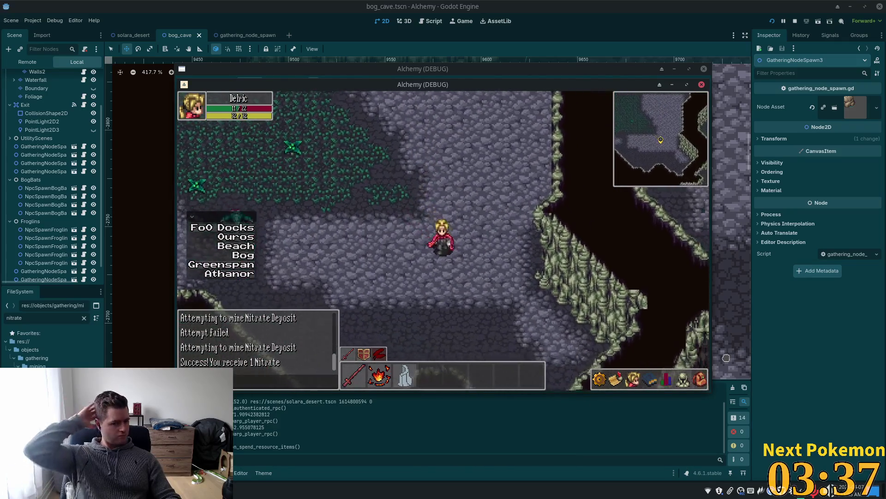
left_click(700, 385)
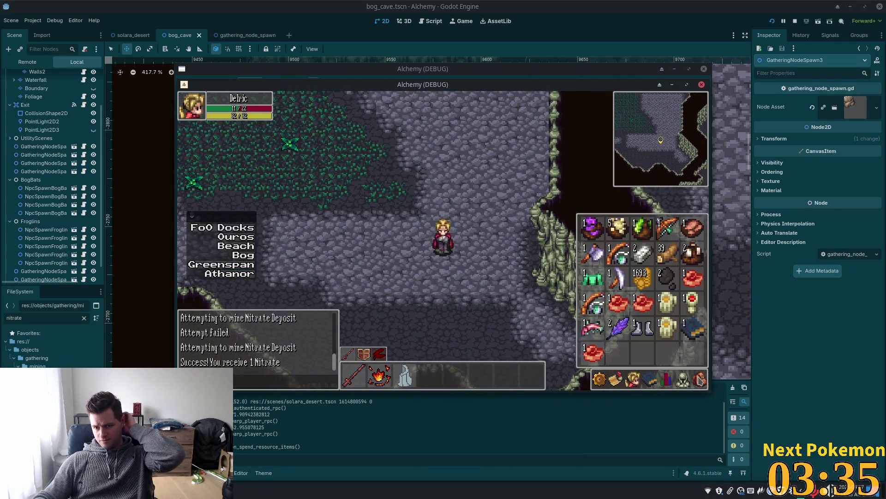
left_click(690, 376)
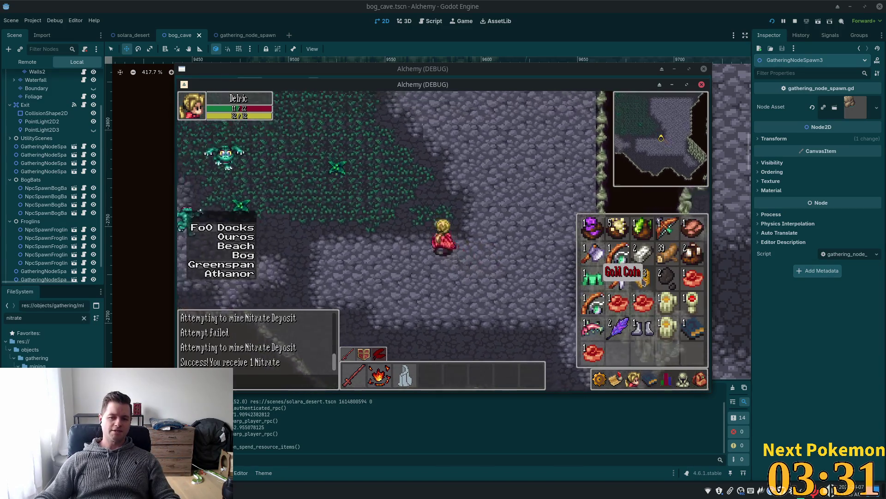
Step: Move toward the water and fight the approaching Bog Froglins
key("w")
key("i")
key("a")
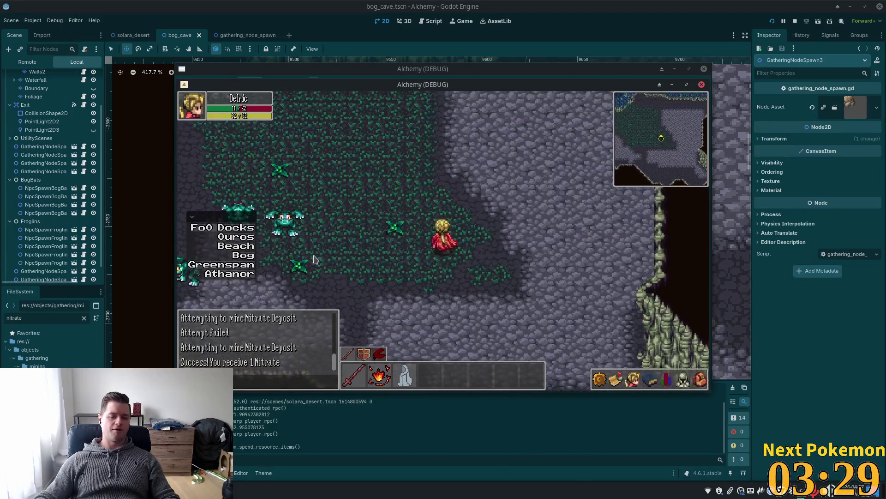
key("w")
key("d")
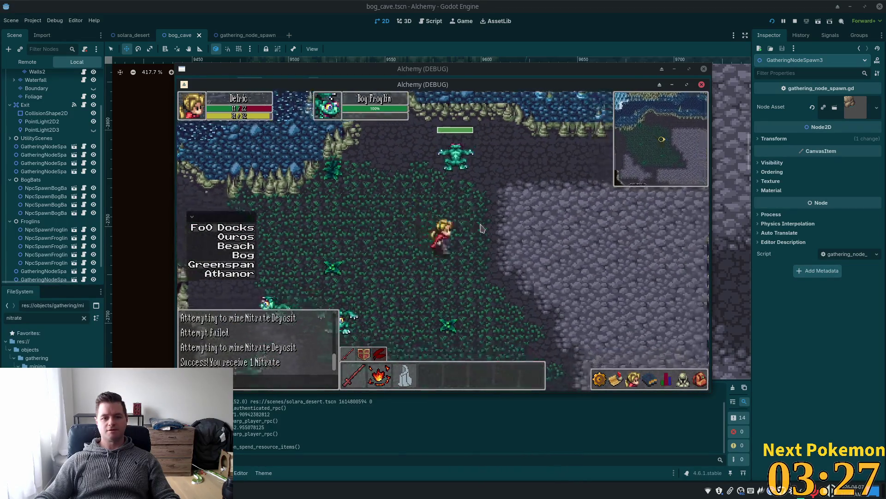
key("w")
key("s+d")
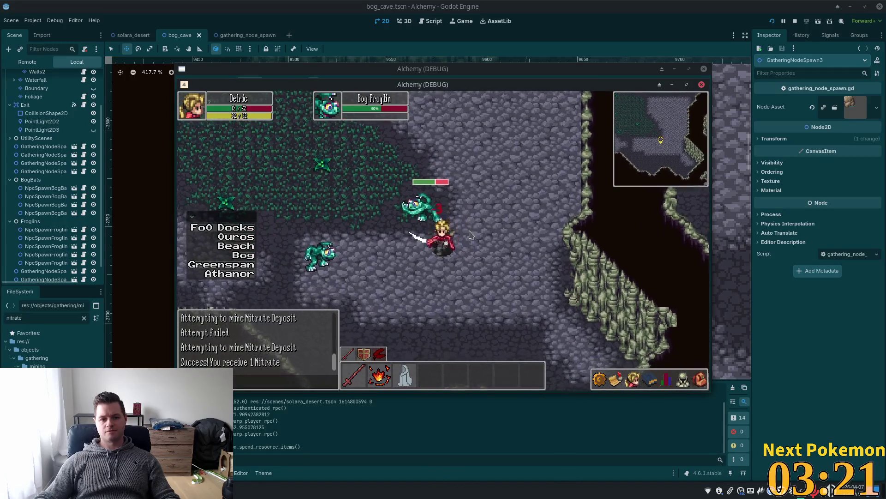
key("s+d")
key("w+a")
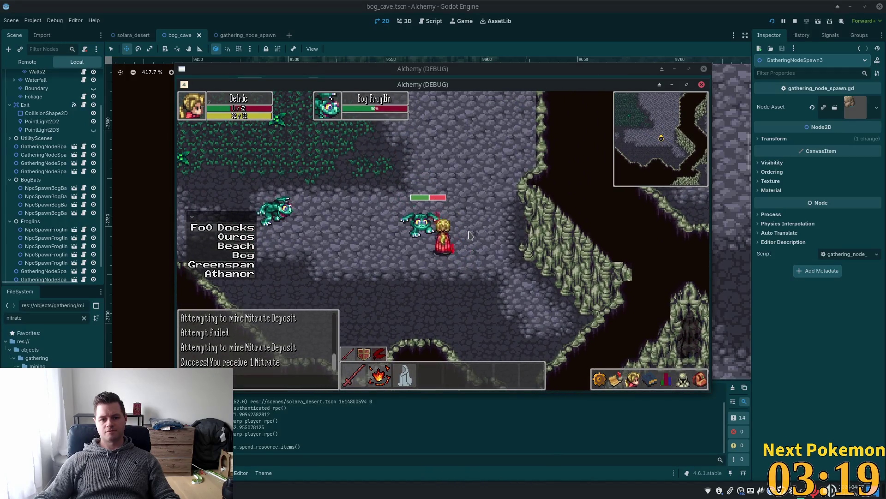
key("w+a")
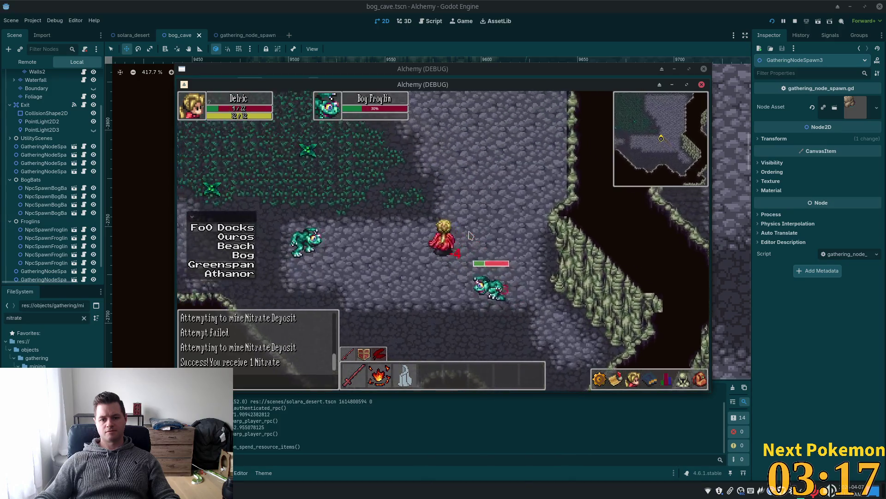
key("w+a")
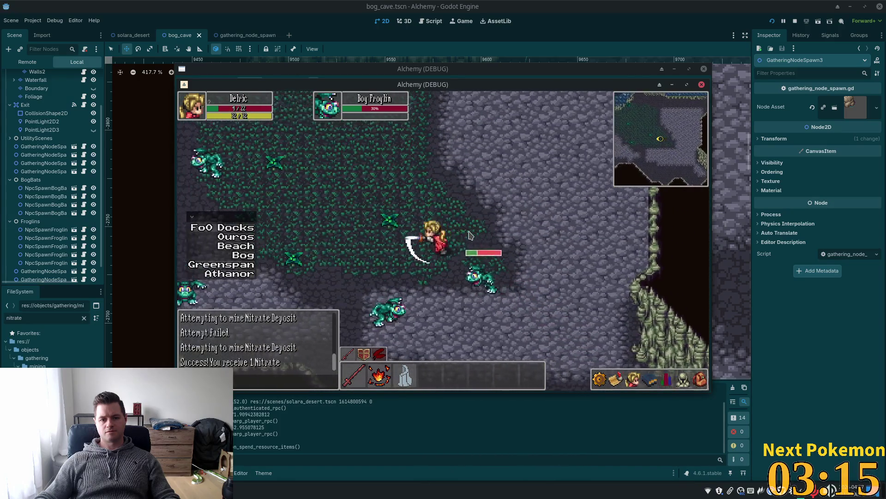
key("a")
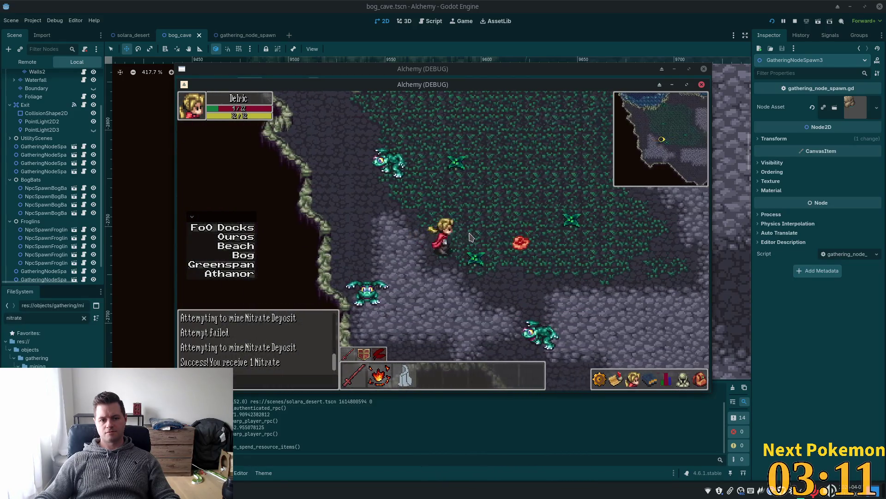
key("d")
mouse_move(449, 248)
left_mouse_down()
mouse_move(602, 319)
mouse_move(594, 317)
left_mouse_up()
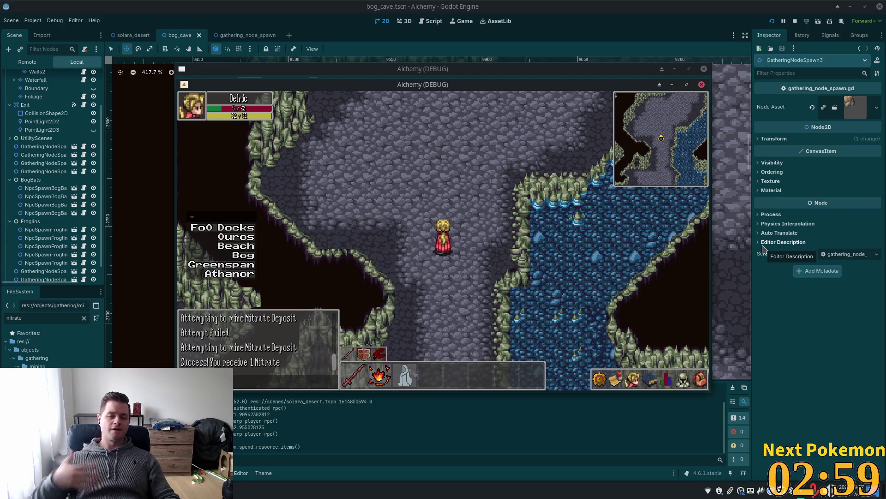
Step: Cross the water channels and head east past the boulders back to the Nitrate Deposits
key("Down")
key("Left")
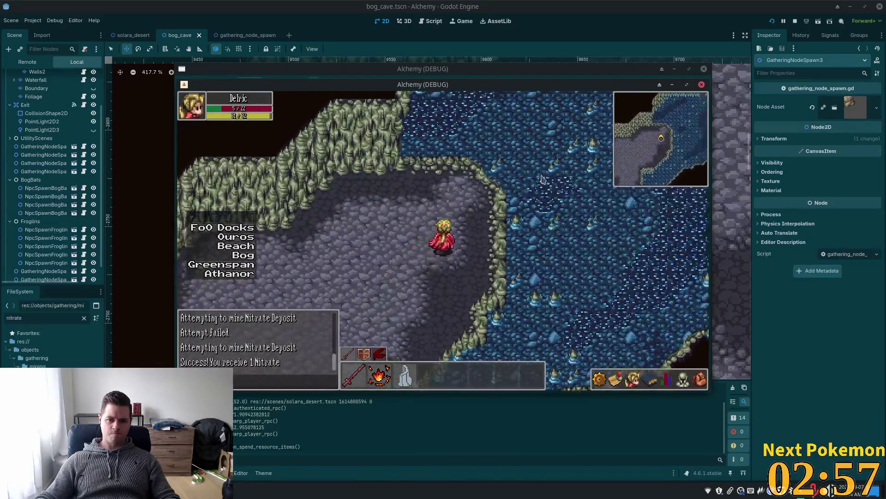
key("Up")
key("Right")
key("Up")
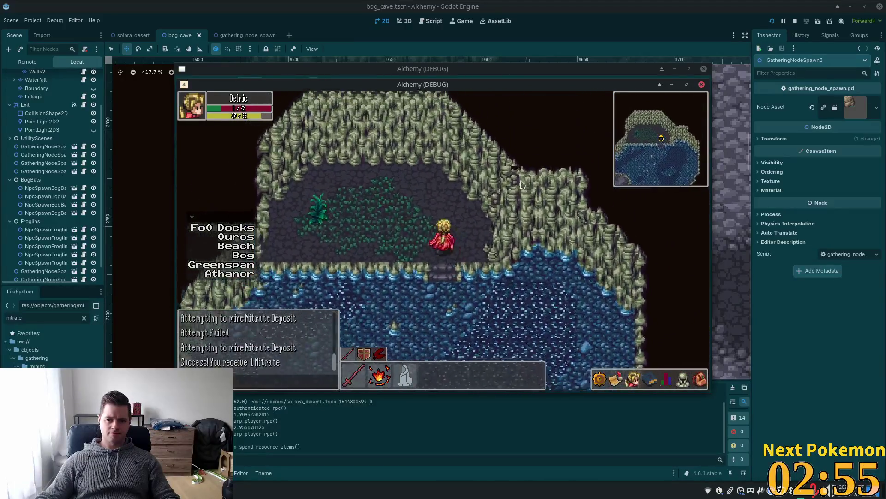
key("Left")
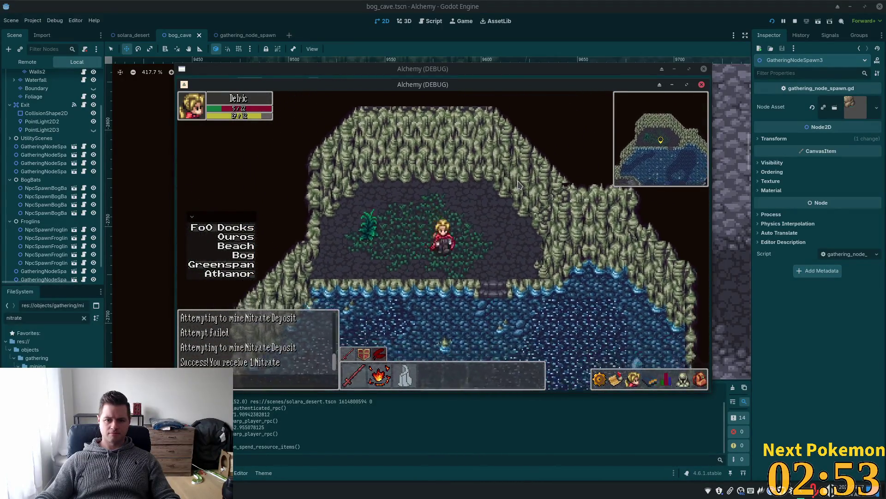
key("Down")
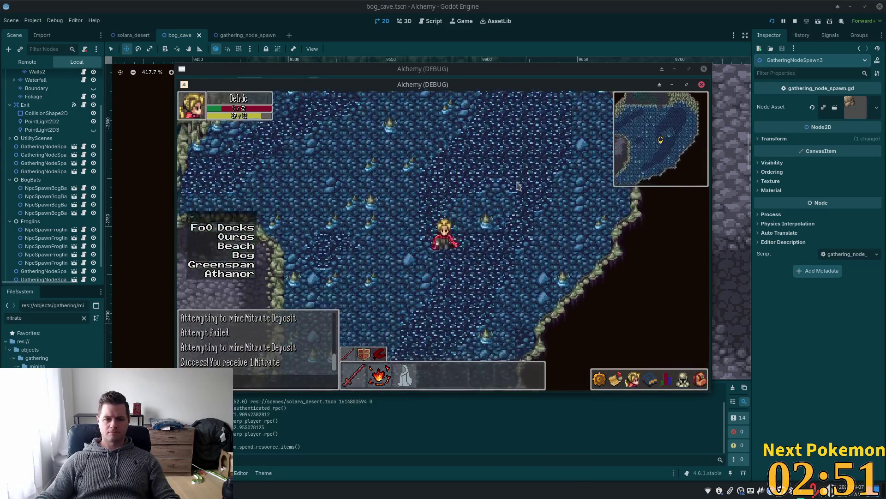
key("Left")
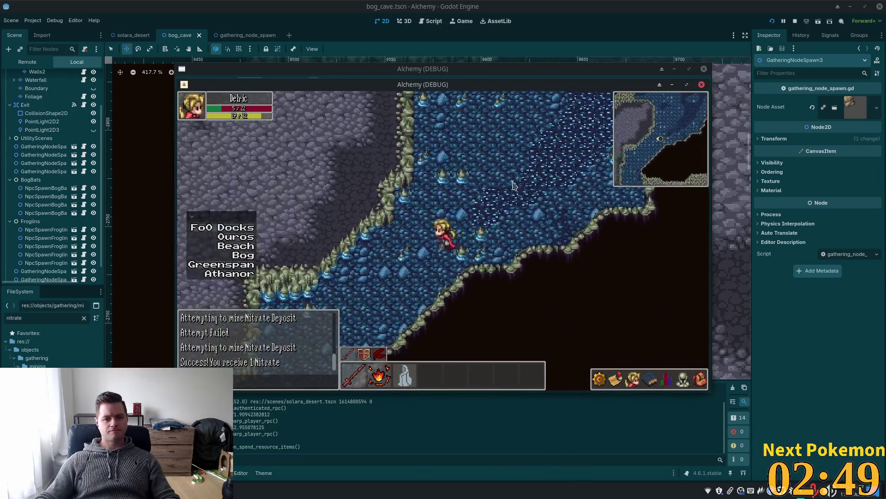
key("Down")
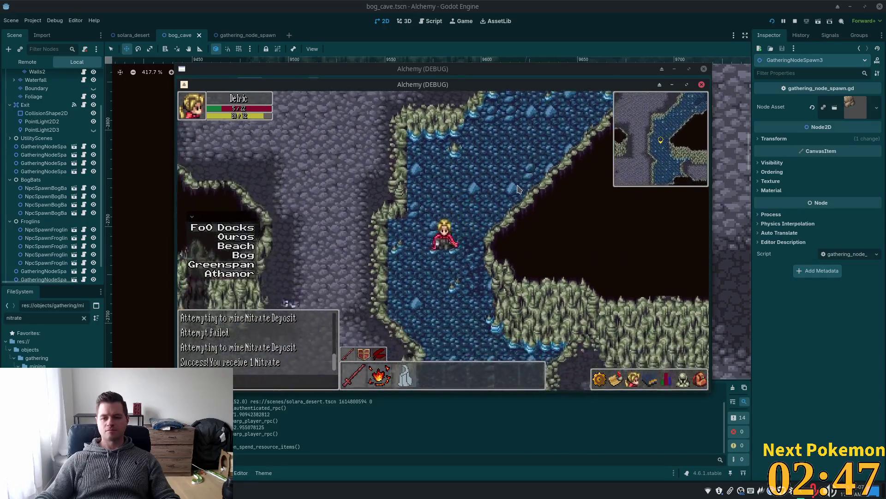
key("Right")
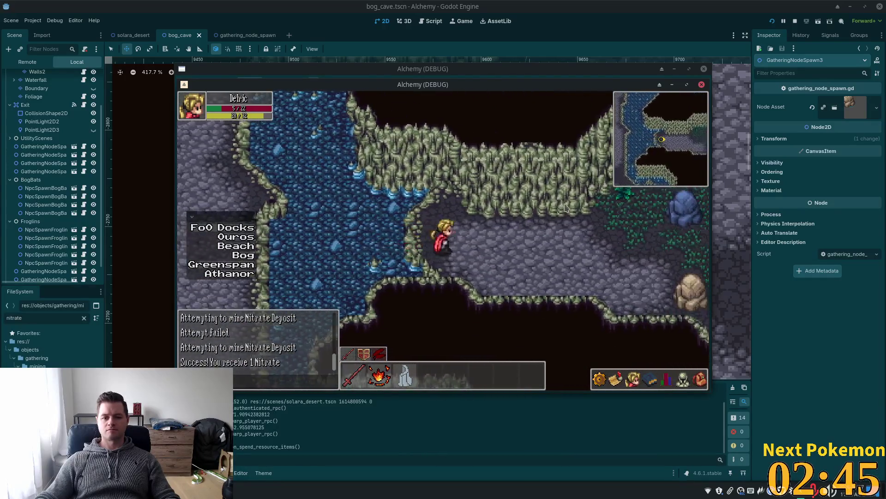
key("Right")
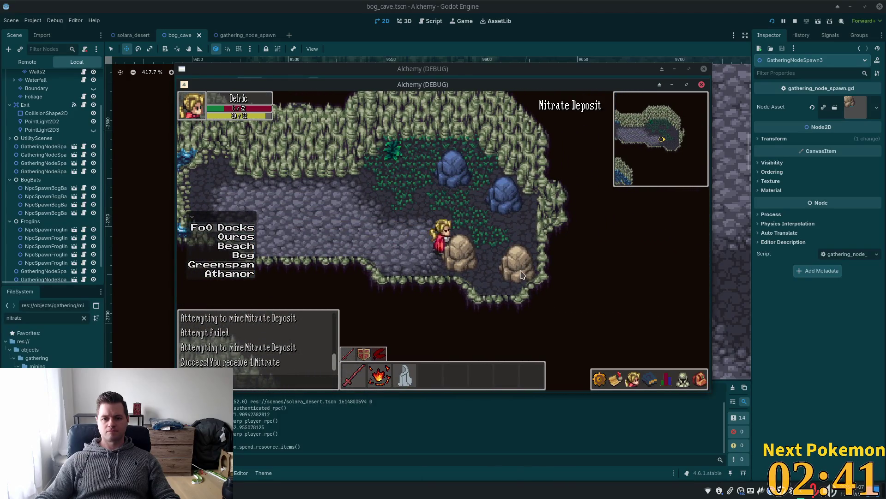
key("Up")
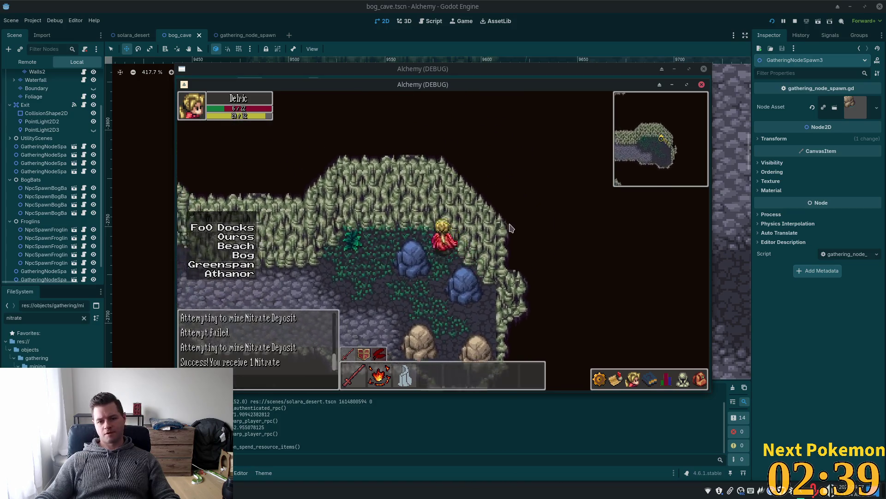
key("Left")
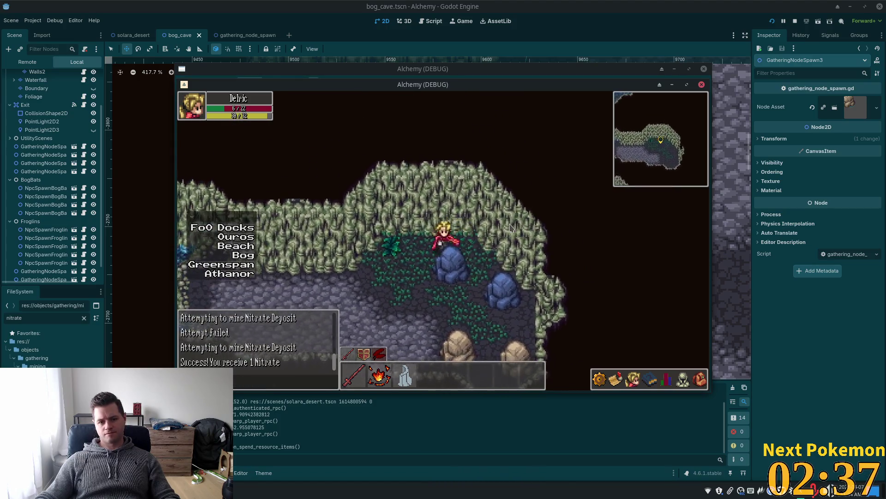
key("Down")
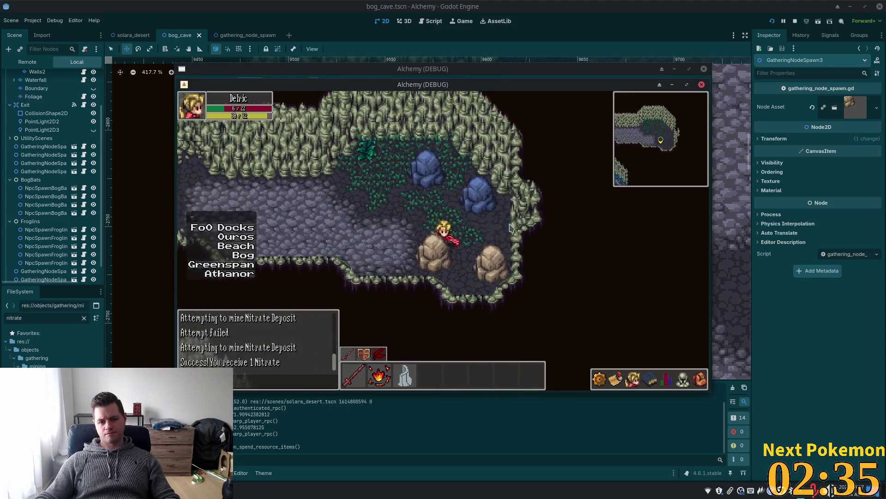
Step: Walk west along the underground river while toggling the inventory and equipment panels
left_click(698, 378)
key("Left")
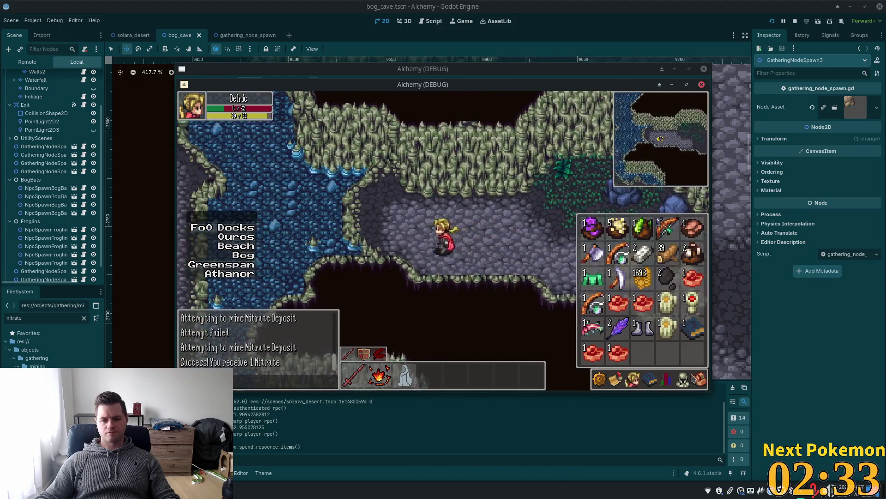
key("Left")
key("Up")
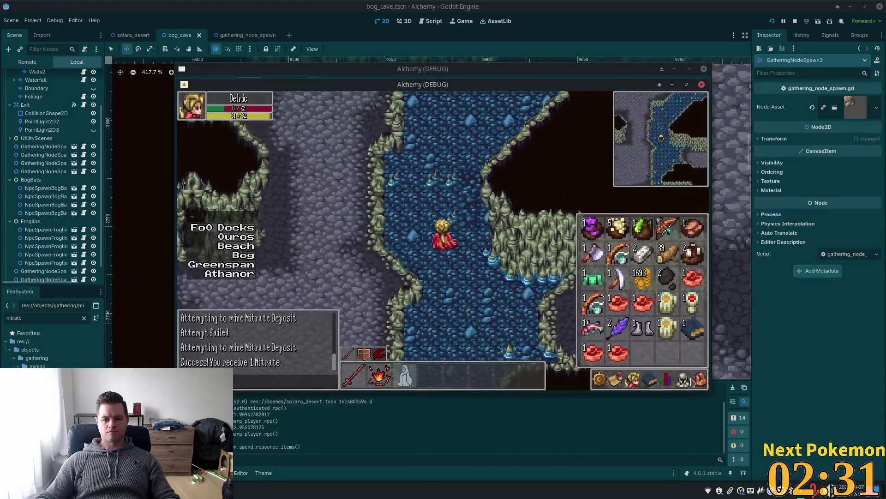
left_click(683, 380)
key("Up")
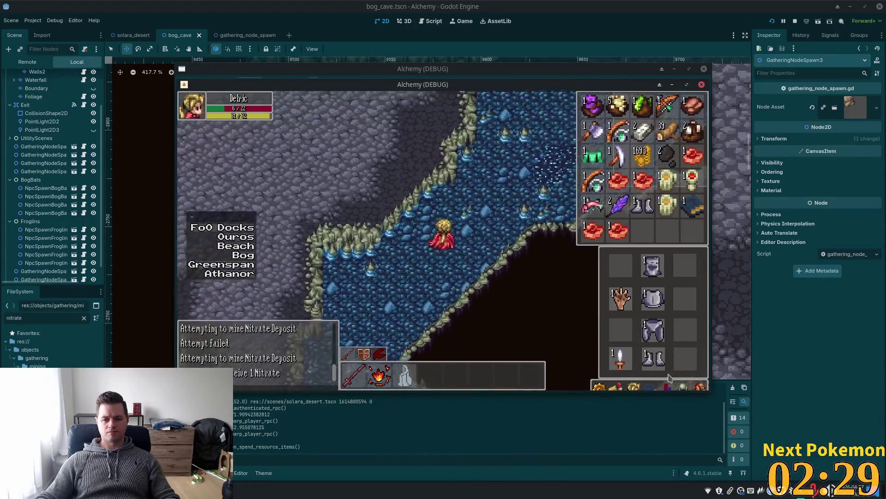
left_click(670, 379)
key("Left")
left_click(698, 378)
left_click(698, 379)
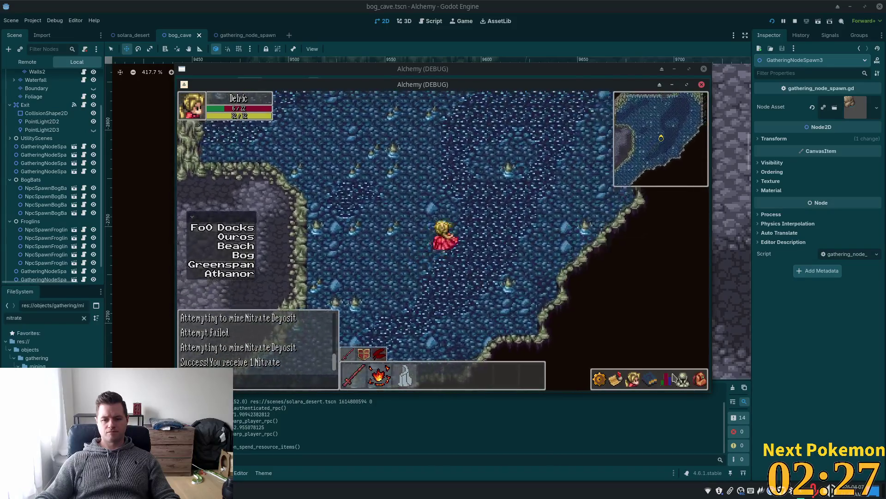
left_click(681, 378)
key("Up")
left_click(682, 378)
Step: Browse the inventory, equipment, abilities and skills panels, walk into the cave and drop a Raw Beef
left_click(690, 377)
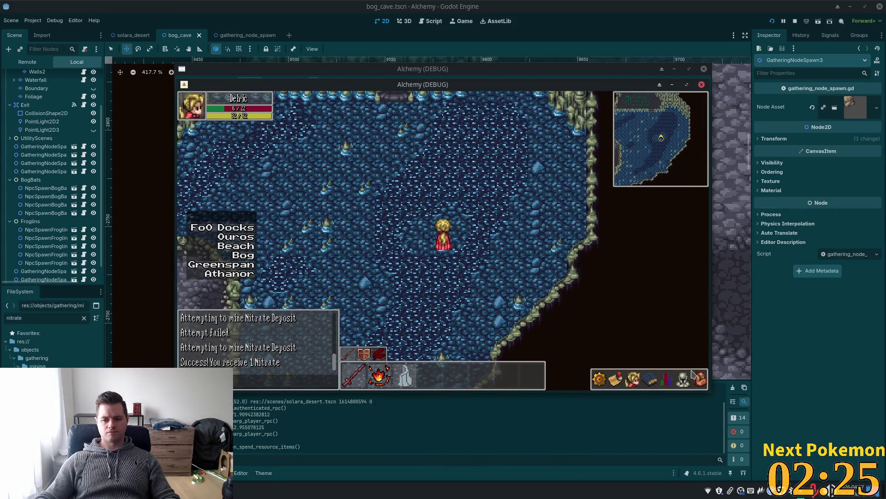
left_click(699, 379)
left_click(685, 378)
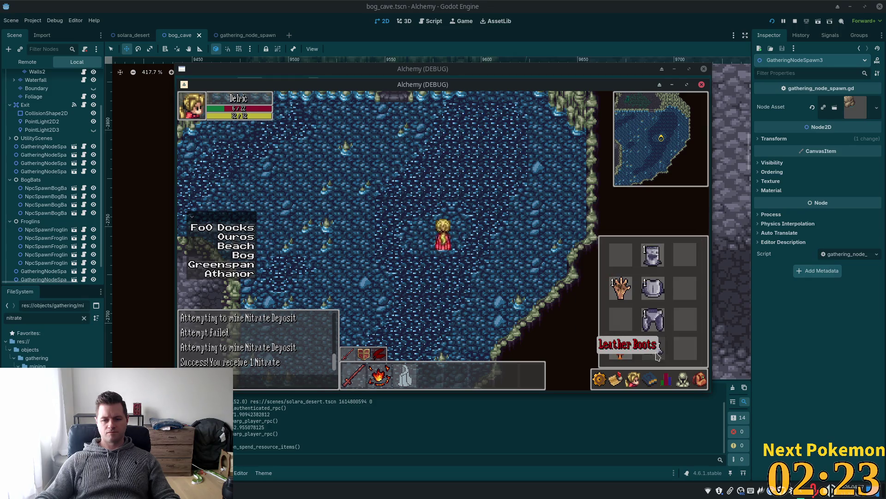
left_click(683, 378)
left_click(699, 379)
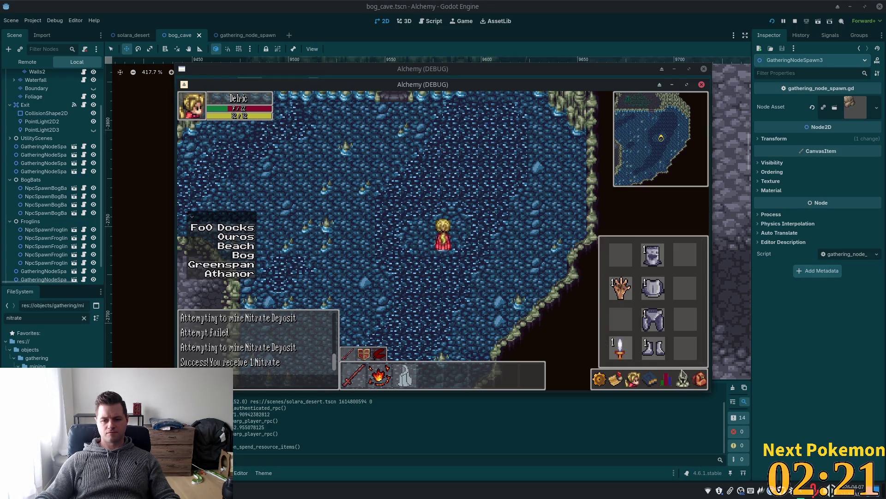
left_click(643, 378)
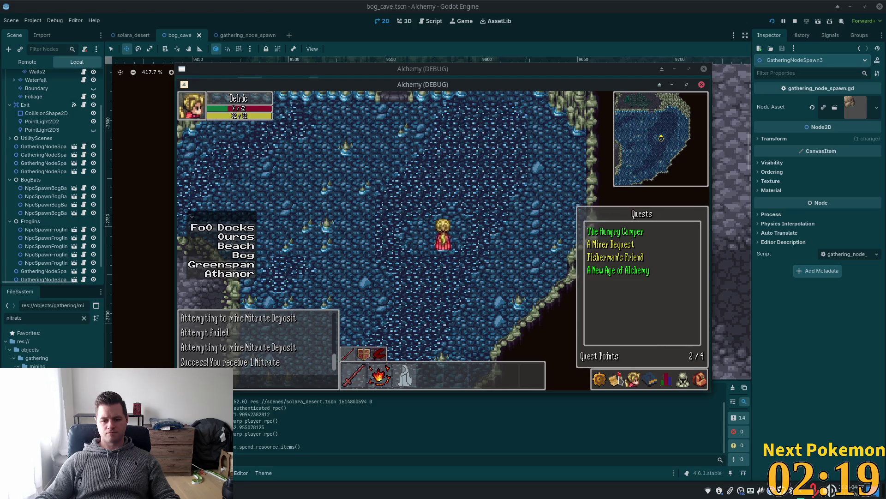
left_click(666, 379)
left_click(699, 380)
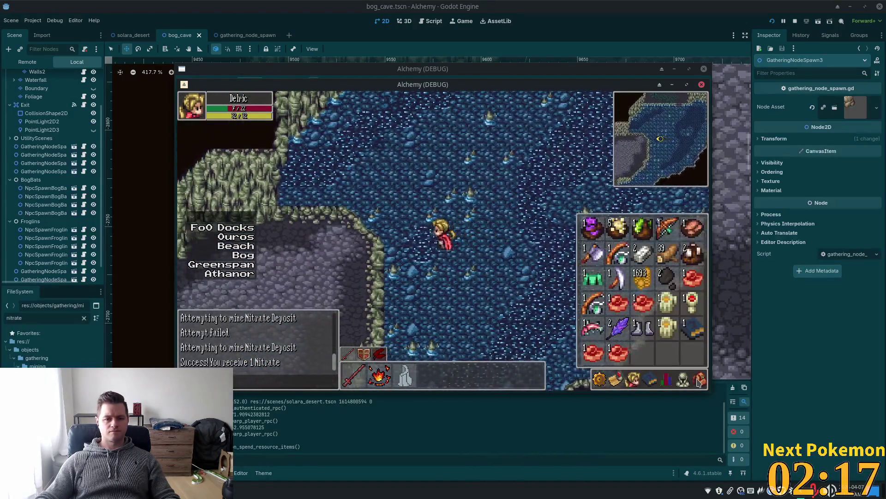
key("c")
key("c")
key("i")
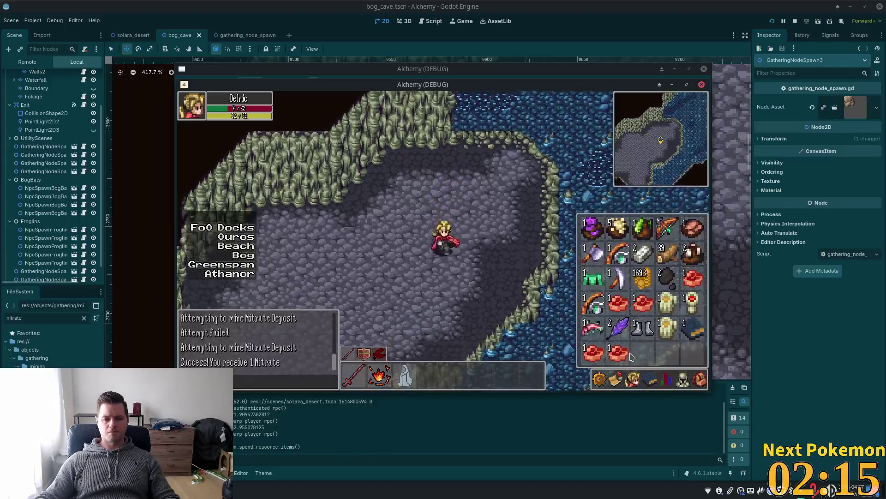
key("s")
right_click(619, 353)
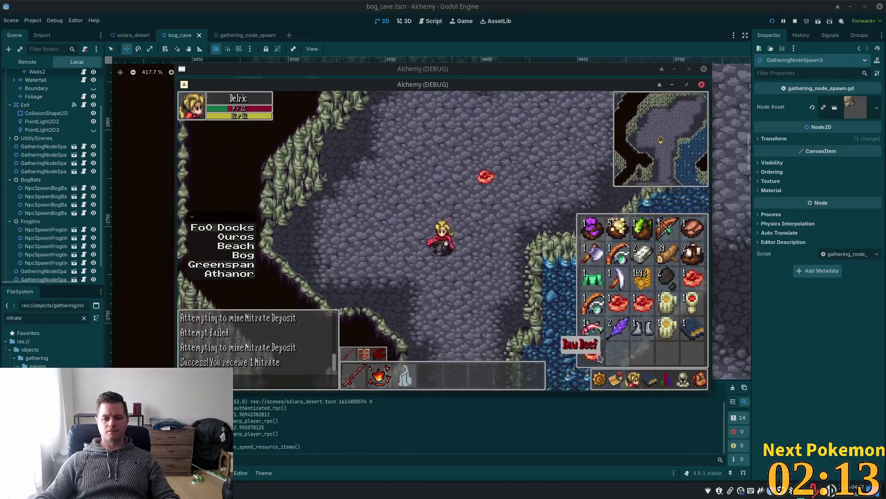
Step: Toggle the friends list open and closed, then walk the character up-right through the cave
left_click(629, 378)
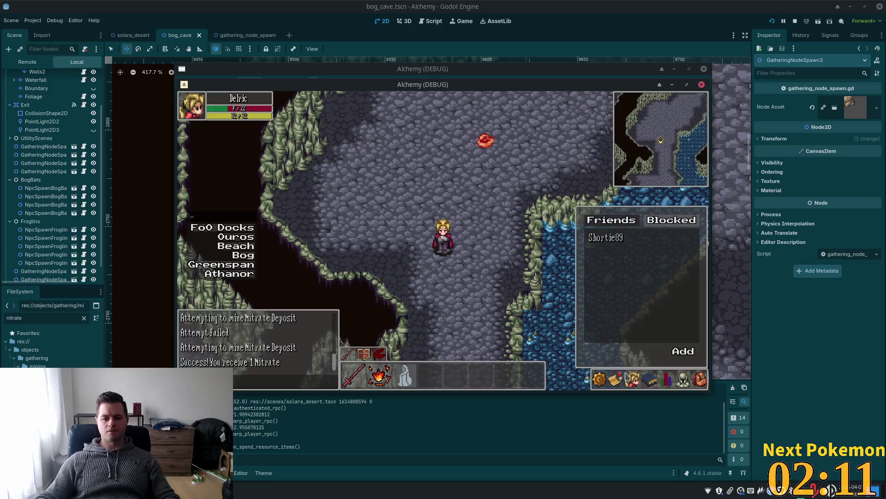
left_click(629, 378)
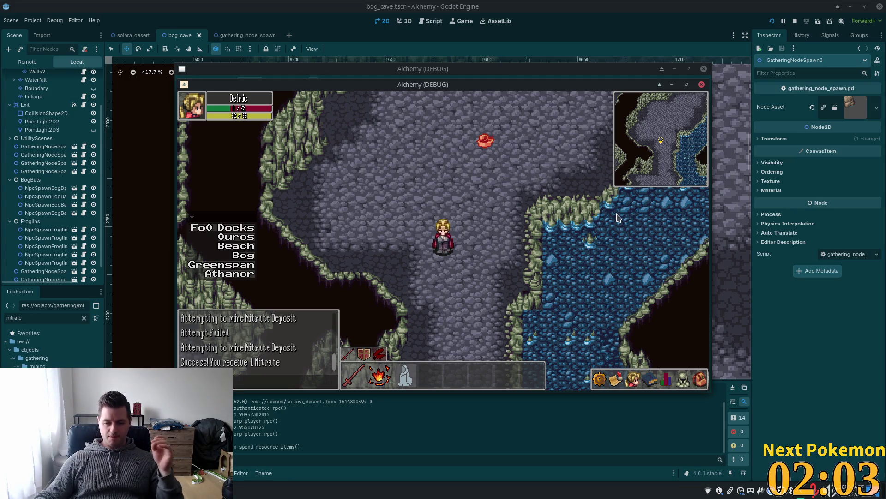
key("w")
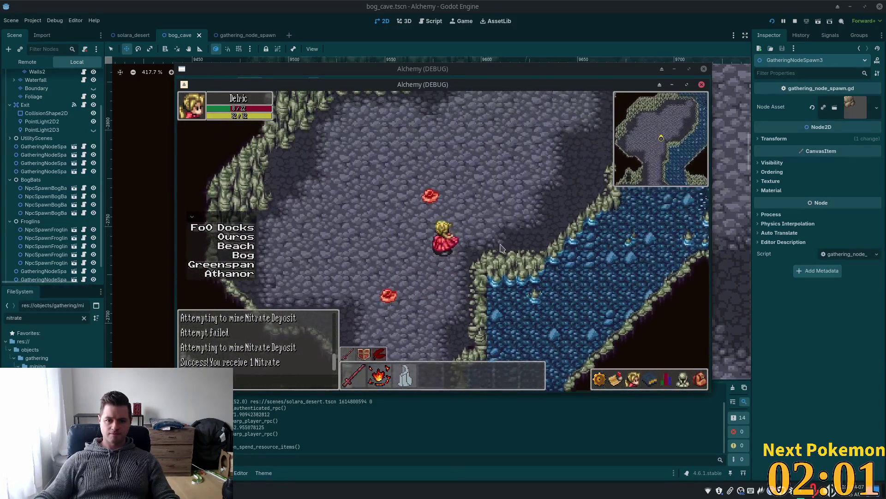
Step: Check the equipped Leather Boots' Unequip option in the equipment panel, then dismiss it
left_click(699, 379)
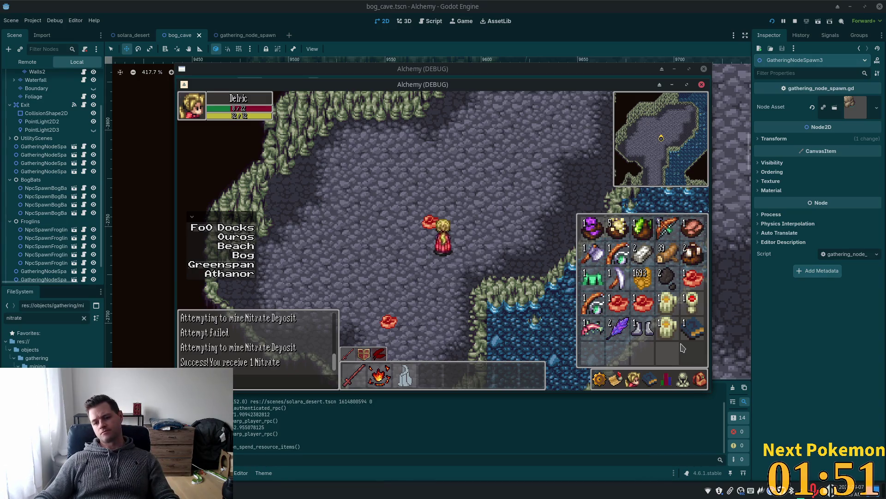
left_click(684, 380)
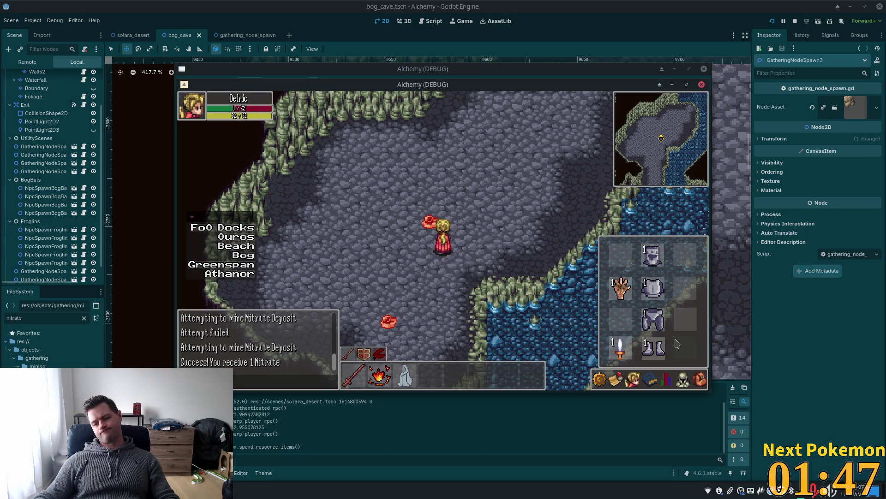
right_click(655, 353)
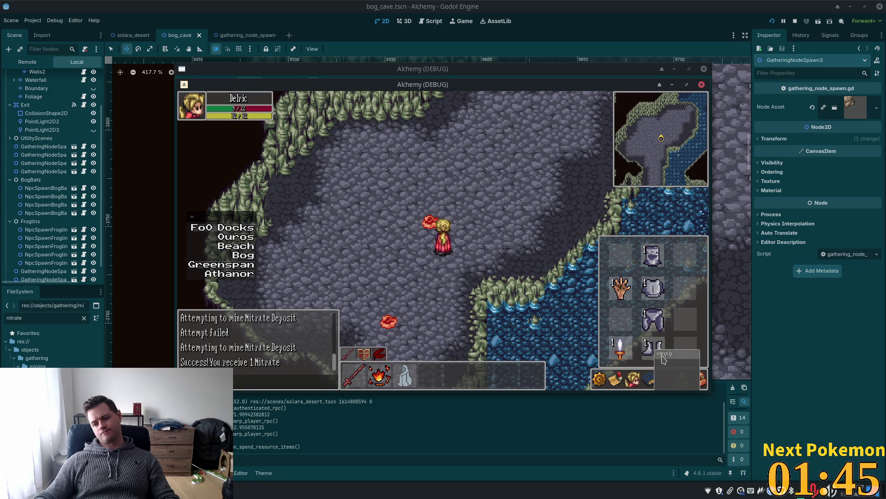
left_click(638, 367)
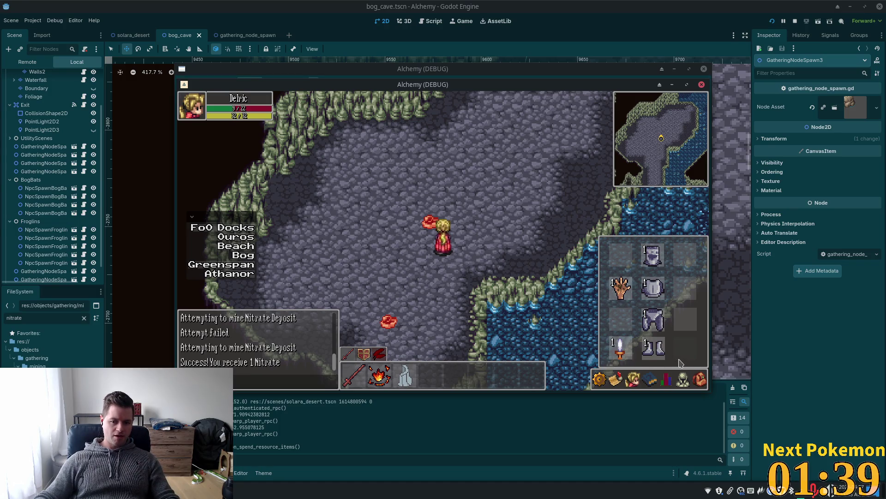
Step: Close the inventory and walk around the cave past the nitrate deposits
key("w")
key("i")
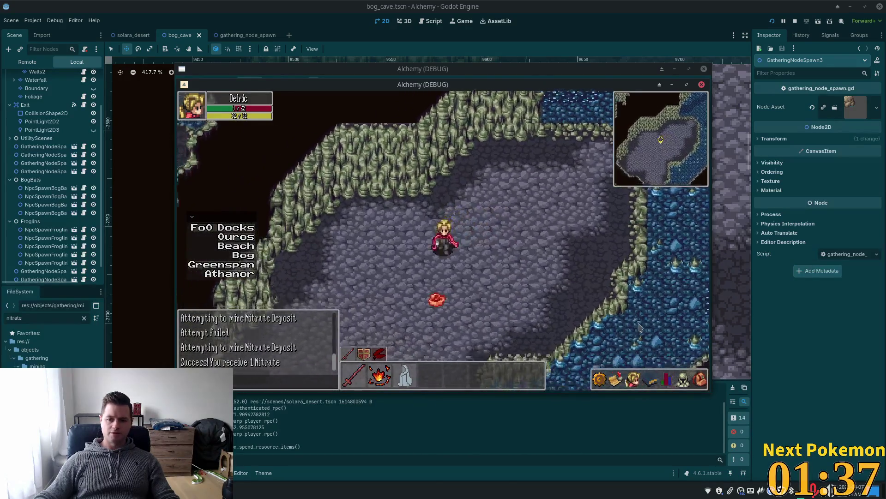
key("s")
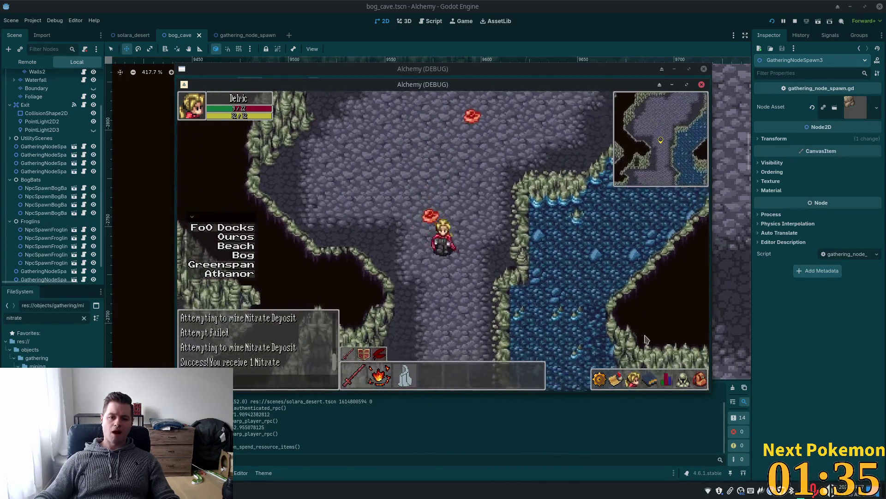
key("d")
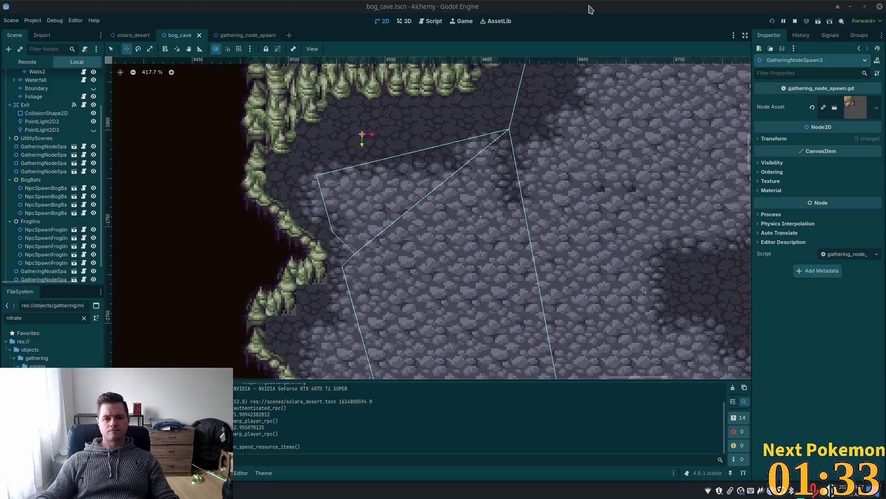
Step: Stop the game with F8 and quick-open the item_icon.tscn scene
key("F8")
key("ctrl+shift+o")
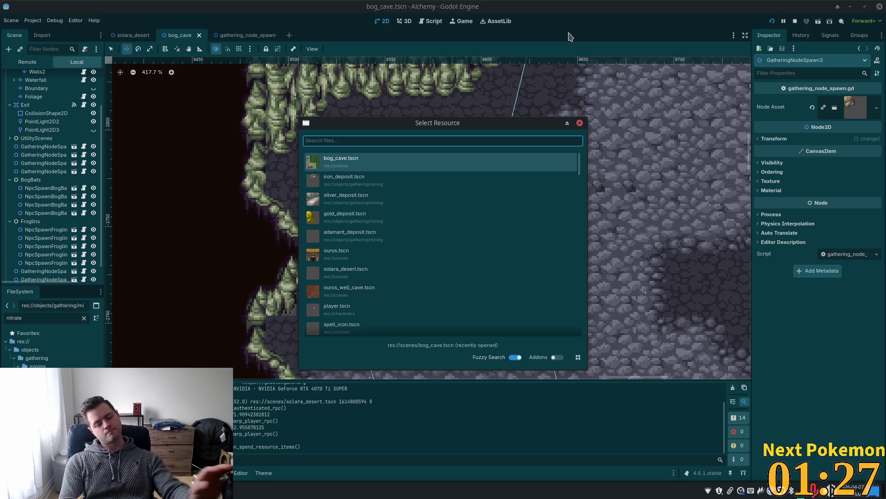
type("item")
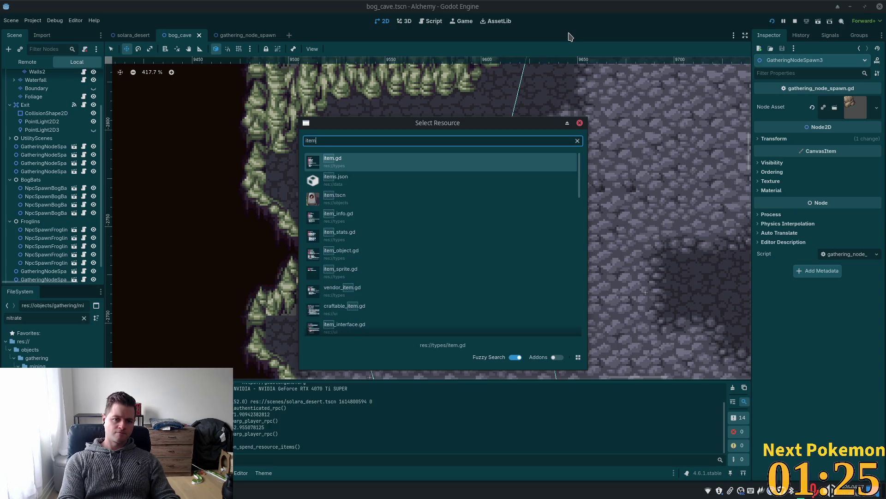
type("_icon")
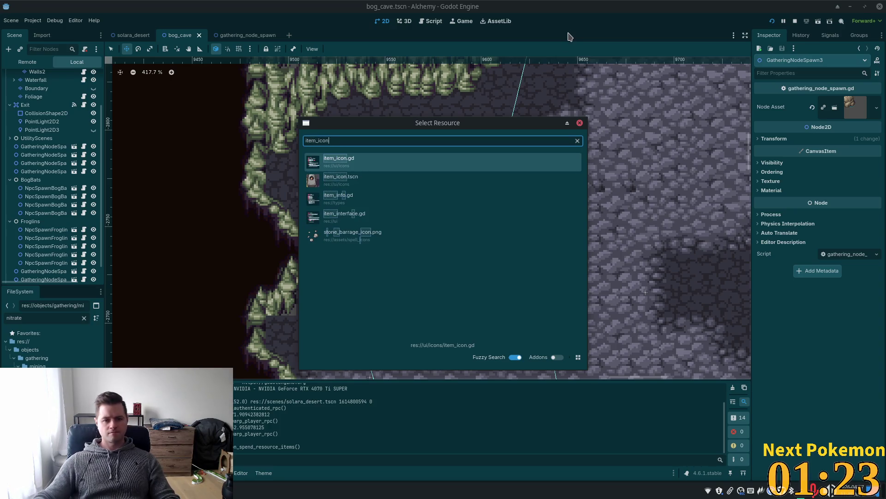
double_click(340, 179)
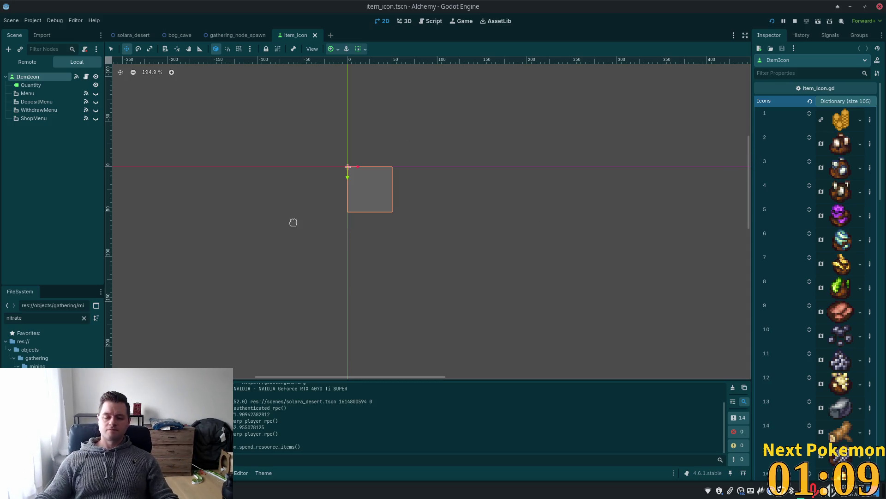
Step: Jump from the Menu node's id_pressed signal to its _on_menu_id_pressed handler in item_icon.gd
left_click(34, 118)
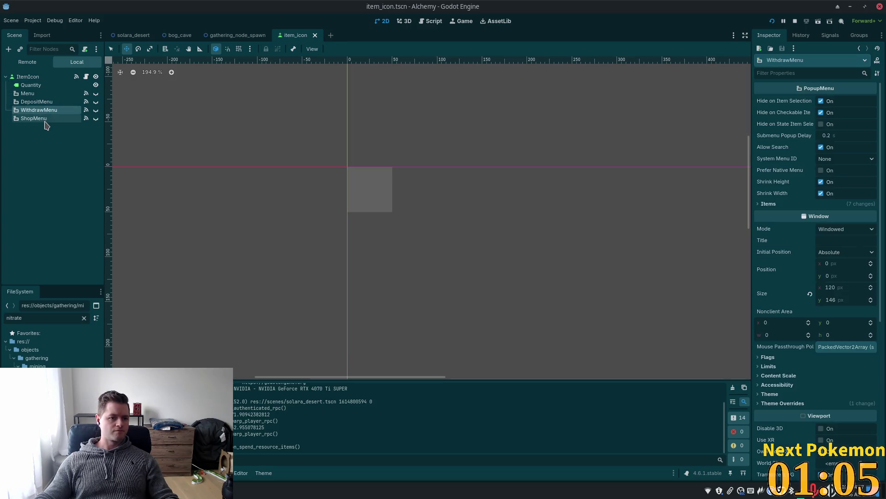
left_click(28, 93)
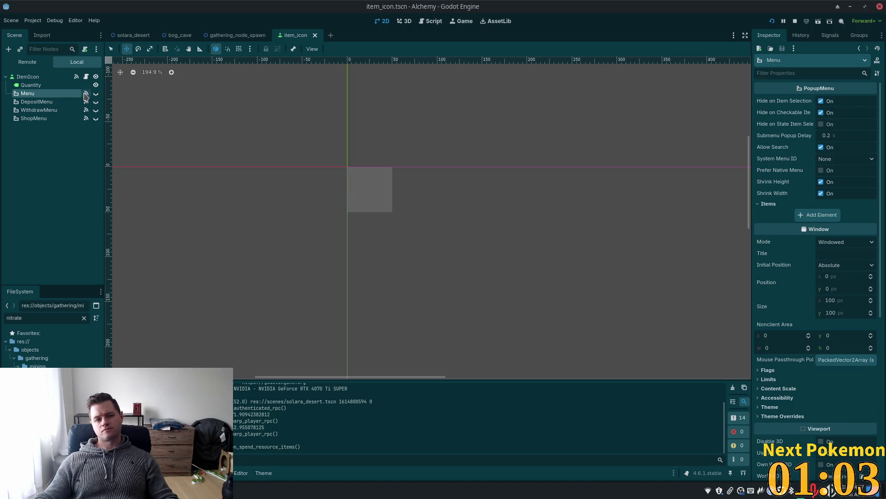
left_click(85, 93)
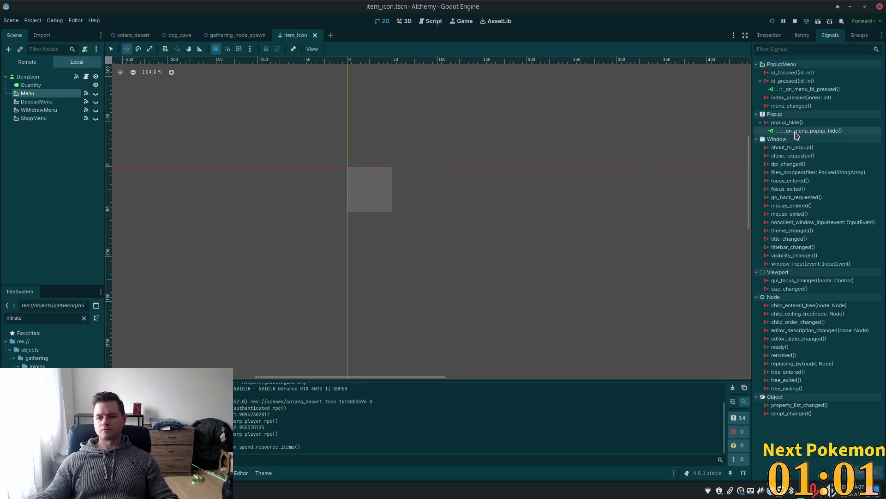
double_click(783, 91)
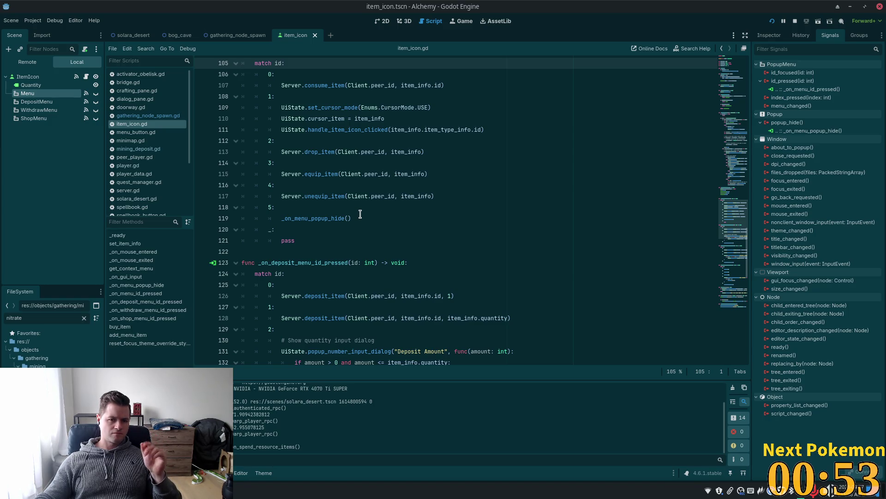
Step: Scroll up to the id 5 case calling _on_menu_popup_hide and redisplay the Menu's Inspector properties
scroll(357, 209, "up", 3)
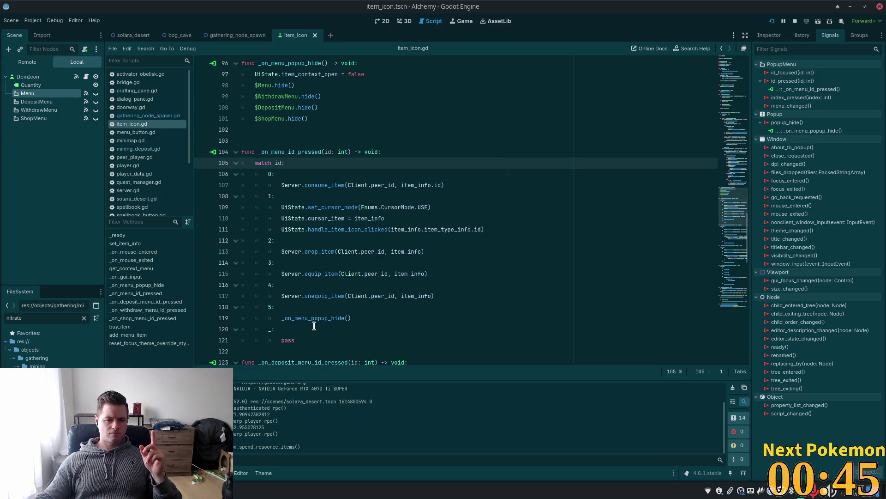
left_click(769, 36)
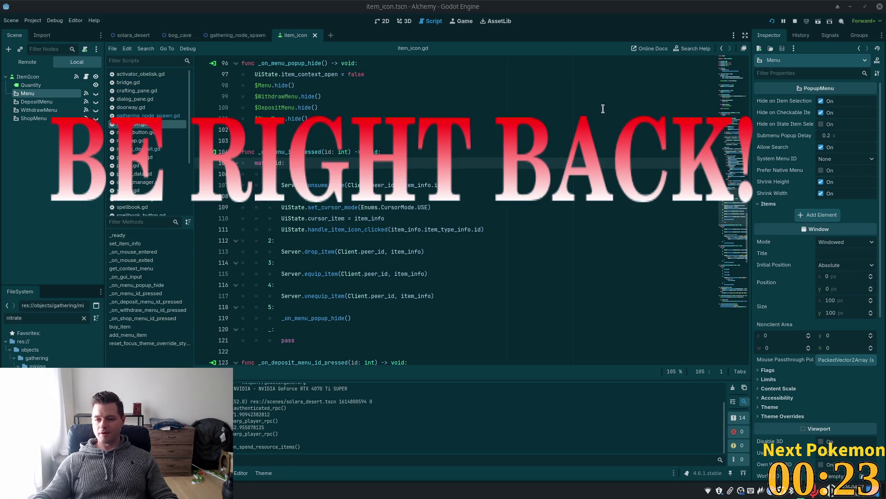
Step: Focus line 110 of item_icon.gd and switch back to the running Alchemy debug window
left_click(598, 220)
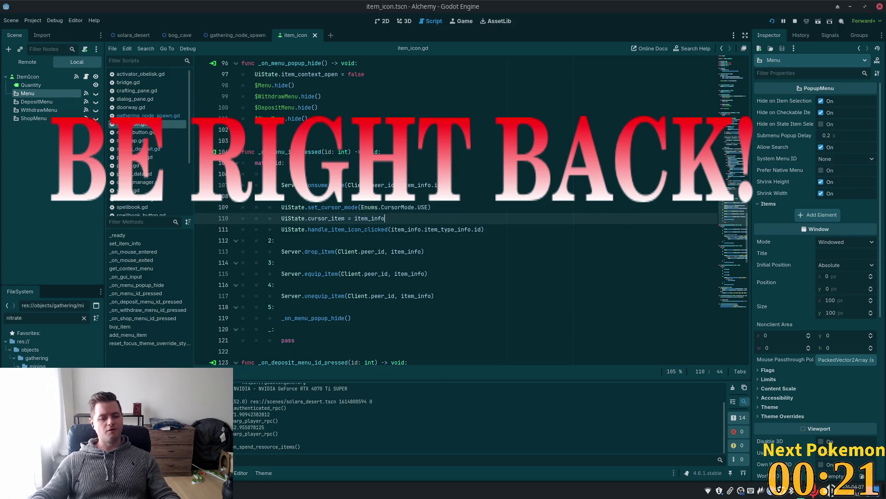
key("alt+Tab")
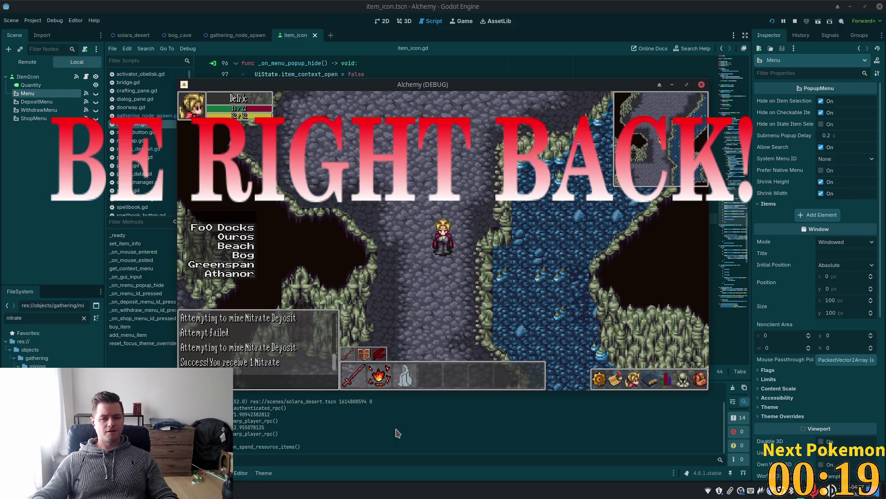